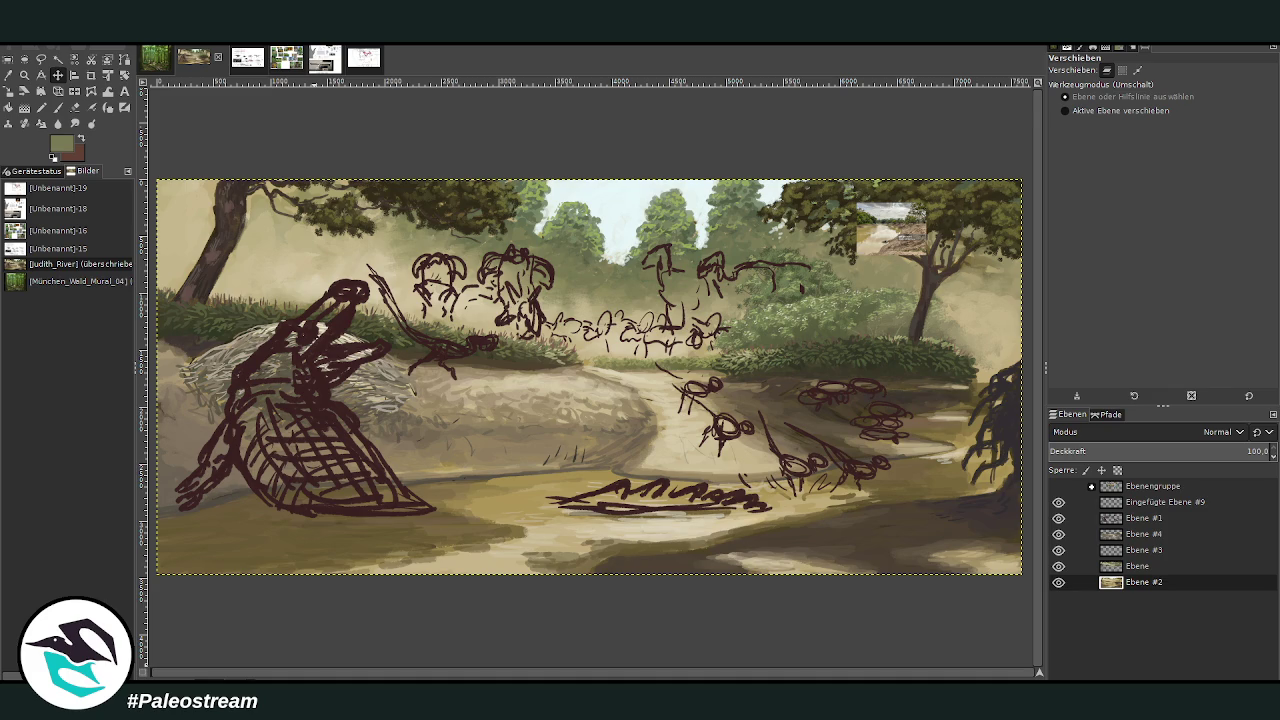
Look over the turtle reference chart image, then return to the riverbank mural
{"action": "left_click", "coordinate": [1144, 582]}
{"action": "left_click", "coordinate": [245, 60]}
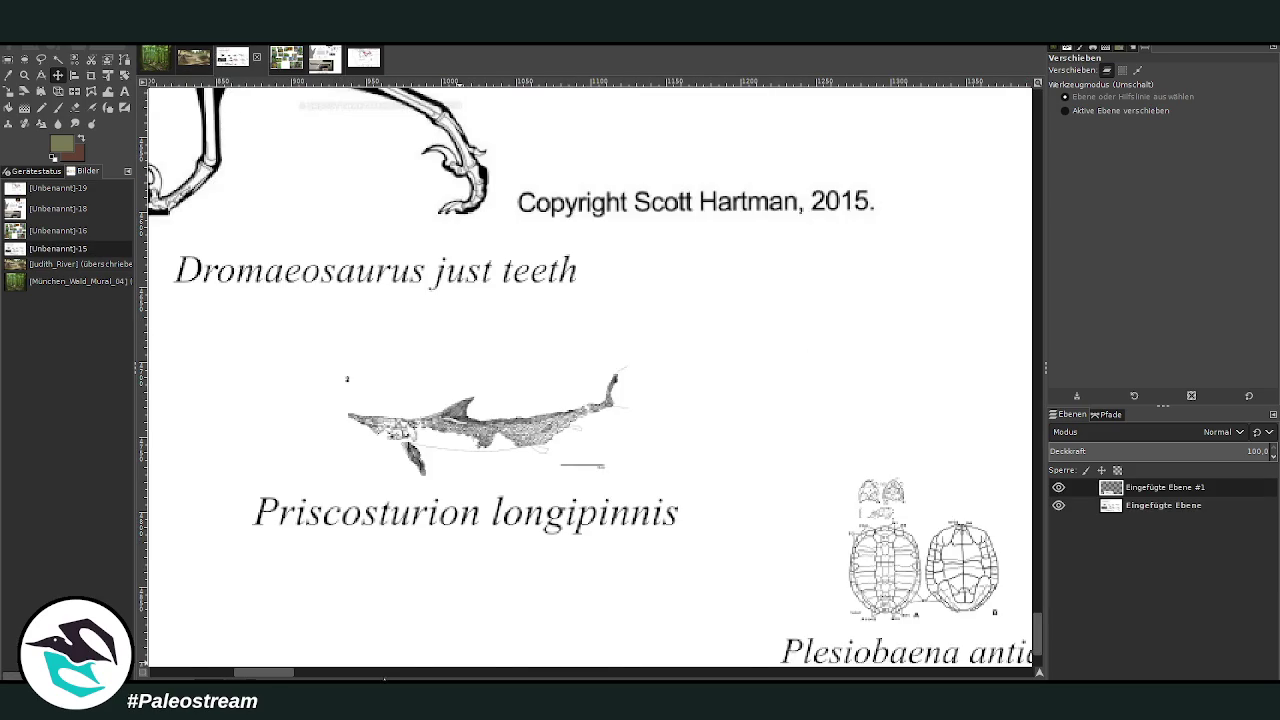
{"action": "scroll", "coordinate": [330, 655], "scroll_direction": "right", "scroll_amount": 5}
{"action": "scroll", "coordinate": [330, 655], "scroll_direction": "right", "scroll_amount": 5}
{"action": "scroll", "coordinate": [330, 655], "scroll_direction": "down", "scroll_amount": 3}
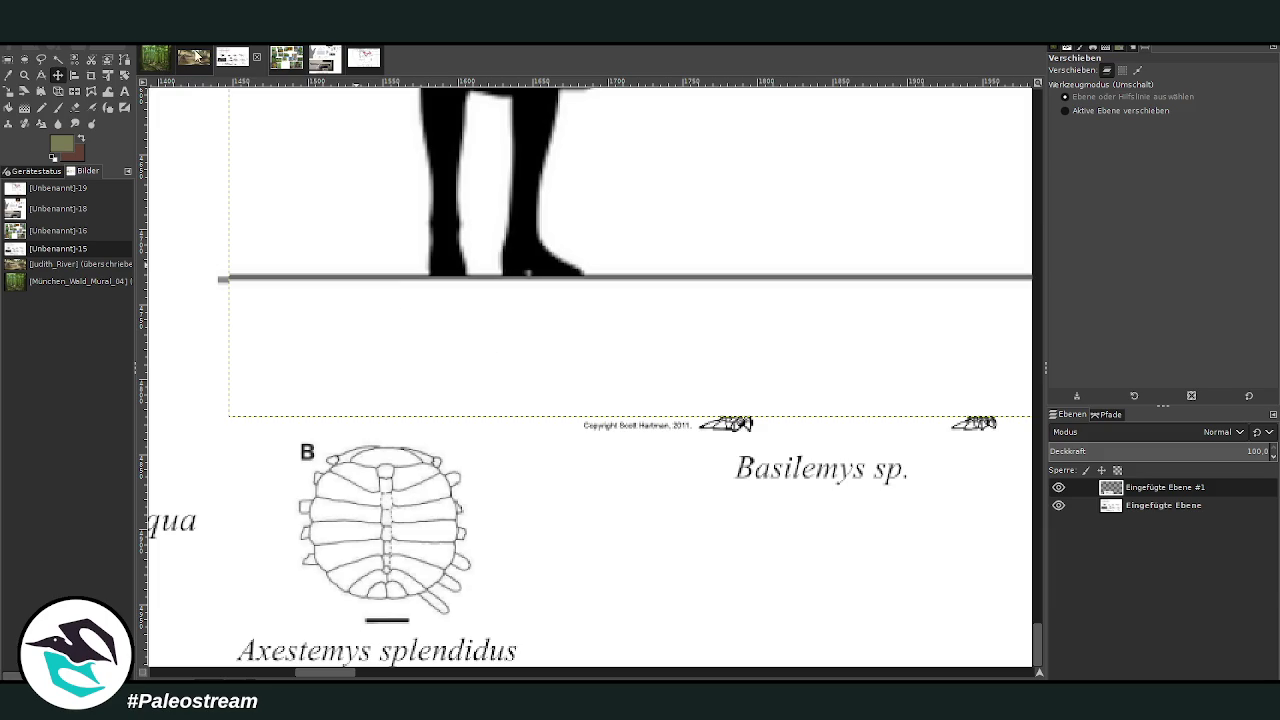
{"action": "left_click", "coordinate": [193, 57]}
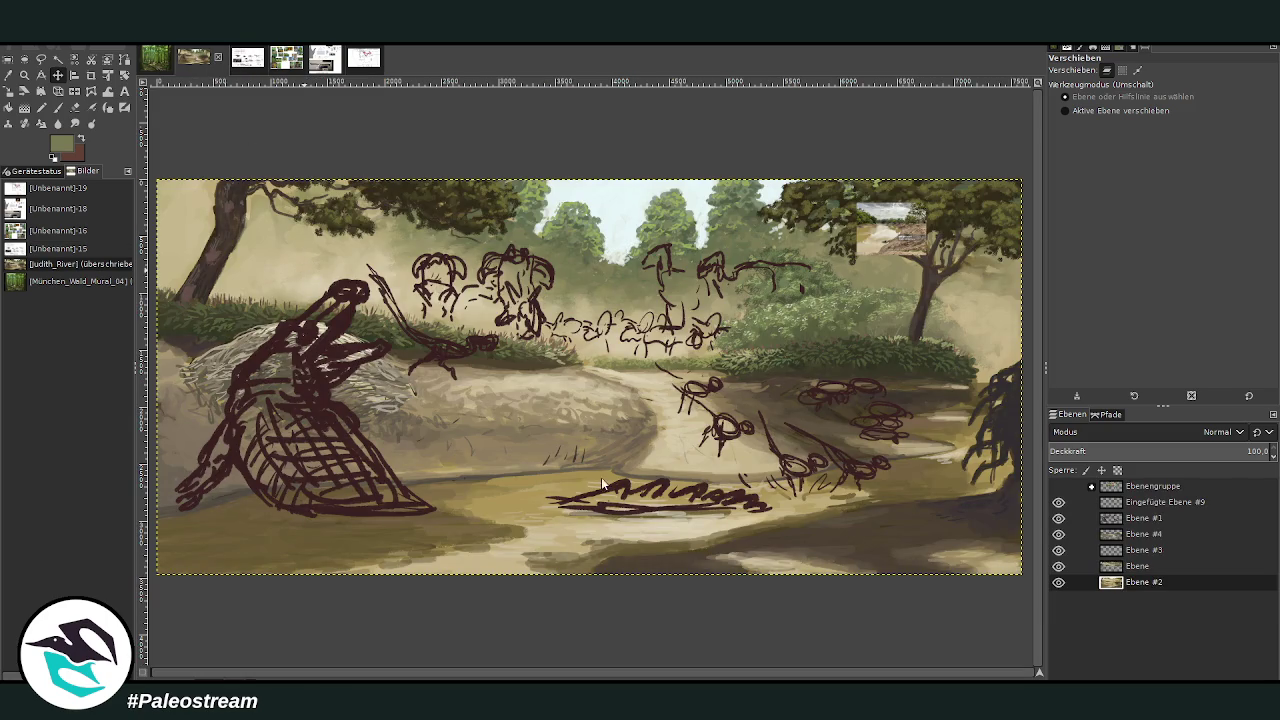
Paste the skeletal chart above the sketches and shift it up, then place the skull diagram below-left
{"action": "key", "text": "ctrl+v"}
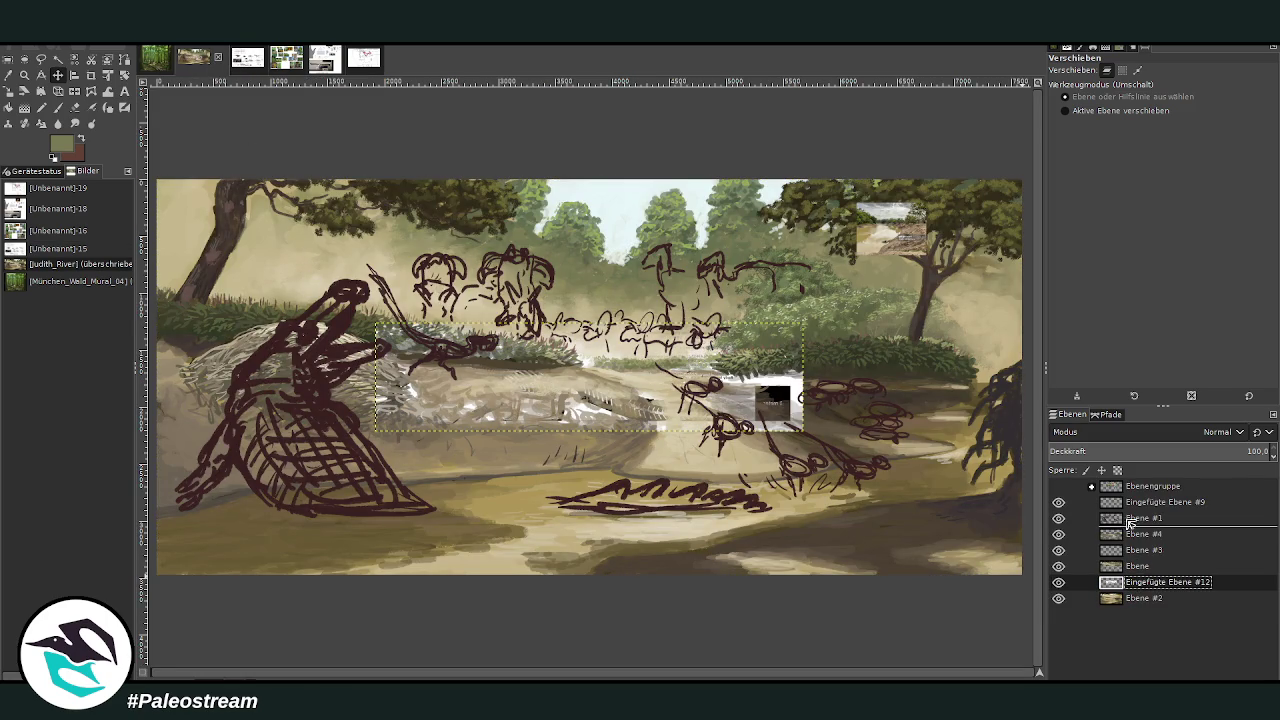
{"action": "left_click_drag", "start_coordinate": [1128, 590], "coordinate": [1130, 495]}
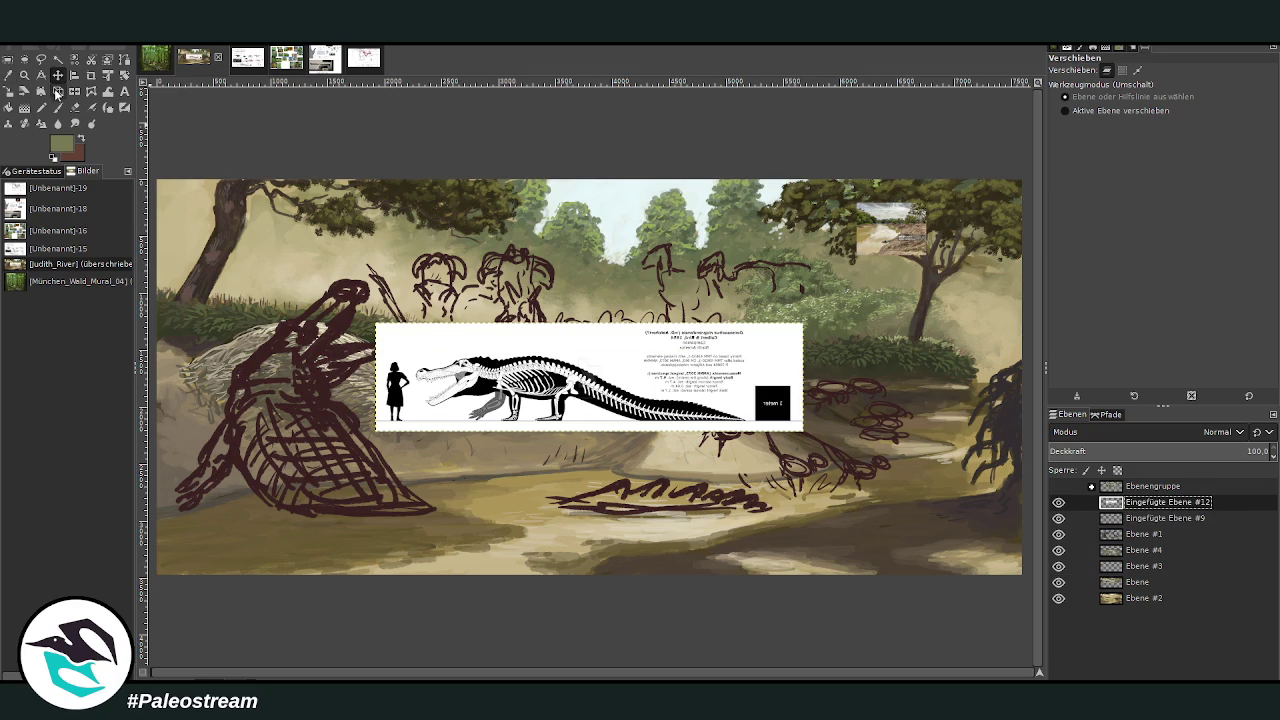
{"action": "left_click_drag", "start_coordinate": [589, 373], "coordinate": [604, 270]}
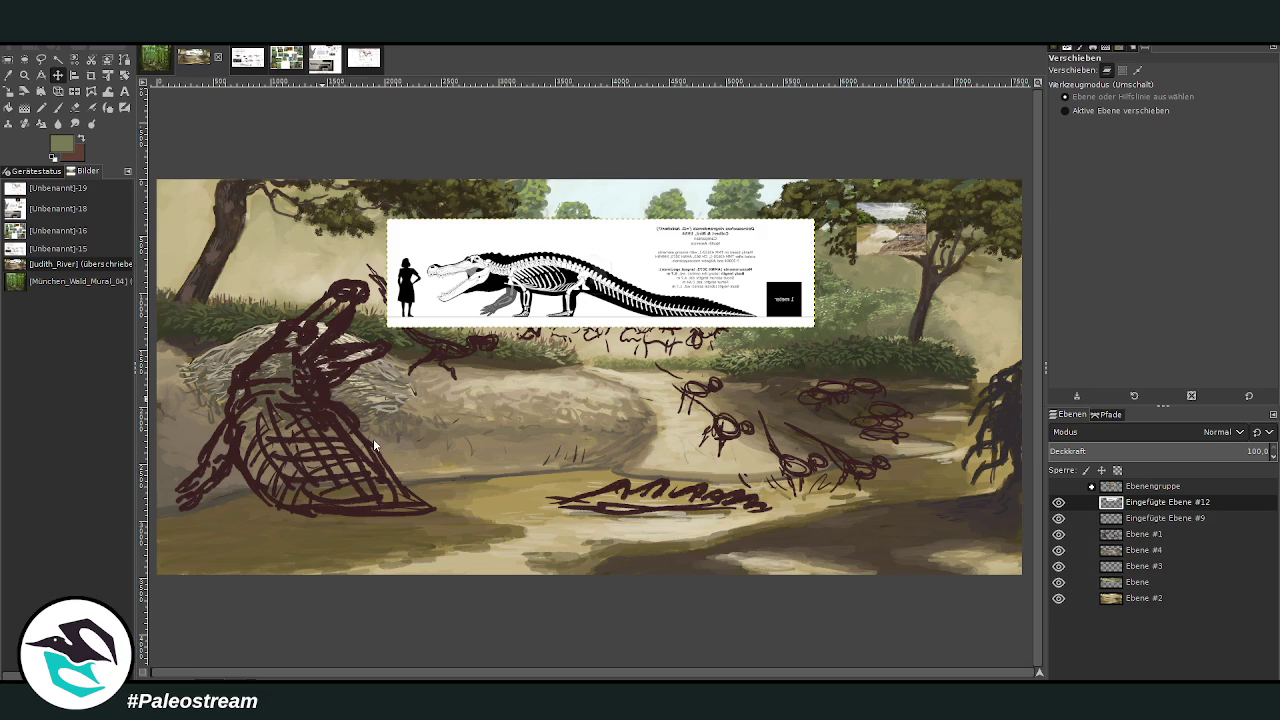
{"action": "key", "text": "ctrl+v"}
{"action": "mouse_move", "coordinate": [606, 300]}
{"action": "left_mouse_down"}
{"action": "mouse_move", "coordinate": [416, 403]}
{"action": "mouse_move", "coordinate": [428, 393]}
{"action": "left_mouse_up"}
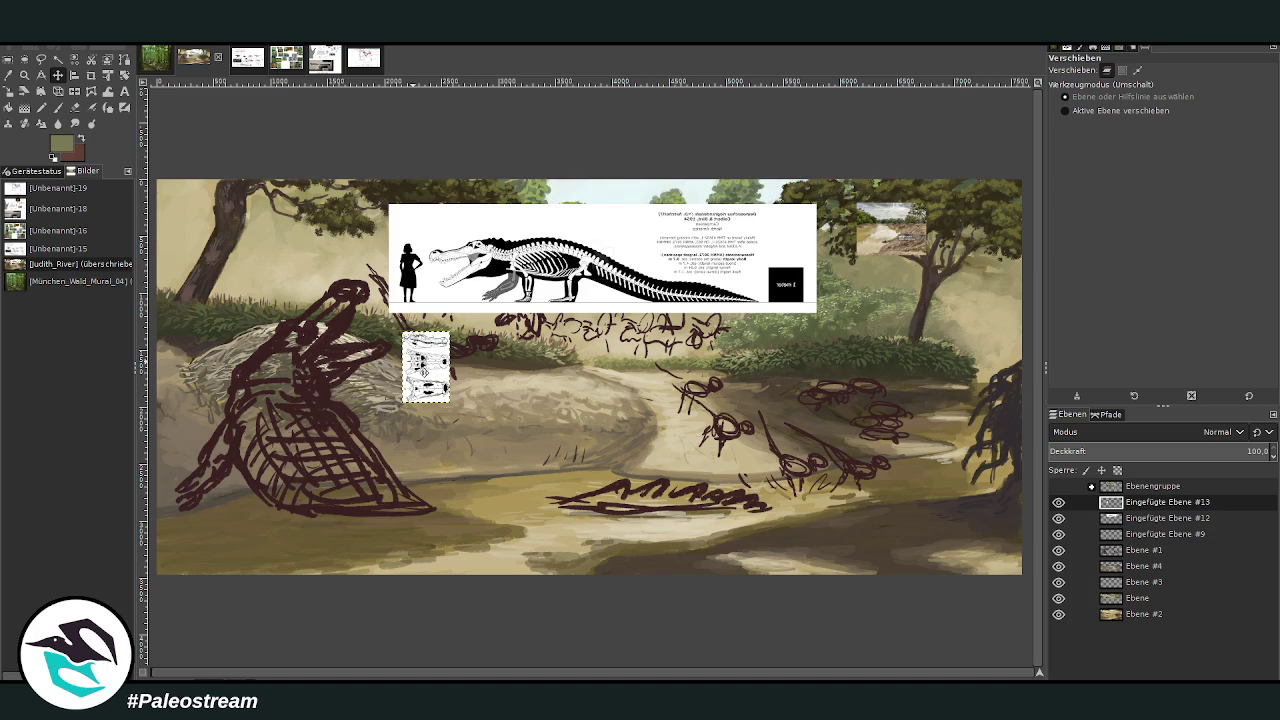
{"action": "left_click", "coordinate": [24, 75]}
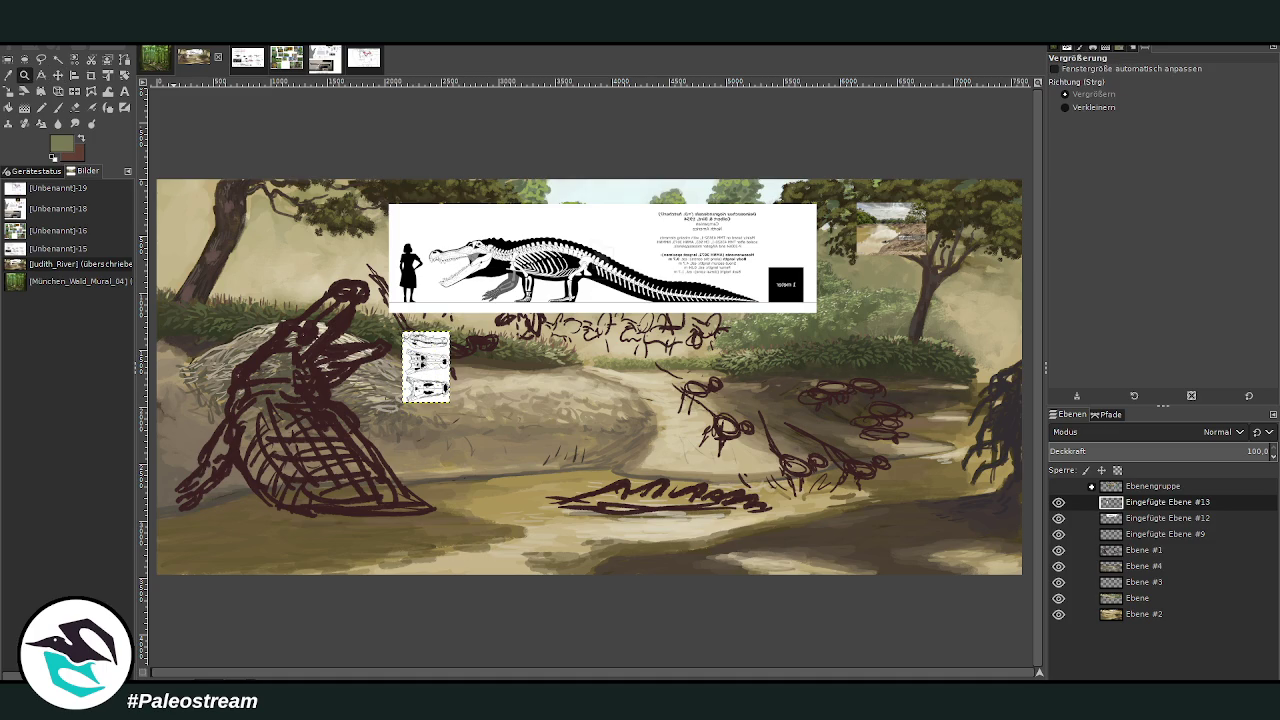
Fade sketch layer Ebene #1 to 72.6 opacity and add an empty layer above it
{"action": "left_click", "coordinate": [244, 234]}
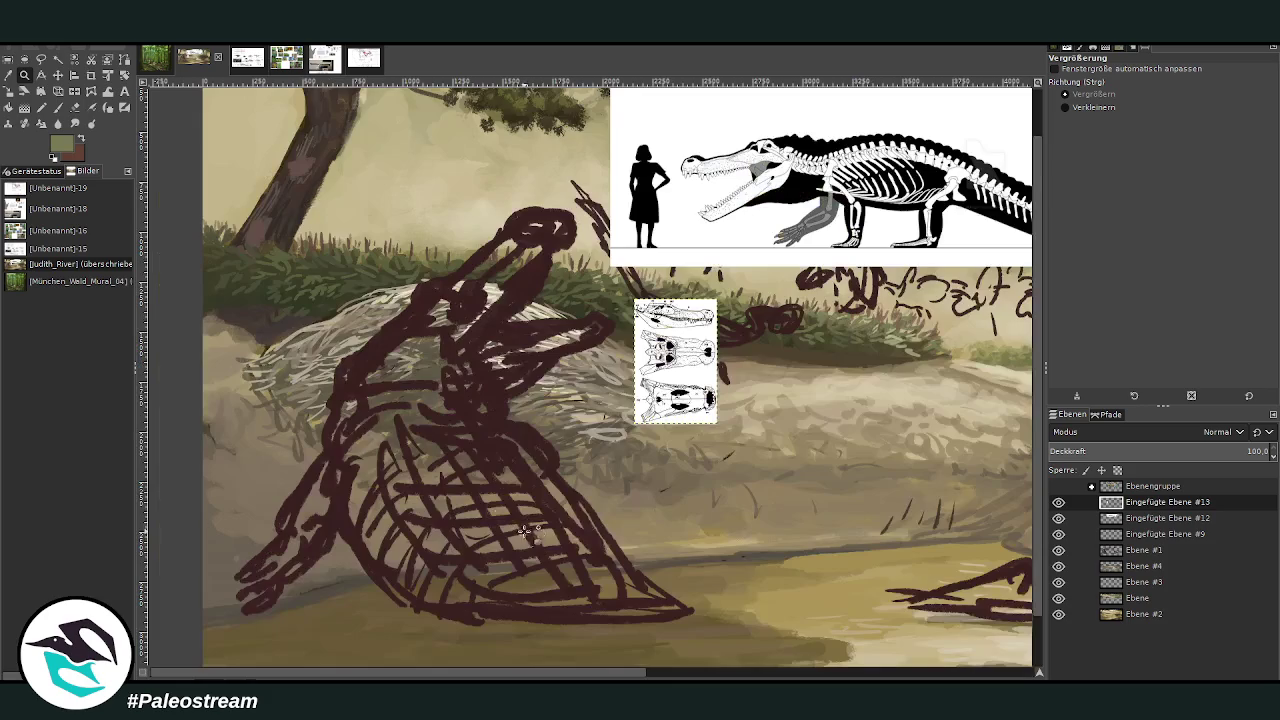
{"action": "left_click", "coordinate": [1150, 533]}
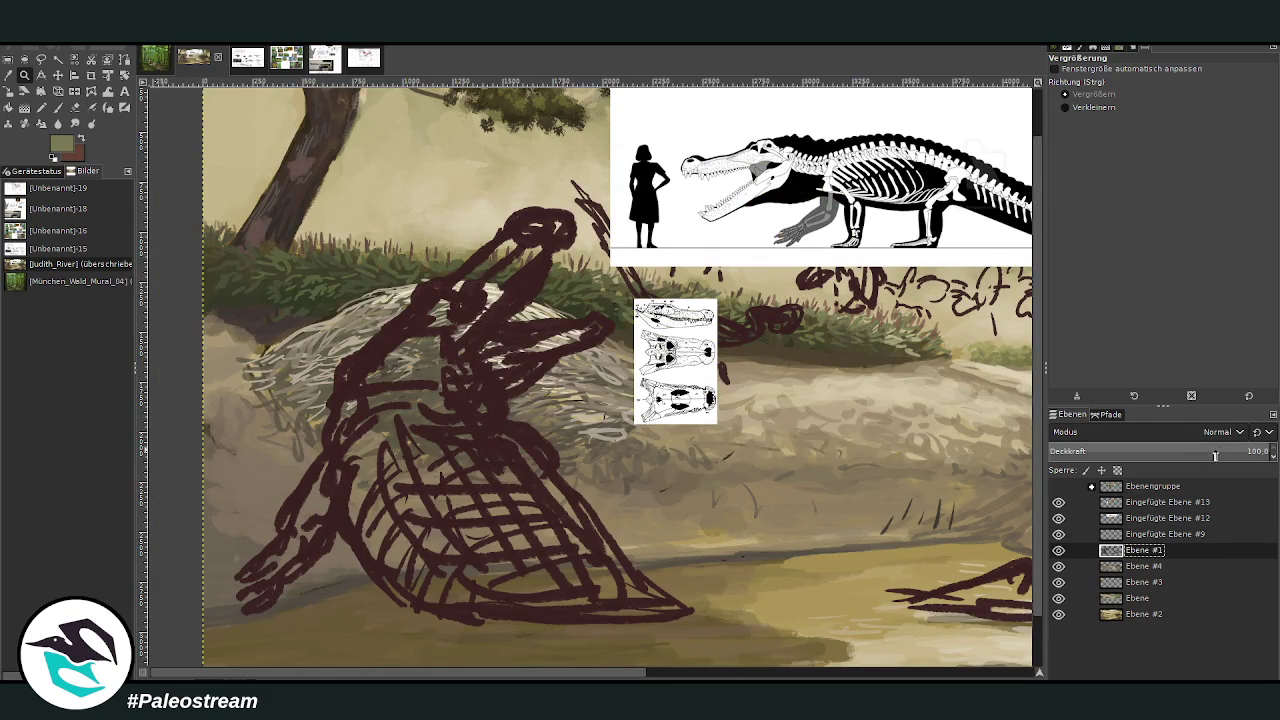
{"action": "left_click_drag", "start_coordinate": [1215, 452], "coordinate": [1180, 459]}
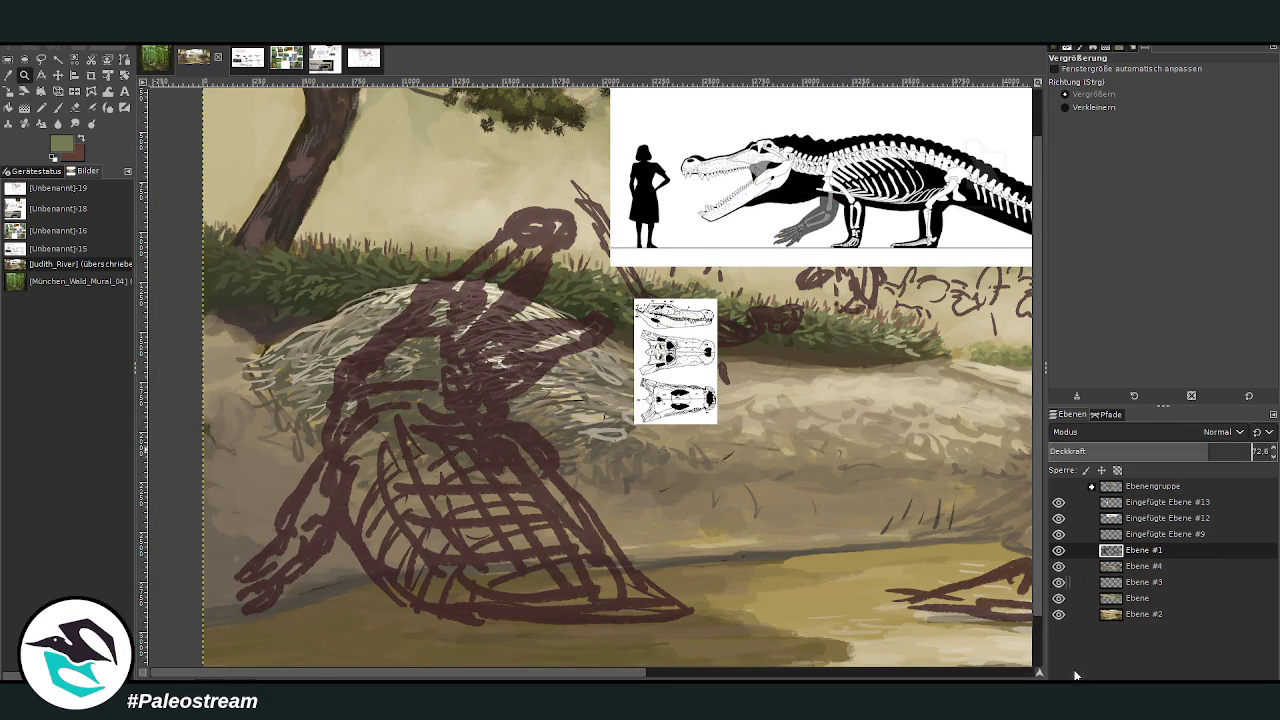
{"action": "left_click", "coordinate": [1161, 680]}
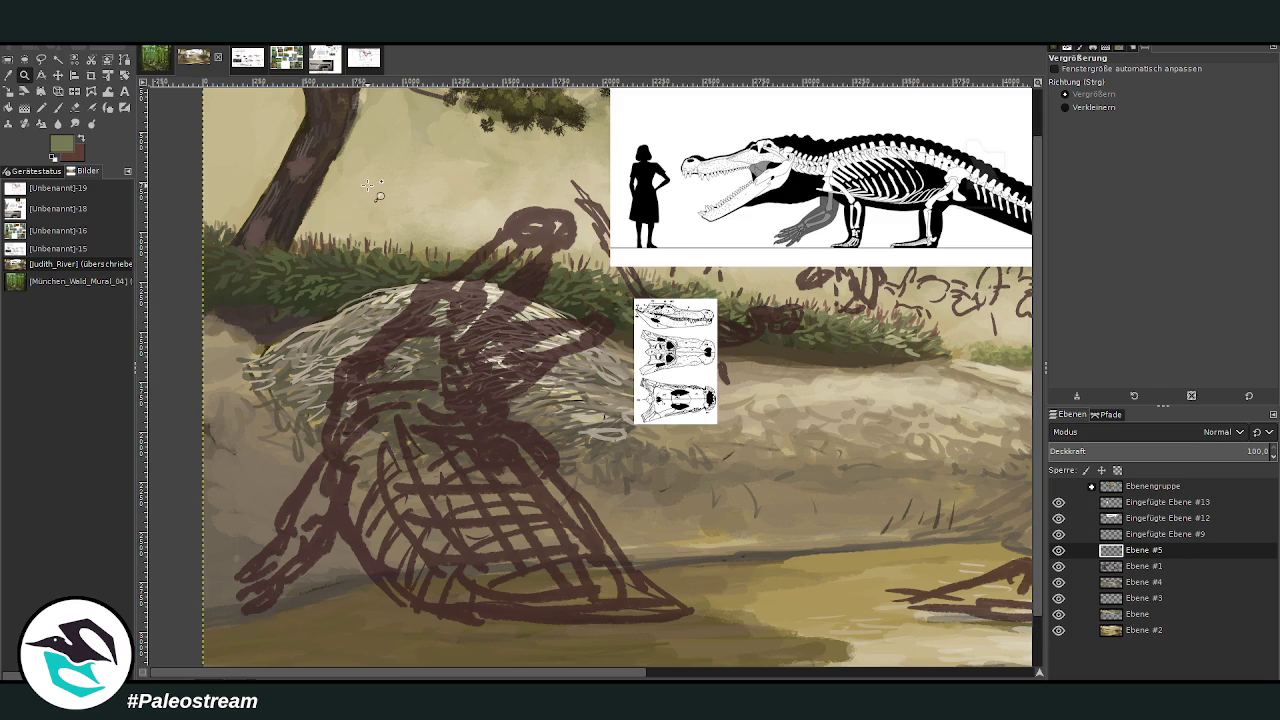
{"action": "left_click_drag", "start_coordinate": [358, 170], "coordinate": [798, 540]}
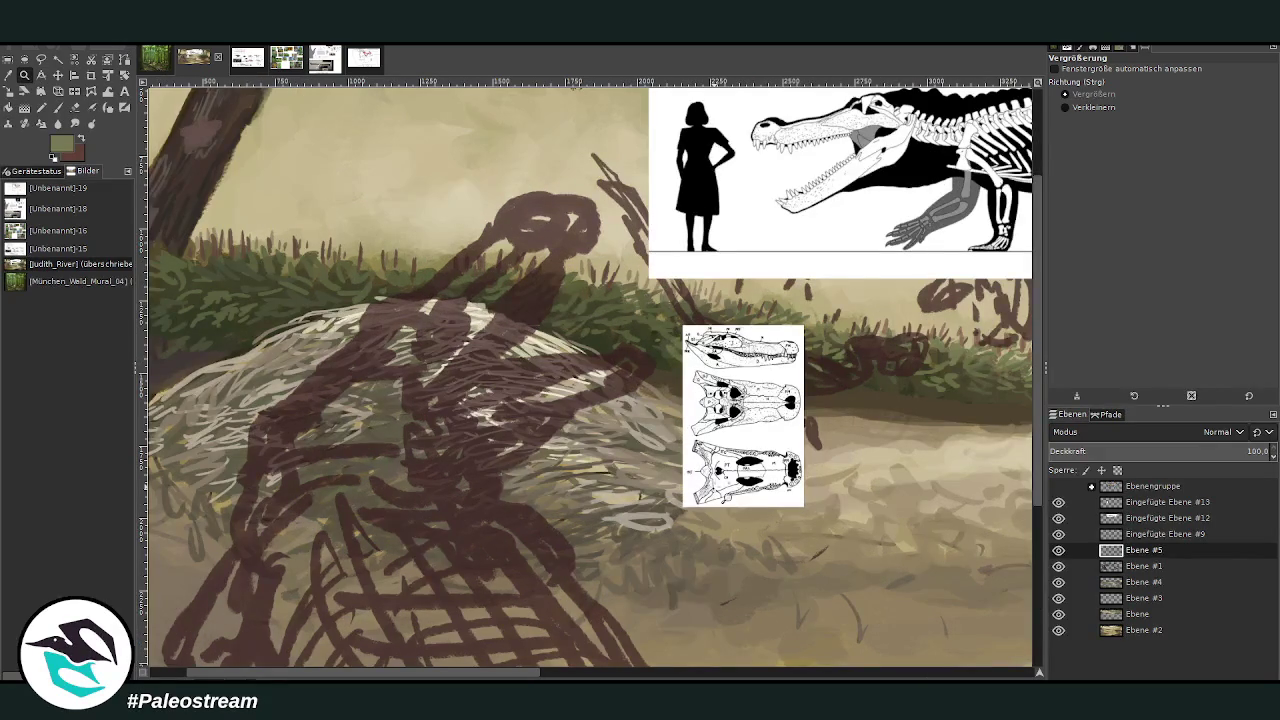
Load the Chalk 03 paintbrush with near-black colour, raised opacity and size 94
{"action": "left_click", "coordinate": [57, 107]}
{"action": "left_click", "coordinate": [1006, 410], "text": "ctrl"}
{"action": "mouse_move", "coordinate": [1162, 92]}
{"action": "left_mouse_down"}
{"action": "mouse_move", "coordinate": [1222, 92]}
{"action": "mouse_move", "coordinate": [1171, 97]}
{"action": "left_mouse_up"}
{"action": "scroll", "coordinate": [1095, 124], "scroll_direction": "up", "scroll_amount": 1}
{"action": "left_click_drag", "start_coordinate": [1190, 142], "coordinate": [1206, 142]}
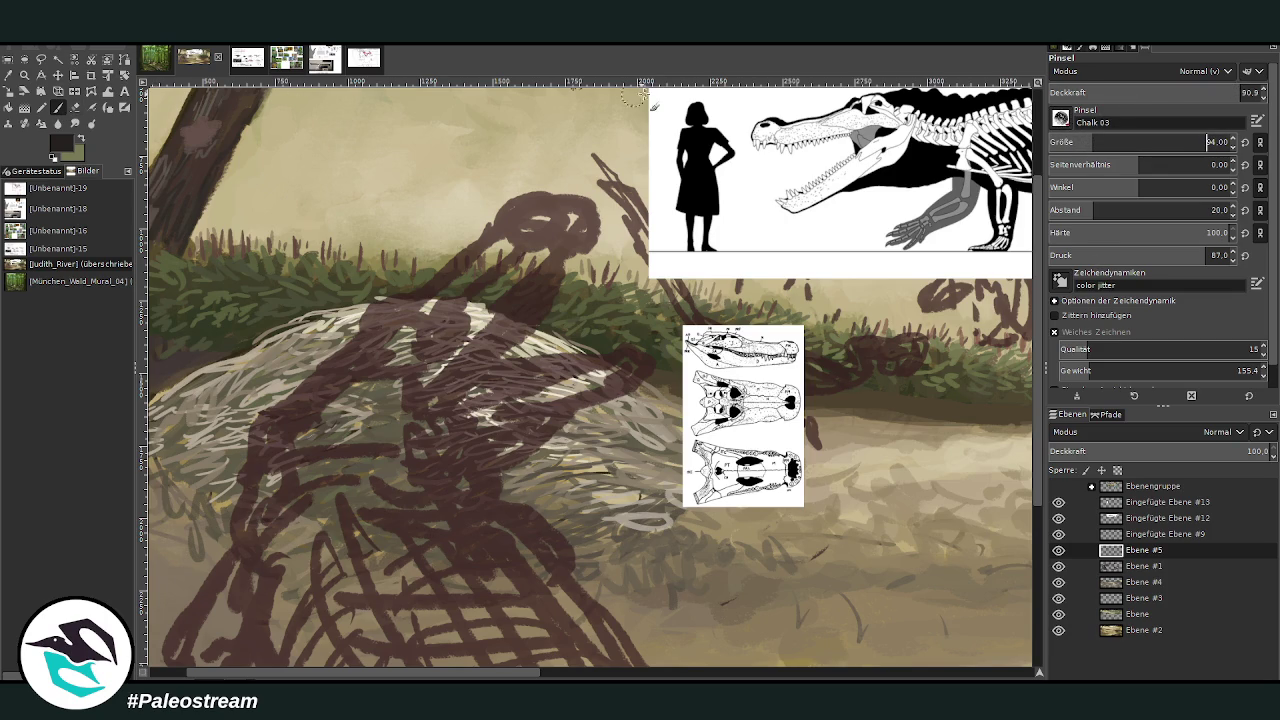
At 79.8 brush opacity, draw dark outlines along the head top, right side, chest and neck
{"action": "scroll", "coordinate": [1215, 142], "scroll_direction": "down", "scroll_amount": 2}
{"action": "left_click_drag", "start_coordinate": [1222, 95], "coordinate": [1200, 95]}
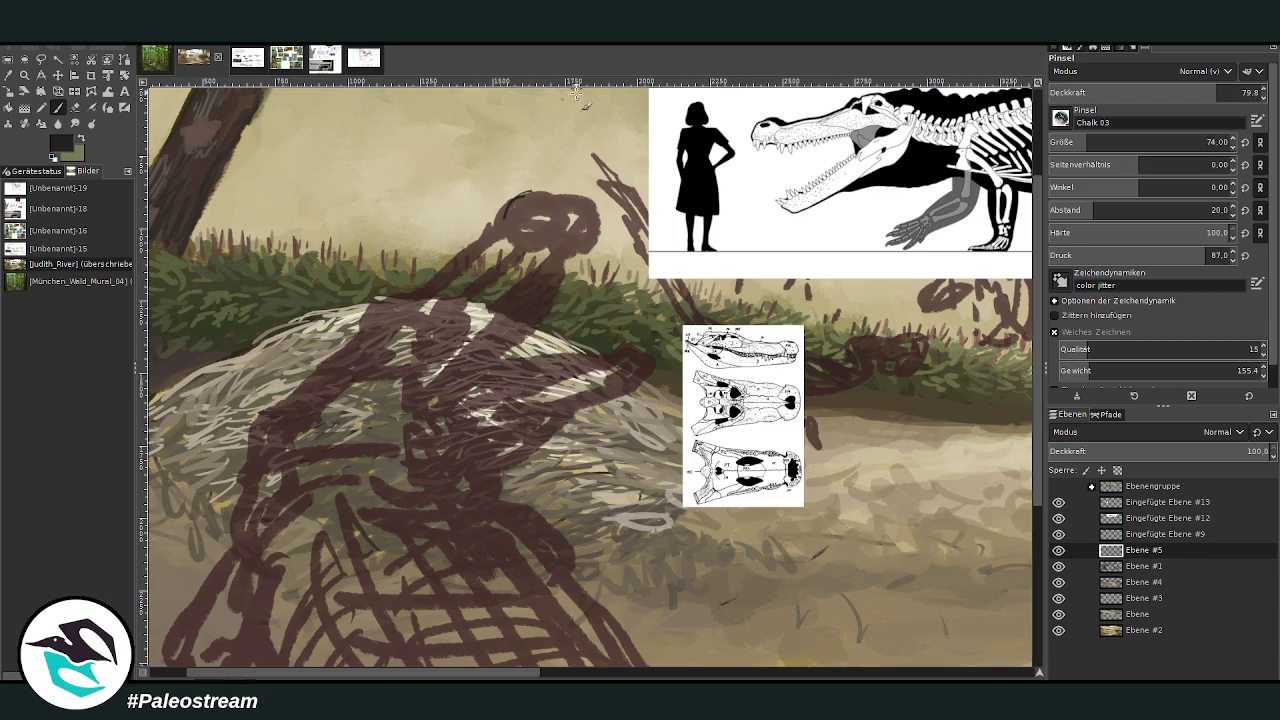
{"action": "left_click_drag", "start_coordinate": [527, 190], "coordinate": [602, 214]}
{"action": "left_click_drag", "start_coordinate": [581, 200], "coordinate": [600, 245]}
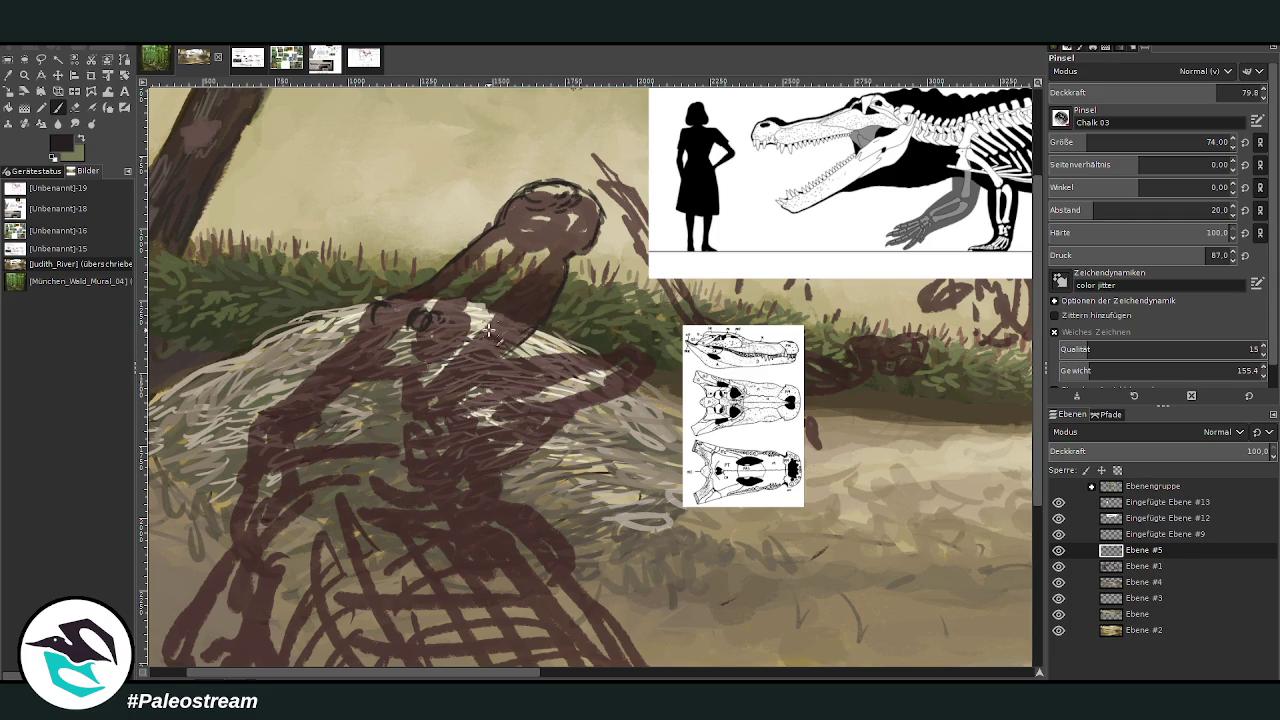
{"action": "left_click_drag", "start_coordinate": [526, 324], "coordinate": [440, 408]}
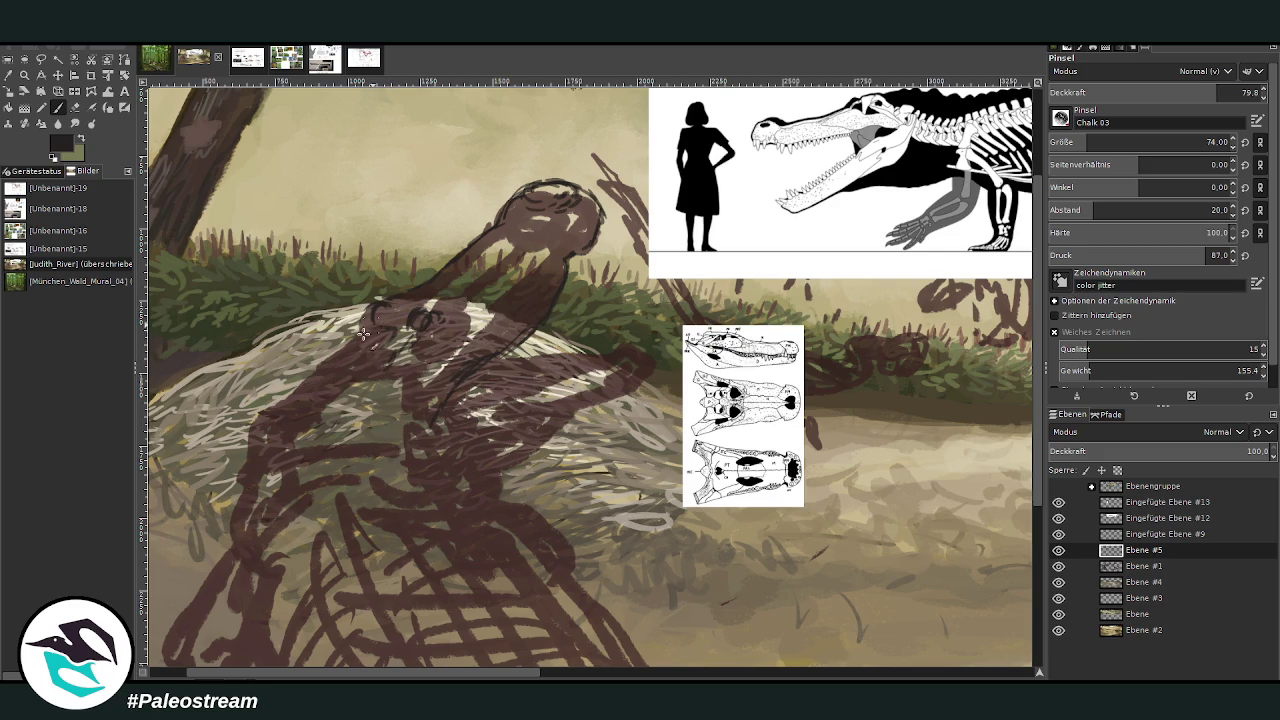
{"action": "mouse_move", "coordinate": [370, 336]}
{"action": "left_mouse_down"}
{"action": "mouse_move", "coordinate": [322, 366]}
{"action": "mouse_move", "coordinate": [393, 362]}
{"action": "left_mouse_up"}
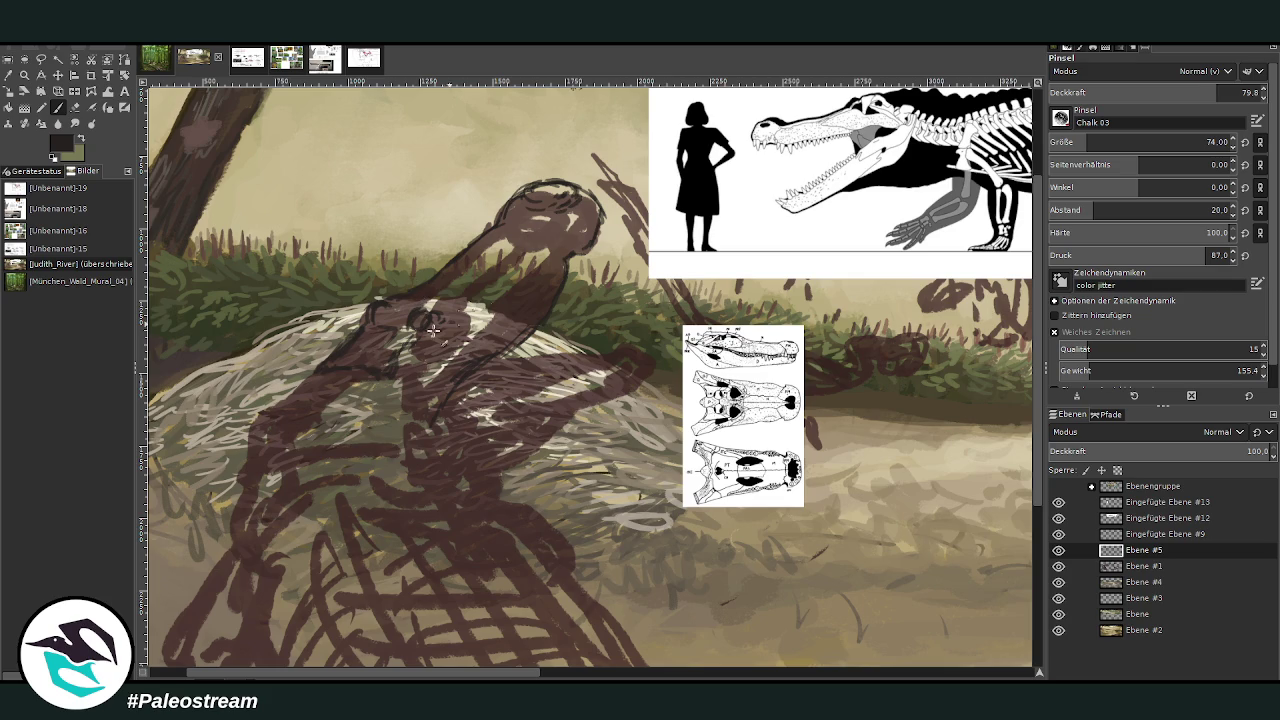
{"action": "left_click_drag", "start_coordinate": [320, 357], "coordinate": [365, 326]}
{"action": "left_click", "coordinate": [108, 91]}
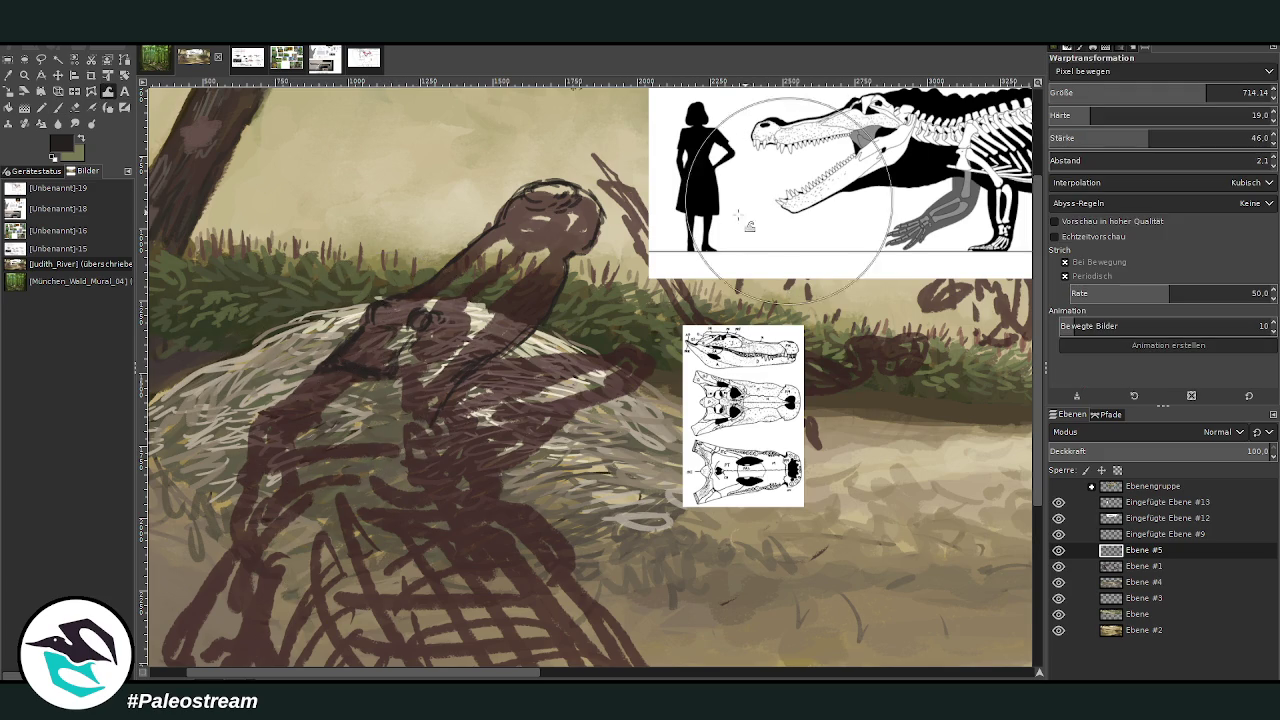
Warp aside pale grass strokes, paint dark torso, back and left-neck lines, then raise opacity to 89.6
{"action": "left_click_drag", "start_coordinate": [318, 381], "coordinate": [430, 420]}
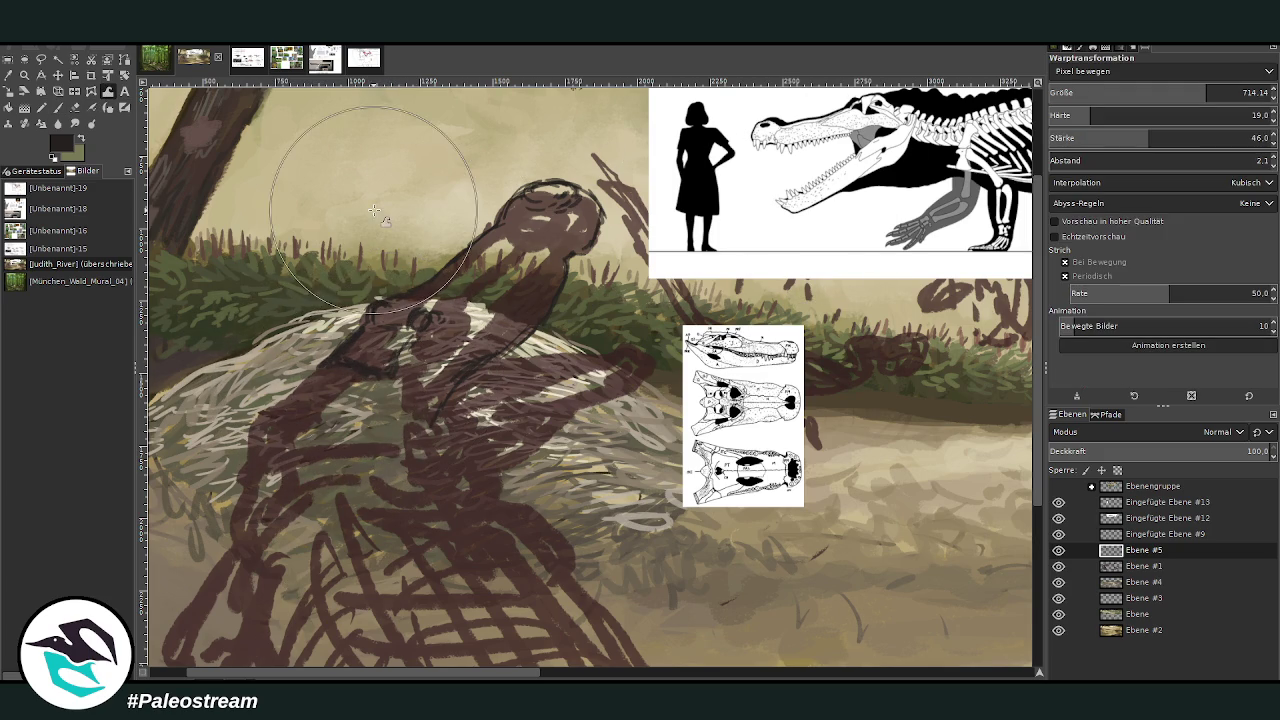
{"action": "key", "text": "p"}
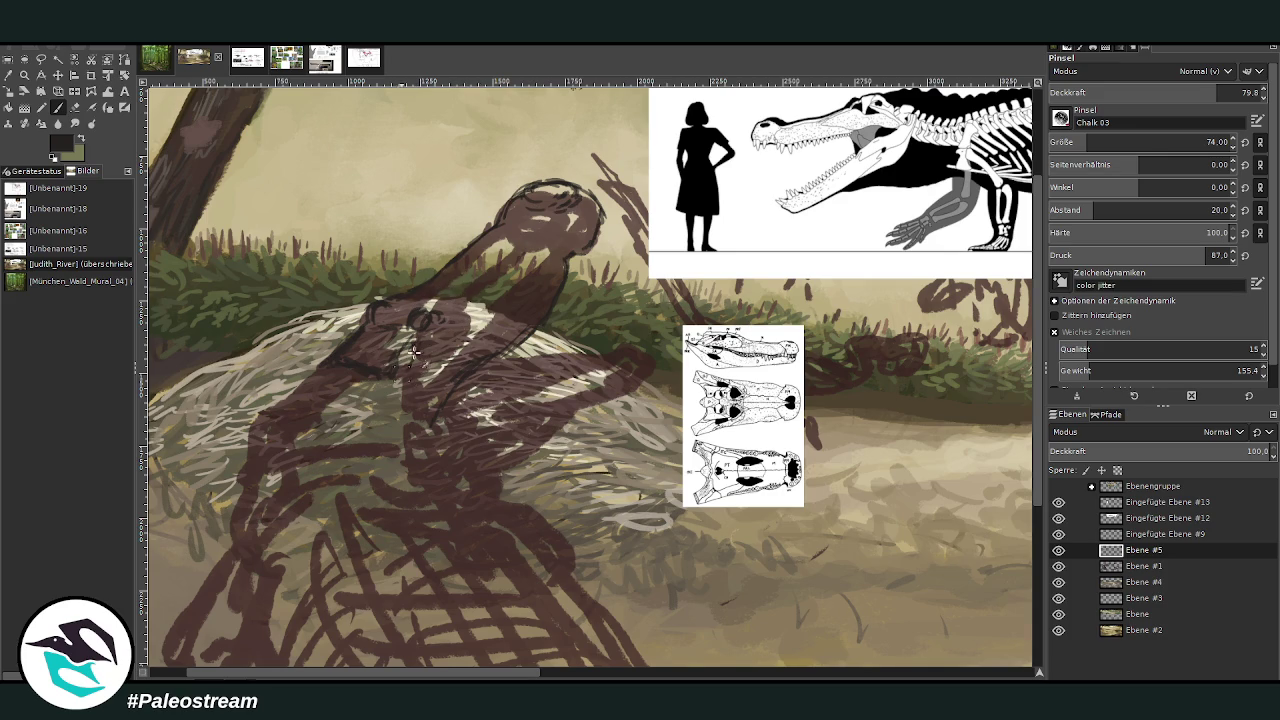
{"action": "left_click_drag", "start_coordinate": [394, 374], "coordinate": [399, 398]}
{"action": "left_click_drag", "start_coordinate": [482, 370], "coordinate": [488, 411]}
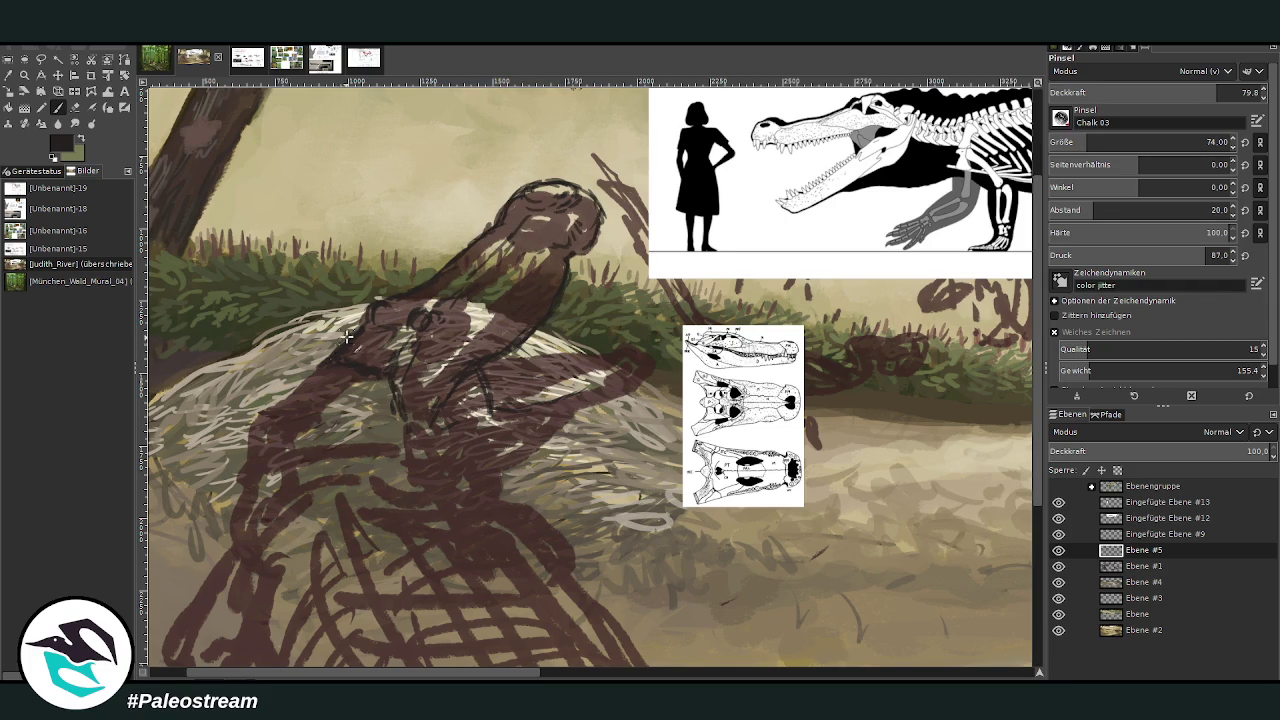
{"action": "left_click_drag", "start_coordinate": [360, 322], "coordinate": [305, 372]}
{"action": "left_click_drag", "start_coordinate": [351, 330], "coordinate": [310, 360]}
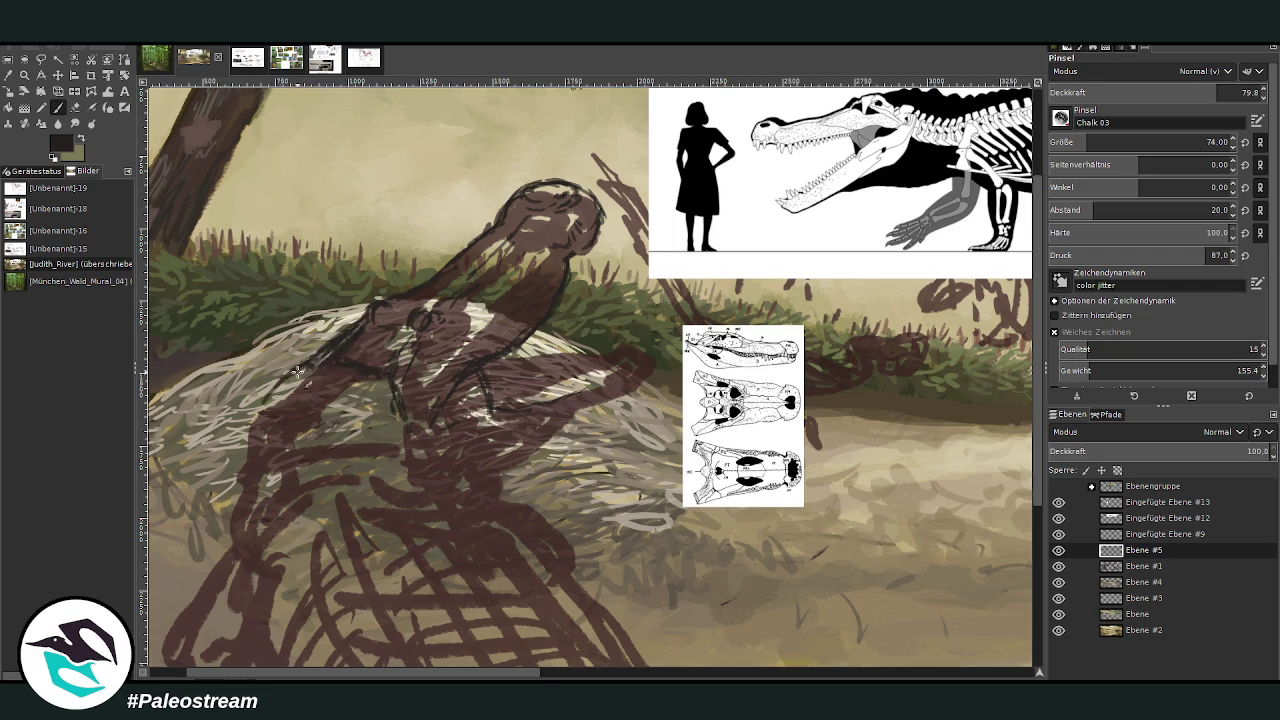
{"action": "left_click_drag", "start_coordinate": [1214, 91], "coordinate": [1240, 91]}
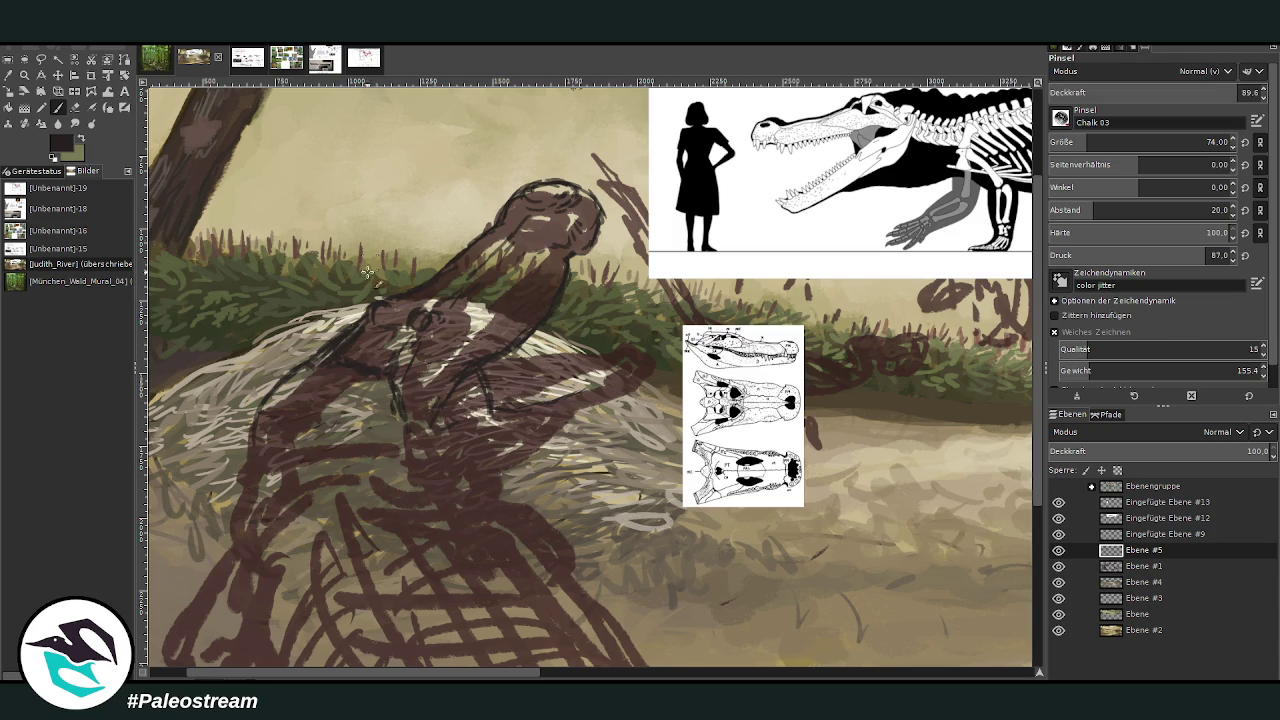
Draw dark lines through the lower body, down the left edge, and along the forearm and hand tip
{"action": "left_click_drag", "start_coordinate": [432, 418], "coordinate": [498, 480]}
{"action": "mouse_move", "coordinate": [395, 412]}
{"action": "left_mouse_down"}
{"action": "mouse_move", "coordinate": [382, 440]}
{"action": "mouse_move", "coordinate": [400, 495]}
{"action": "left_mouse_up"}
{"action": "left_click_drag", "start_coordinate": [460, 442], "coordinate": [500, 488]}
{"action": "mouse_move", "coordinate": [295, 372]}
{"action": "left_mouse_down"}
{"action": "mouse_move", "coordinate": [258, 440]}
{"action": "mouse_move", "coordinate": [239, 543]}
{"action": "left_mouse_up"}
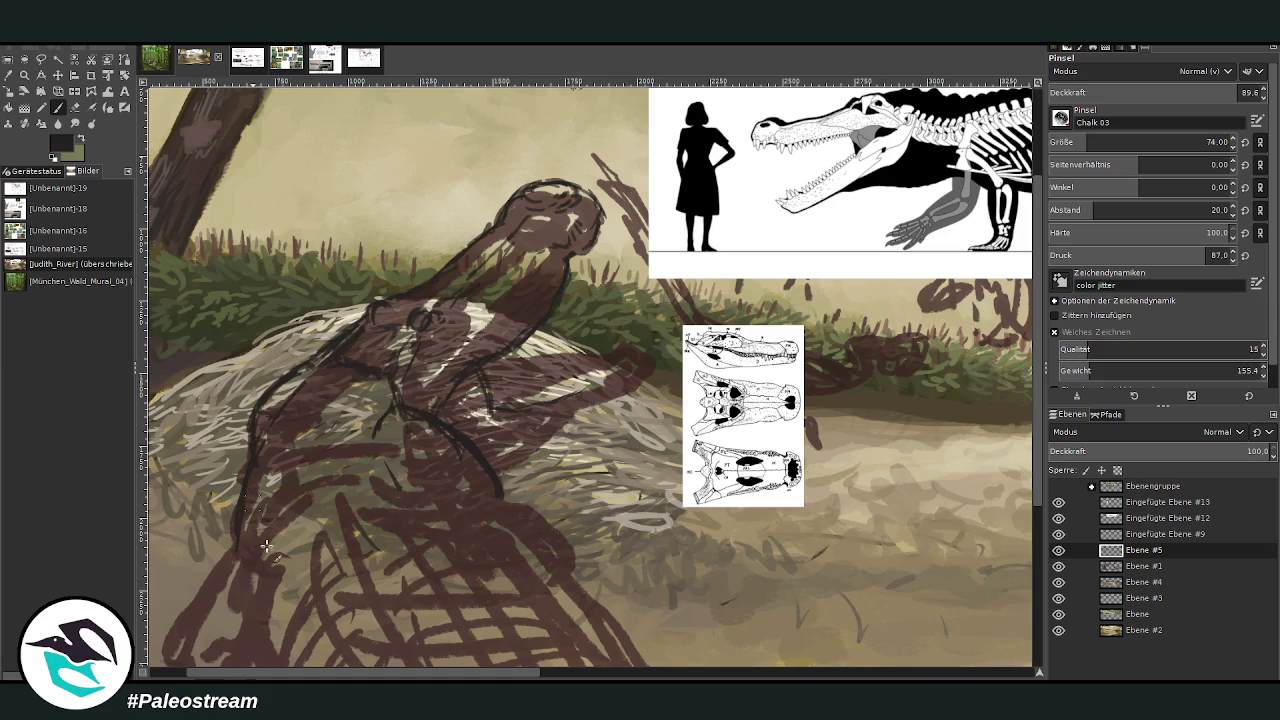
{"action": "mouse_move", "coordinate": [377, 413]}
{"action": "left_mouse_down"}
{"action": "mouse_move", "coordinate": [405, 490]}
{"action": "mouse_move", "coordinate": [545, 531]}
{"action": "left_mouse_up"}
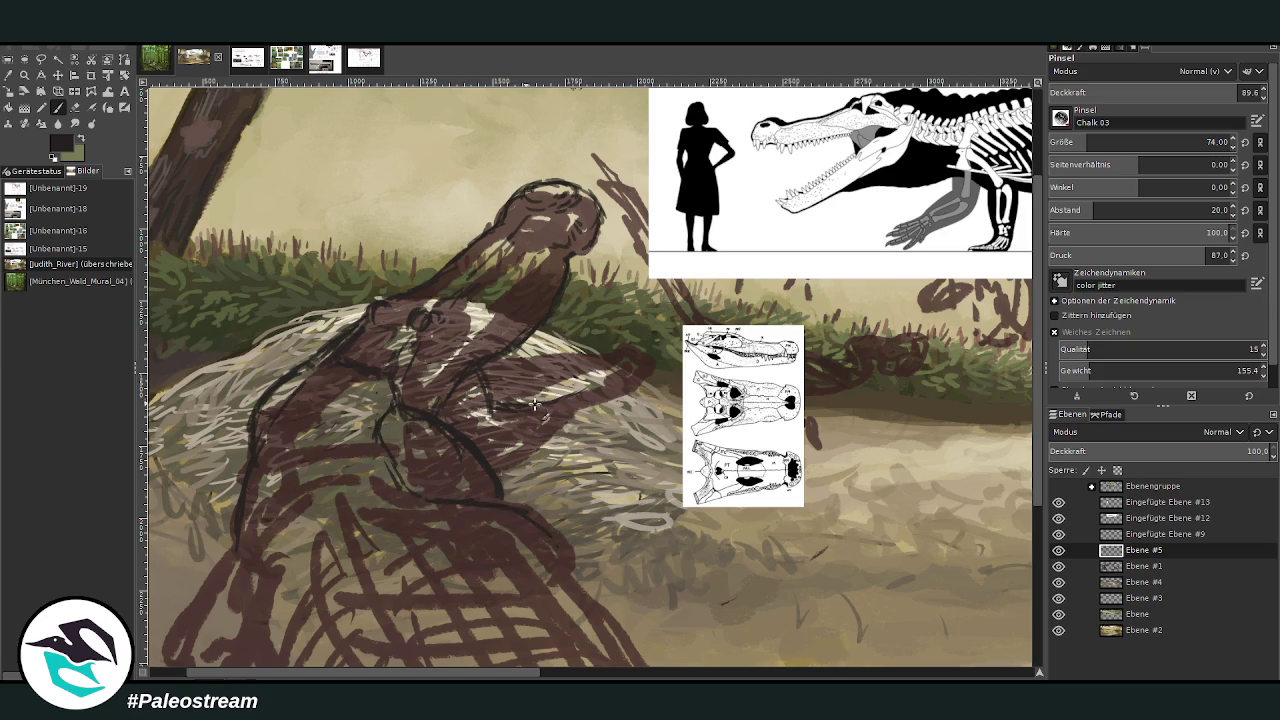
{"action": "left_click_drag", "start_coordinate": [505, 362], "coordinate": [630, 344]}
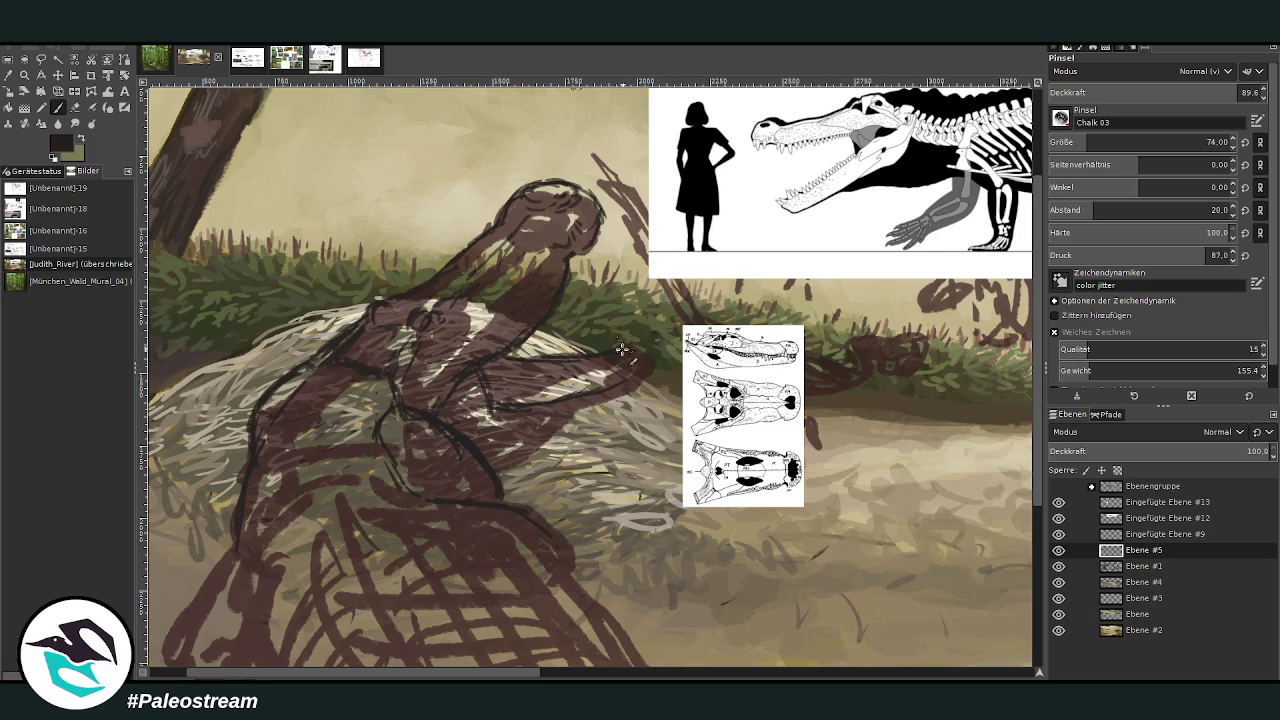
{"action": "mouse_move", "coordinate": [656, 371]}
{"action": "left_mouse_down"}
{"action": "mouse_move", "coordinate": [668, 390]}
{"action": "mouse_move", "coordinate": [633, 394]}
{"action": "left_mouse_up"}
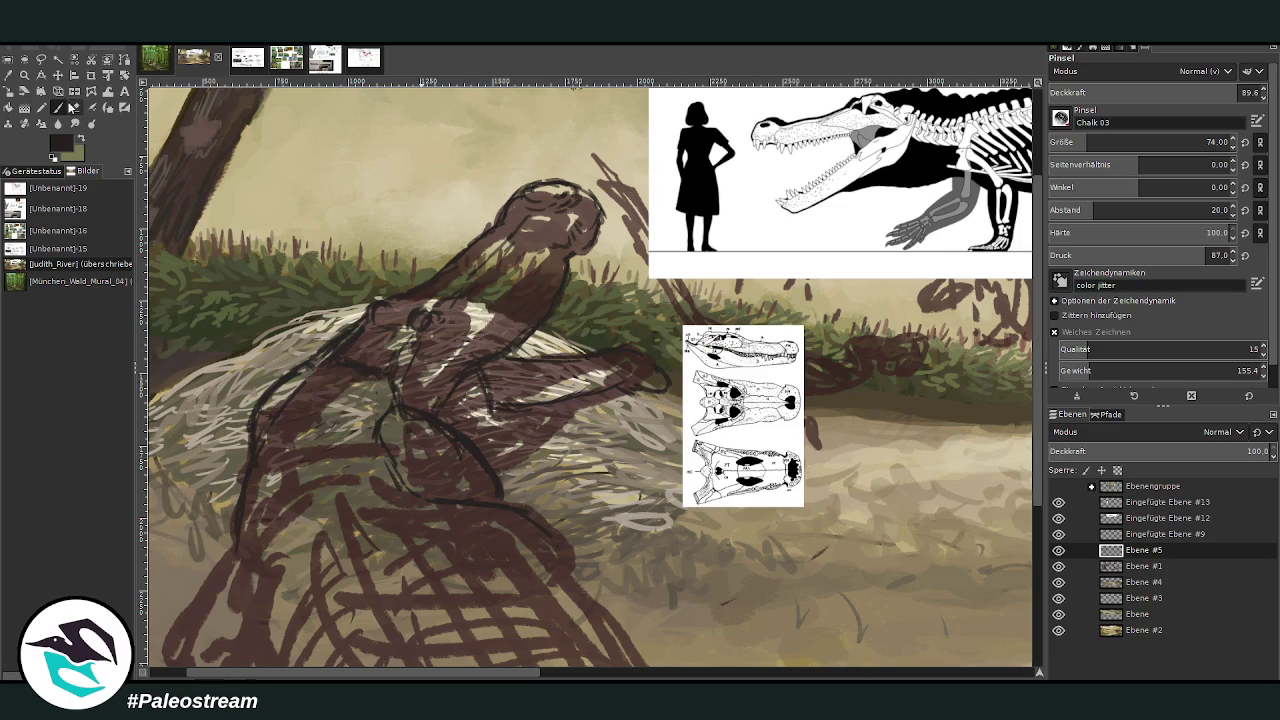
Erase the hand-tip strokes, then redraw darker lines along the arm and forearm's lower edge
{"action": "left_click", "coordinate": [75, 107]}
{"action": "mouse_move", "coordinate": [600, 350]}
{"action": "left_mouse_down"}
{"action": "mouse_move", "coordinate": [668, 380]}
{"action": "mouse_move", "coordinate": [613, 382]}
{"action": "mouse_move", "coordinate": [562, 356]}
{"action": "left_mouse_up"}
{"action": "left_click", "coordinate": [62, 107]}
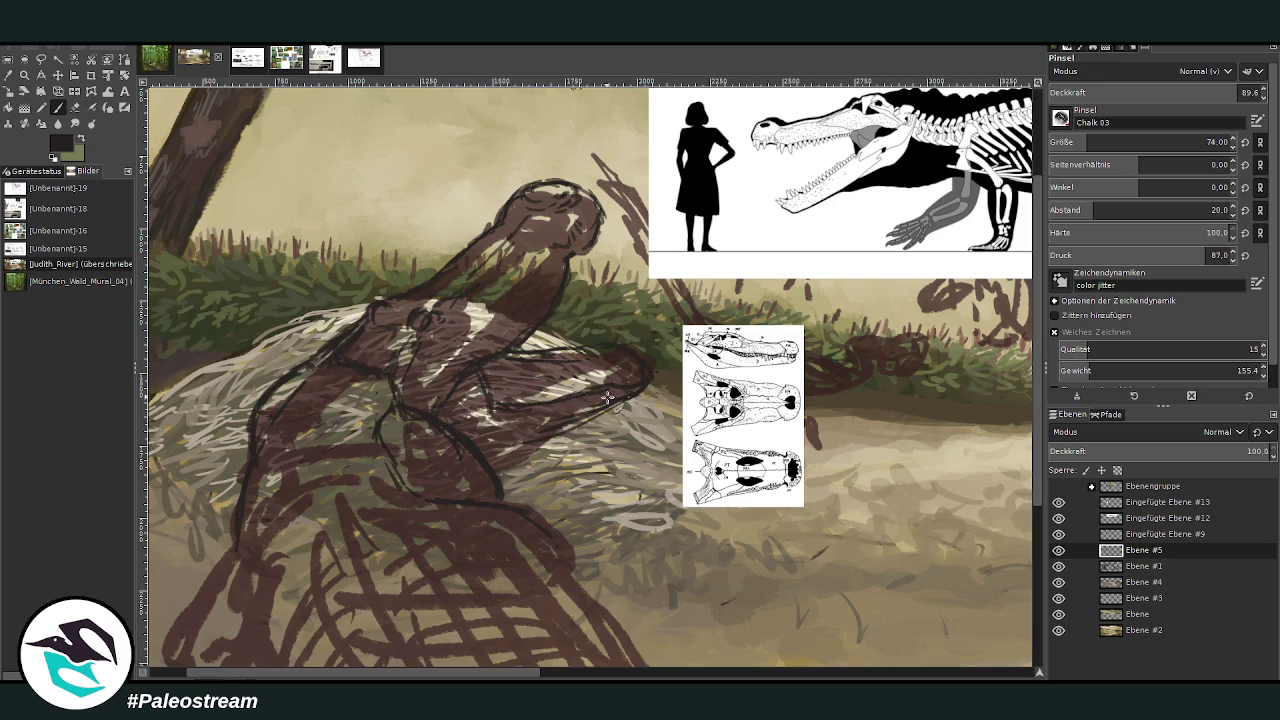
{"action": "left_click_drag", "start_coordinate": [601, 410], "coordinate": [425, 458]}
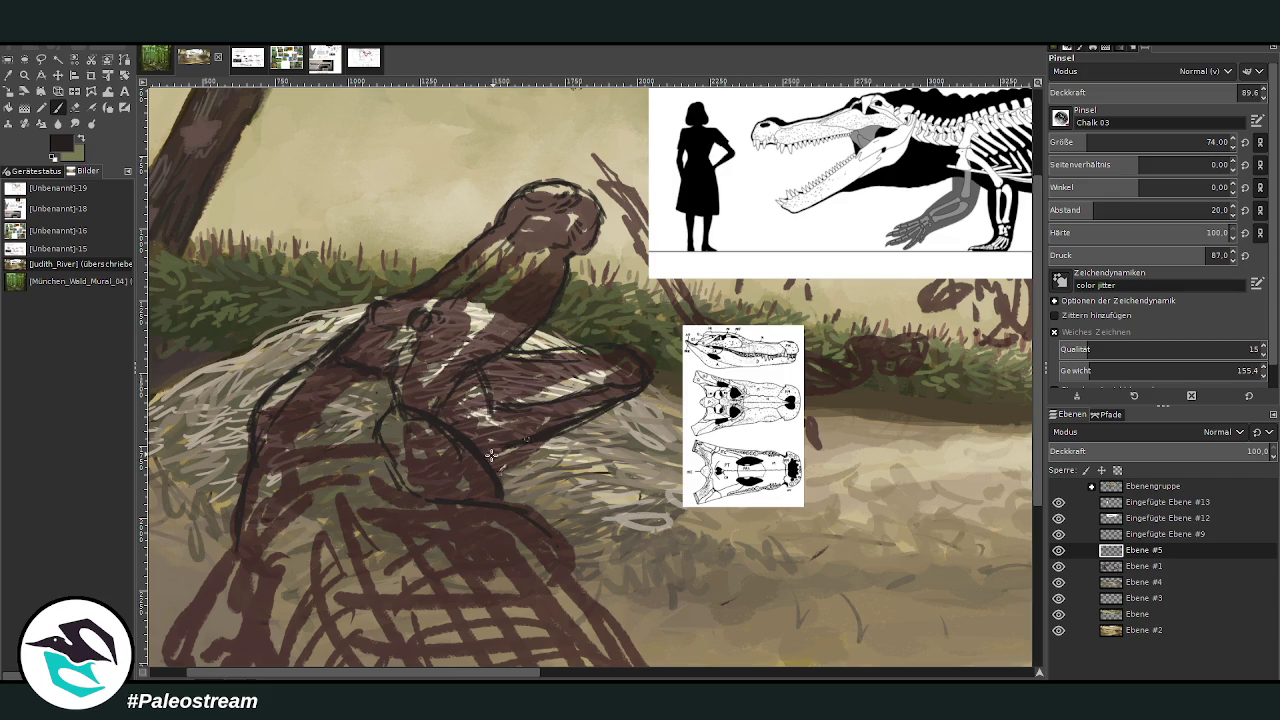
{"action": "left_click_drag", "start_coordinate": [500, 475], "coordinate": [572, 426]}
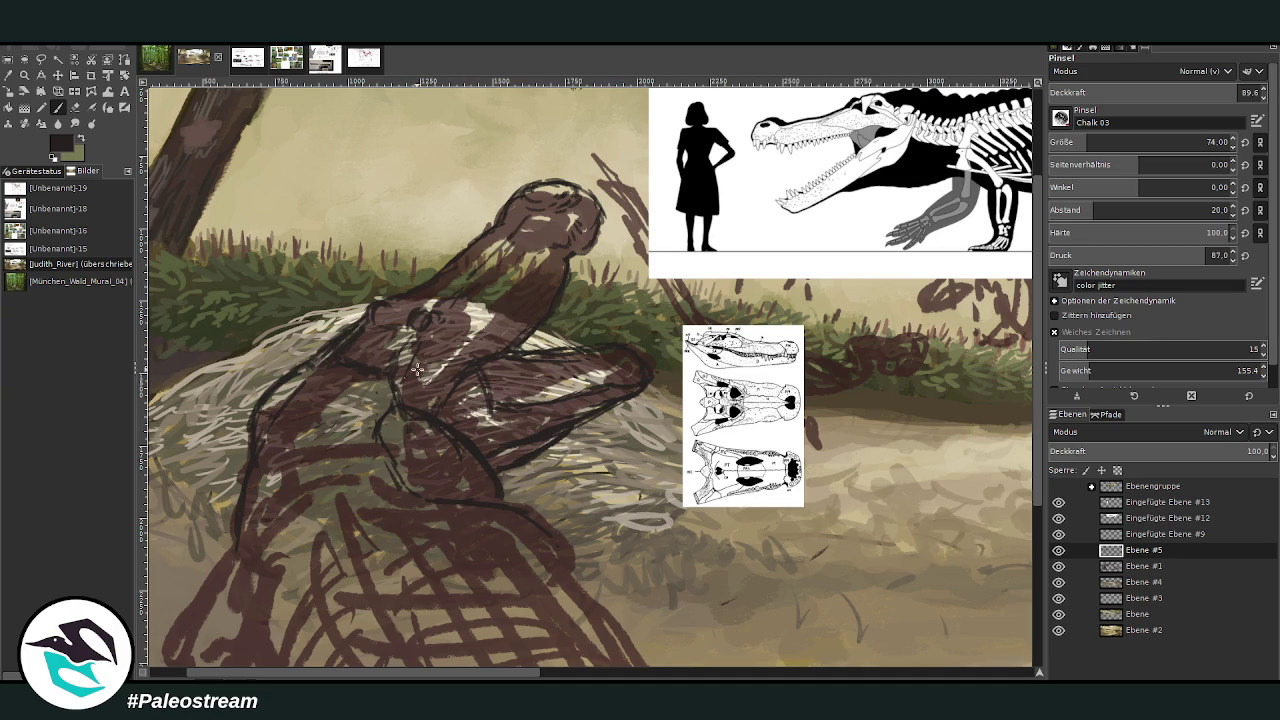
{"action": "left_click_drag", "start_coordinate": [496, 406], "coordinate": [439, 417]}
{"action": "left_click_drag", "start_coordinate": [604, 400], "coordinate": [566, 396]}
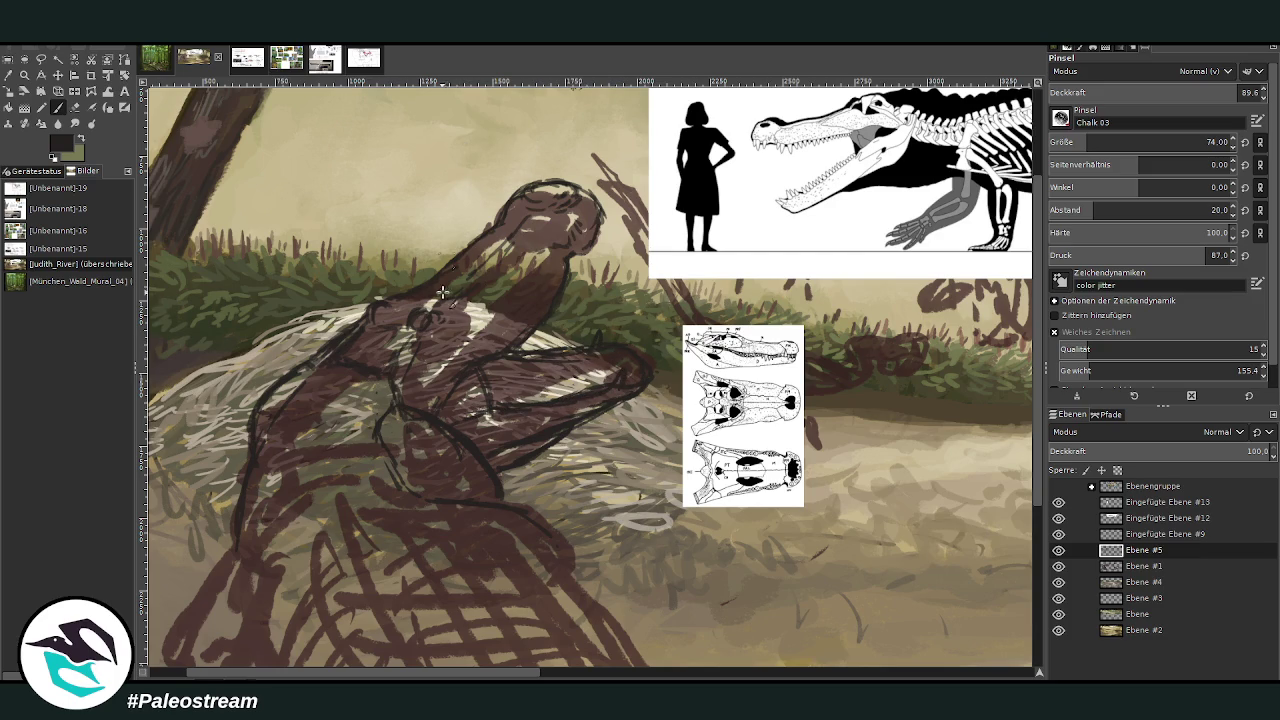
{"action": "left_click_drag", "start_coordinate": [495, 376], "coordinate": [590, 380]}
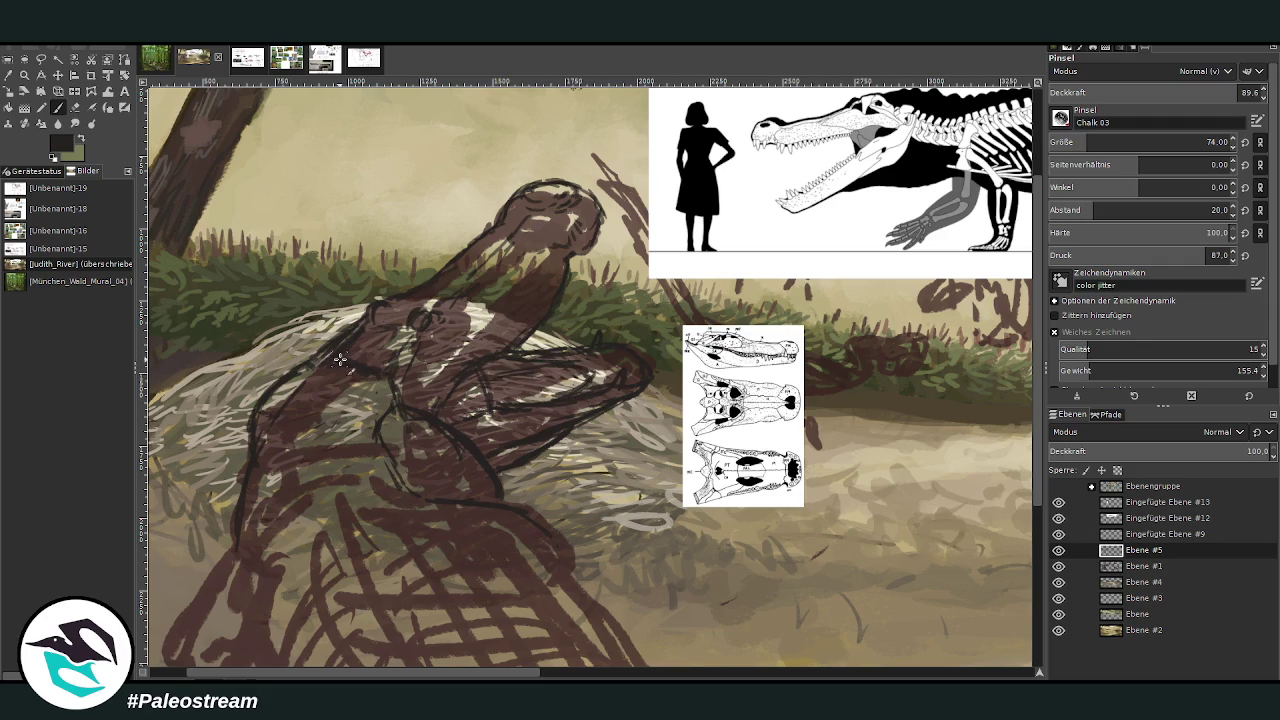
Enlarge the Warp Transform size to about 837 and bring up the fossil reference sheet
{"action": "left_click", "coordinate": [108, 91]}
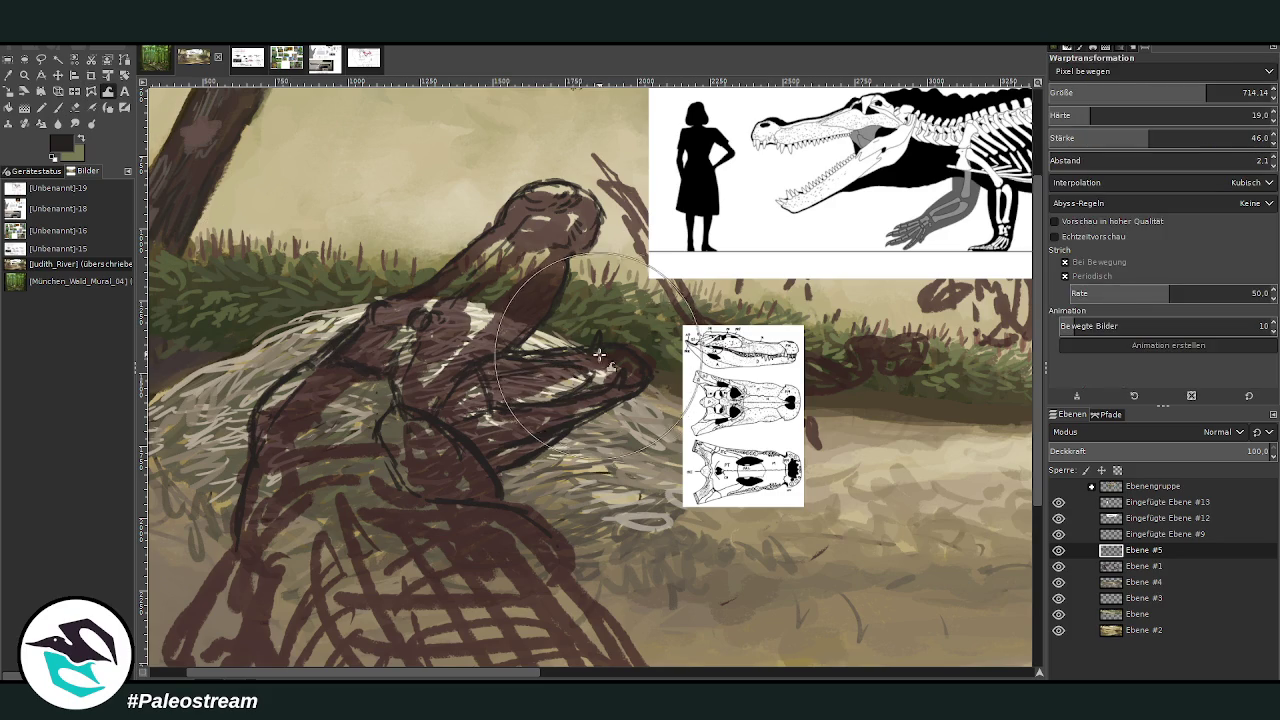
{"action": "left_click_drag", "start_coordinate": [1204, 92], "coordinate": [1237, 92]}
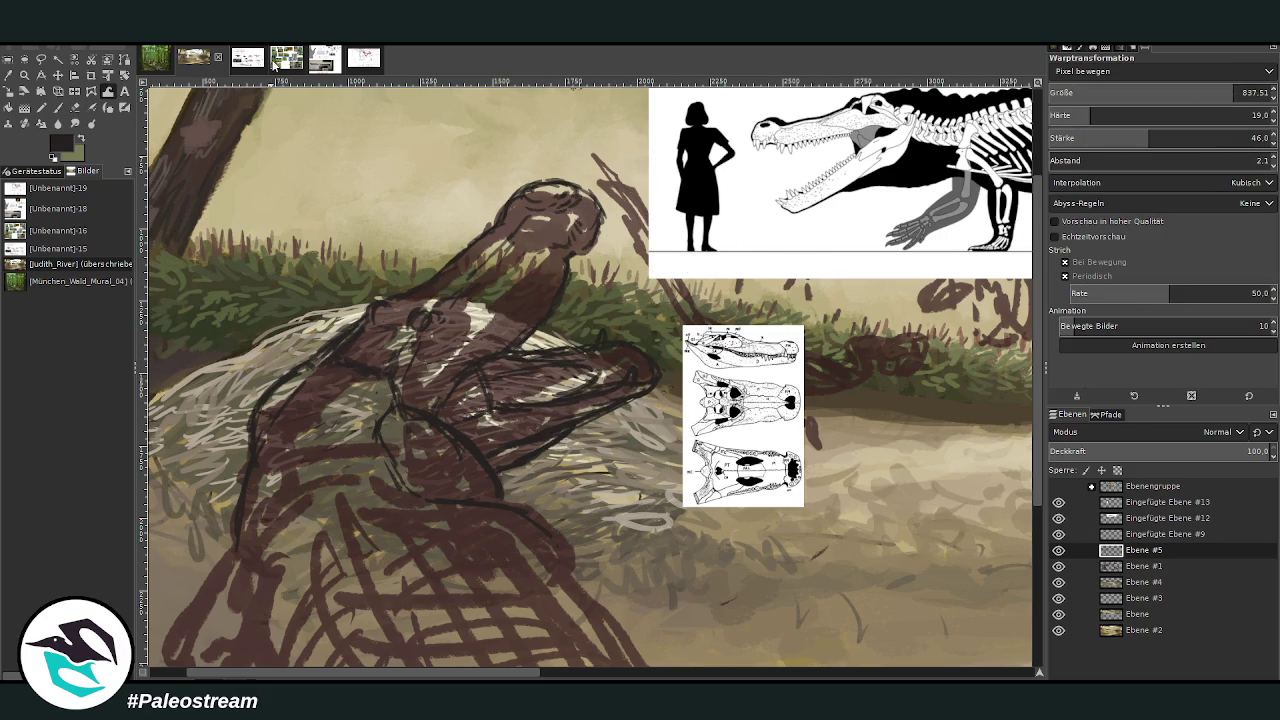
{"action": "left_click", "coordinate": [322, 60]}
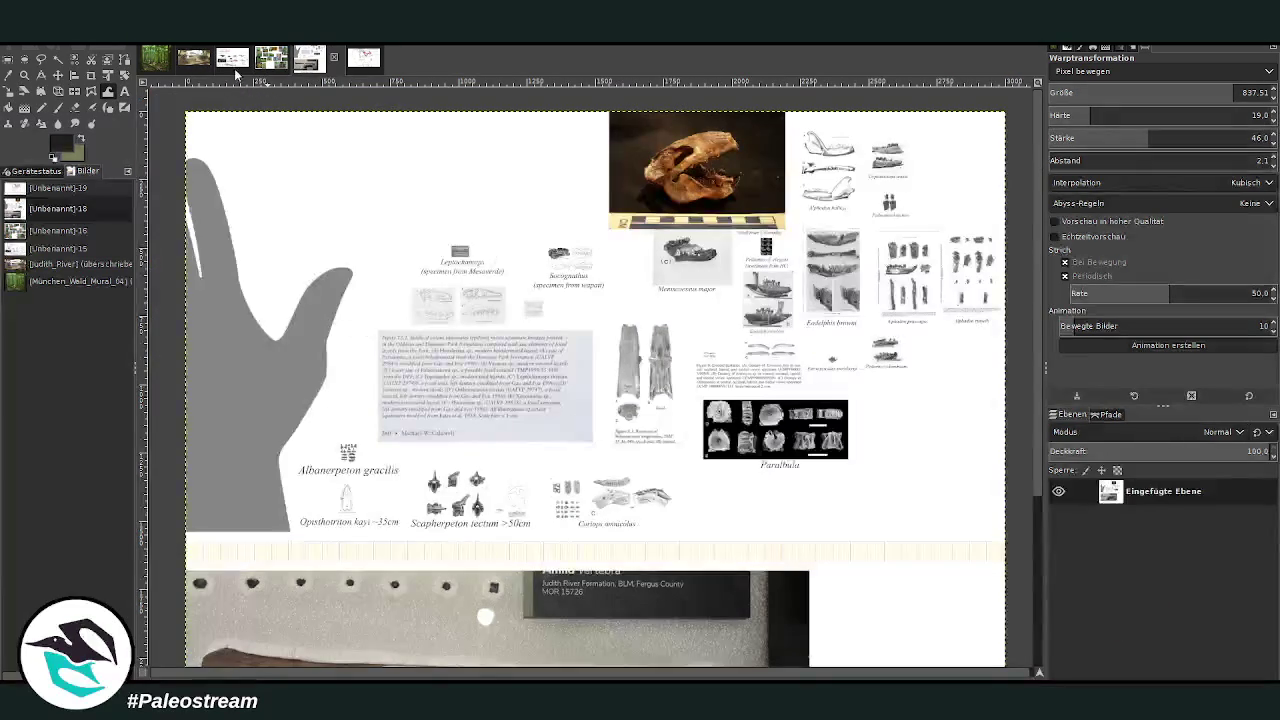
Browse the Leidyosuchus and McClelland Ferry fauna poster, then return to the crocodilian painting
{"action": "left_click", "coordinate": [236, 57]}
{"action": "left_click_drag", "start_coordinate": [370, 676], "coordinate": [180, 676]}
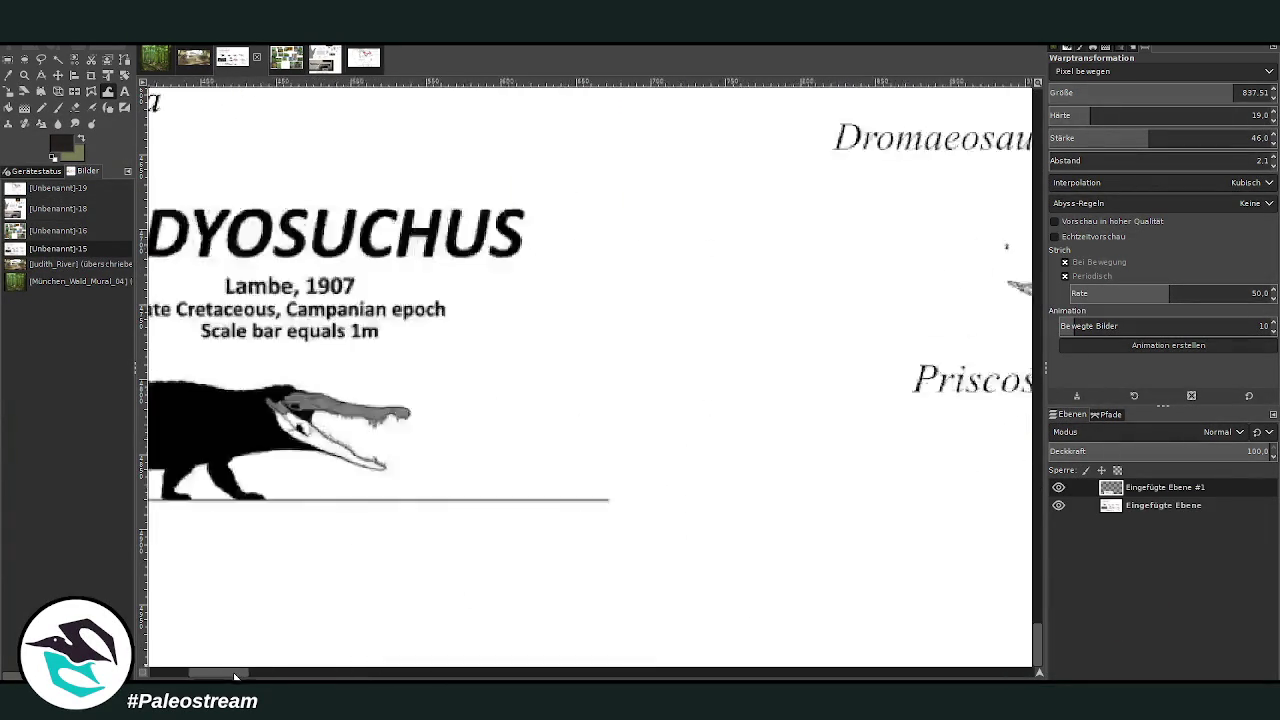
{"action": "left_click_drag", "start_coordinate": [1039, 629], "coordinate": [1039, 545]}
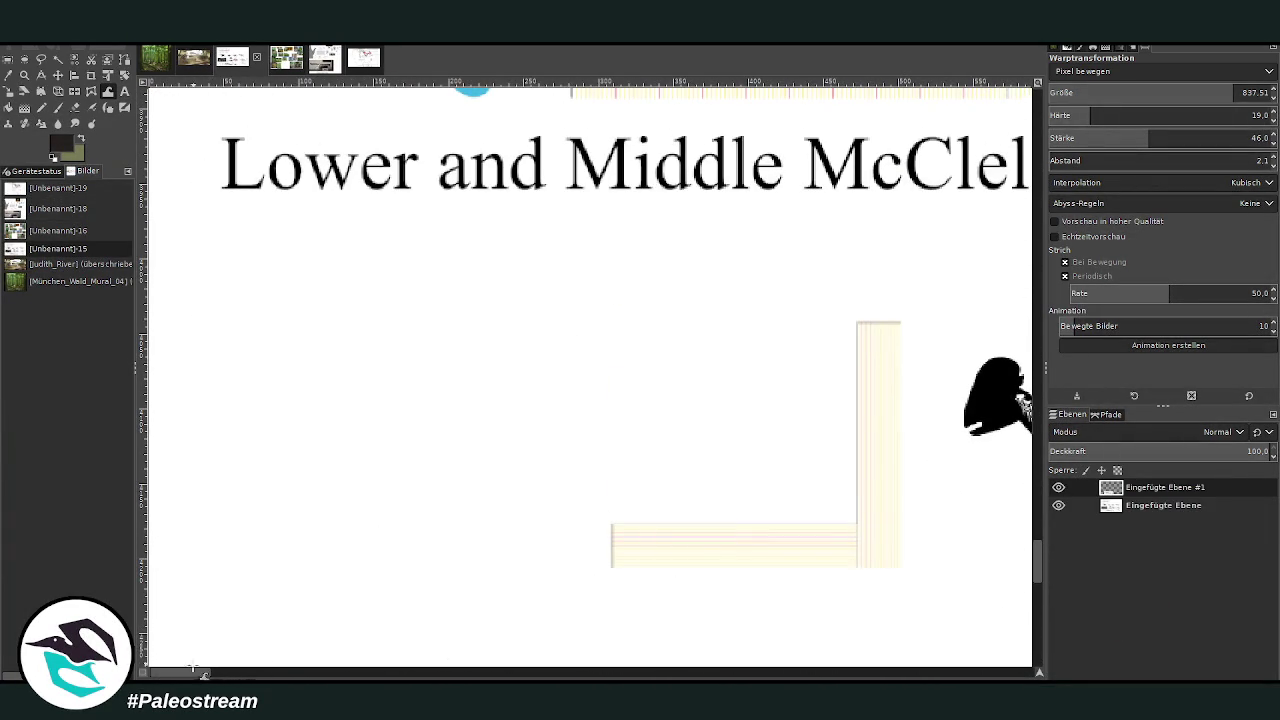
{"action": "left_click_drag", "start_coordinate": [205, 674], "coordinate": [247, 676]}
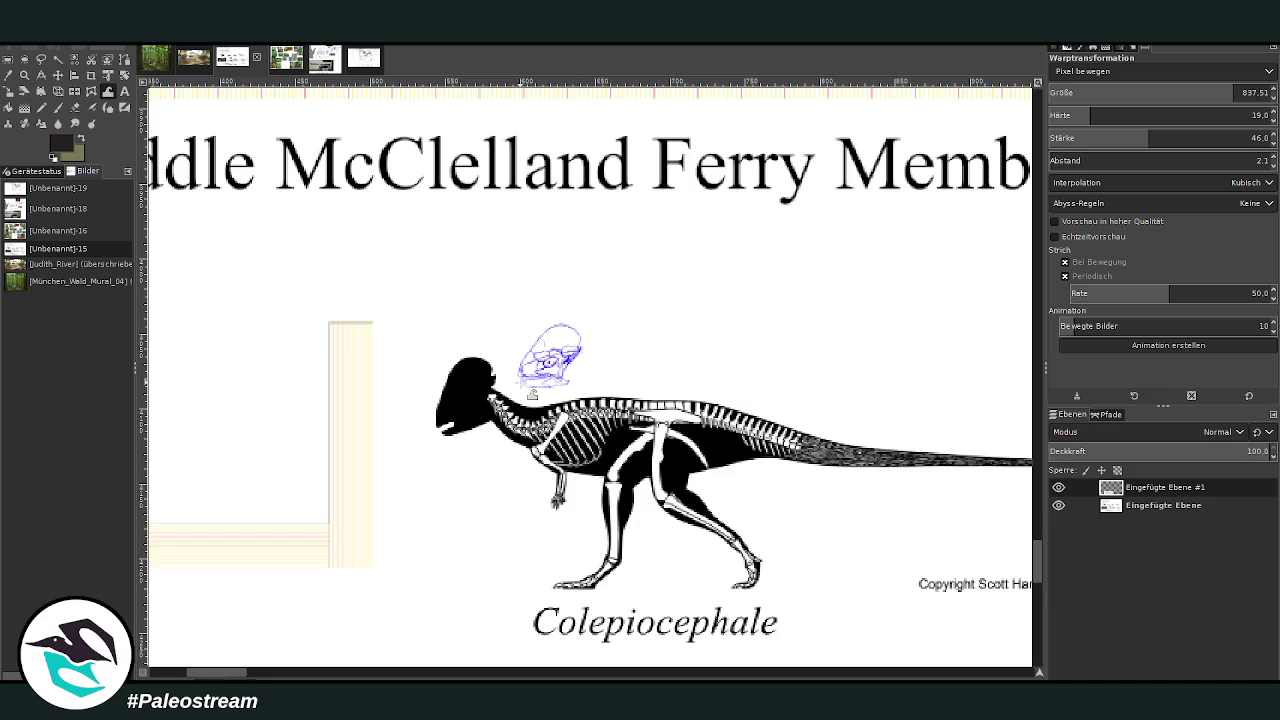
{"action": "scroll", "coordinate": [532, 395], "scroll_direction": "down", "scroll_amount": 2}
{"action": "scroll", "coordinate": [532, 395], "scroll_direction": "down", "scroll_amount": 2}
{"action": "scroll", "coordinate": [529, 375], "scroll_direction": "down", "scroll_amount": 1}
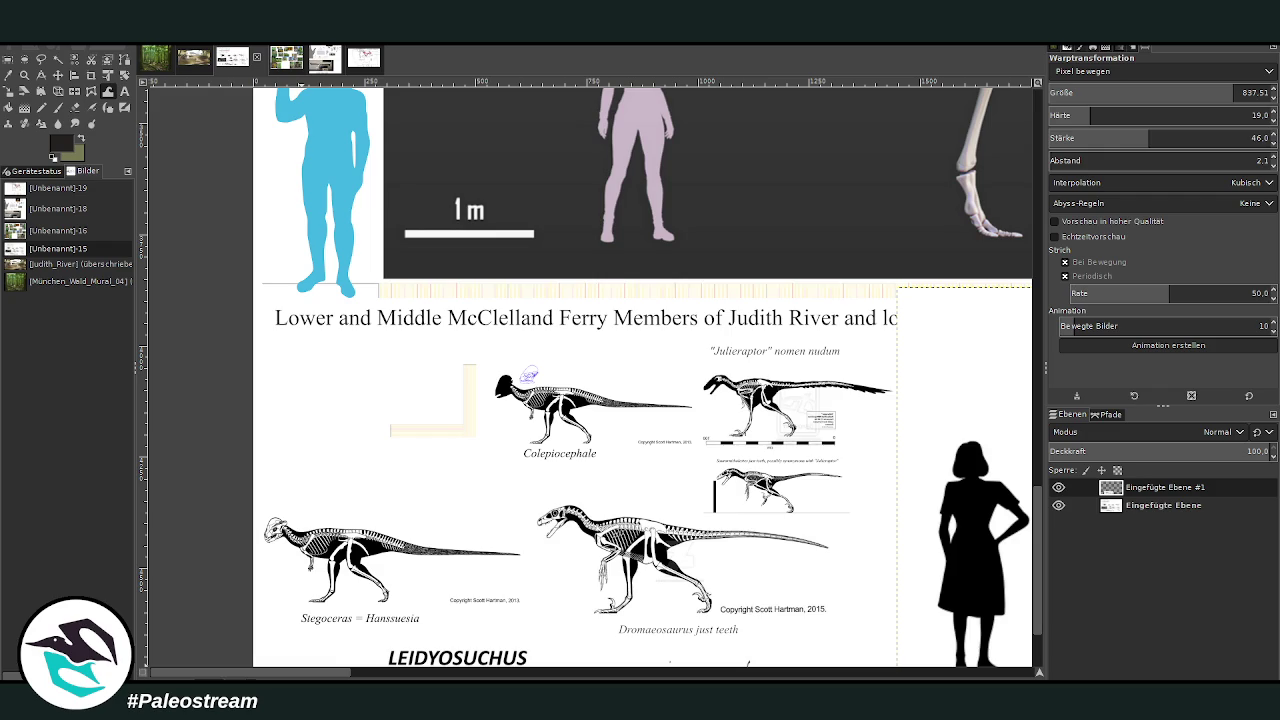
{"action": "left_click", "coordinate": [194, 60]}
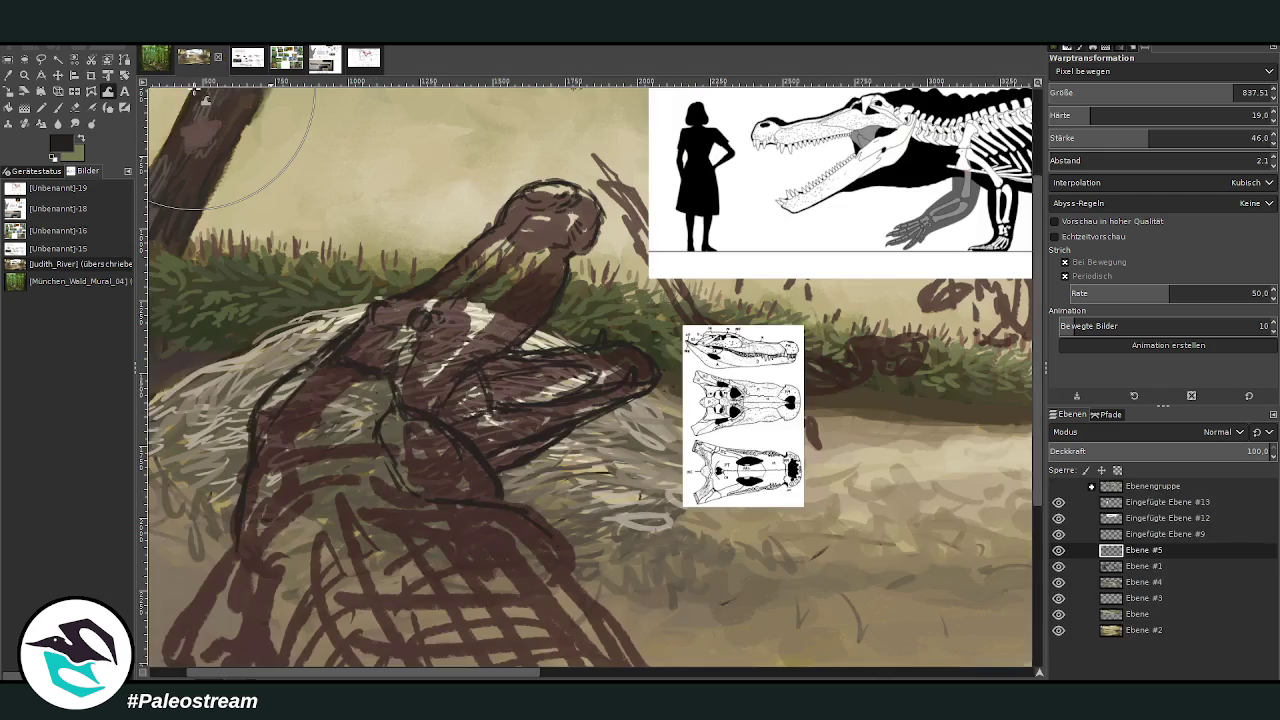
At brush size 46, sketch dark strokes on the head and a faint neck line
{"action": "left_click", "coordinate": [58, 108]}
{"action": "left_click", "coordinate": [1120, 146]}
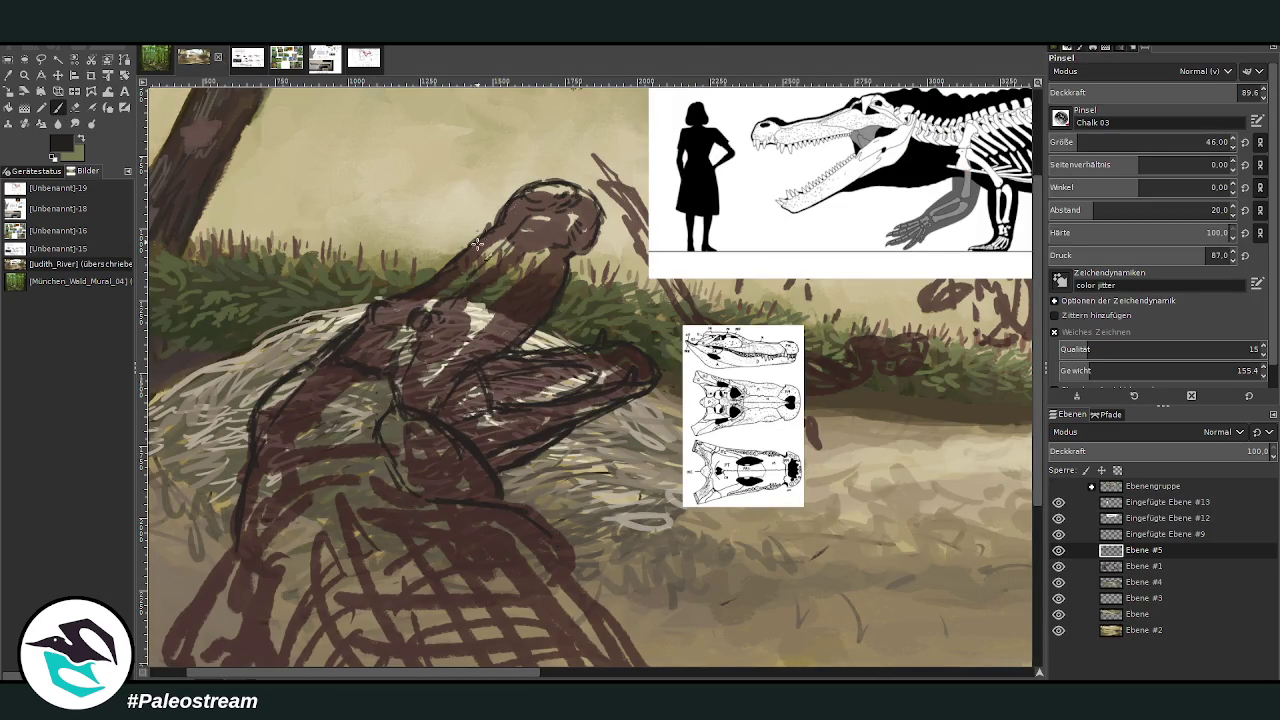
{"action": "key", "text": "bracketright"}
{"action": "mouse_move", "coordinate": [434, 345]}
{"action": "left_mouse_down"}
{"action": "mouse_move", "coordinate": [423, 386]}
{"action": "mouse_move", "coordinate": [443, 363]}
{"action": "mouse_move", "coordinate": [435, 433]}
{"action": "left_mouse_up"}
{"action": "mouse_move", "coordinate": [448, 340]}
{"action": "left_mouse_down"}
{"action": "mouse_move", "coordinate": [455, 375]}
{"action": "mouse_move", "coordinate": [459, 320]}
{"action": "left_mouse_up"}
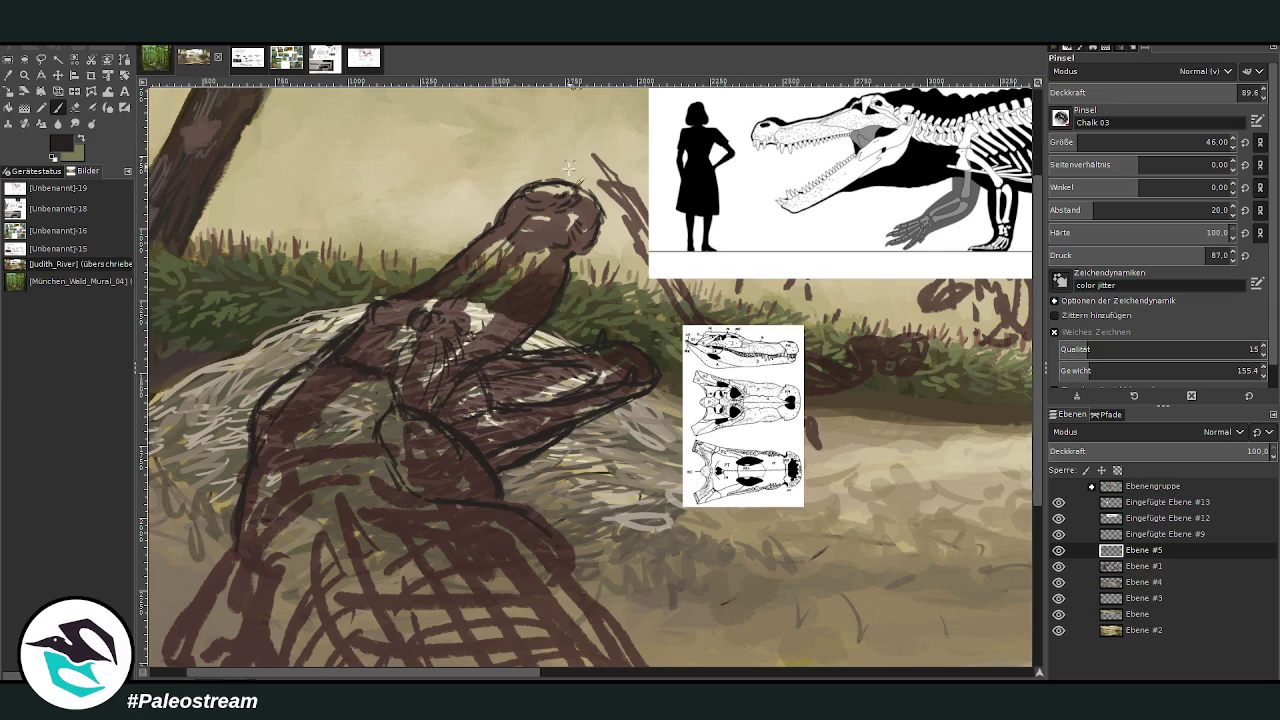
{"action": "mouse_move", "coordinate": [478, 300]}
{"action": "left_mouse_down"}
{"action": "mouse_move", "coordinate": [511, 225]}
{"action": "mouse_move", "coordinate": [425, 300]}
{"action": "mouse_move", "coordinate": [510, 226]}
{"action": "left_mouse_up"}
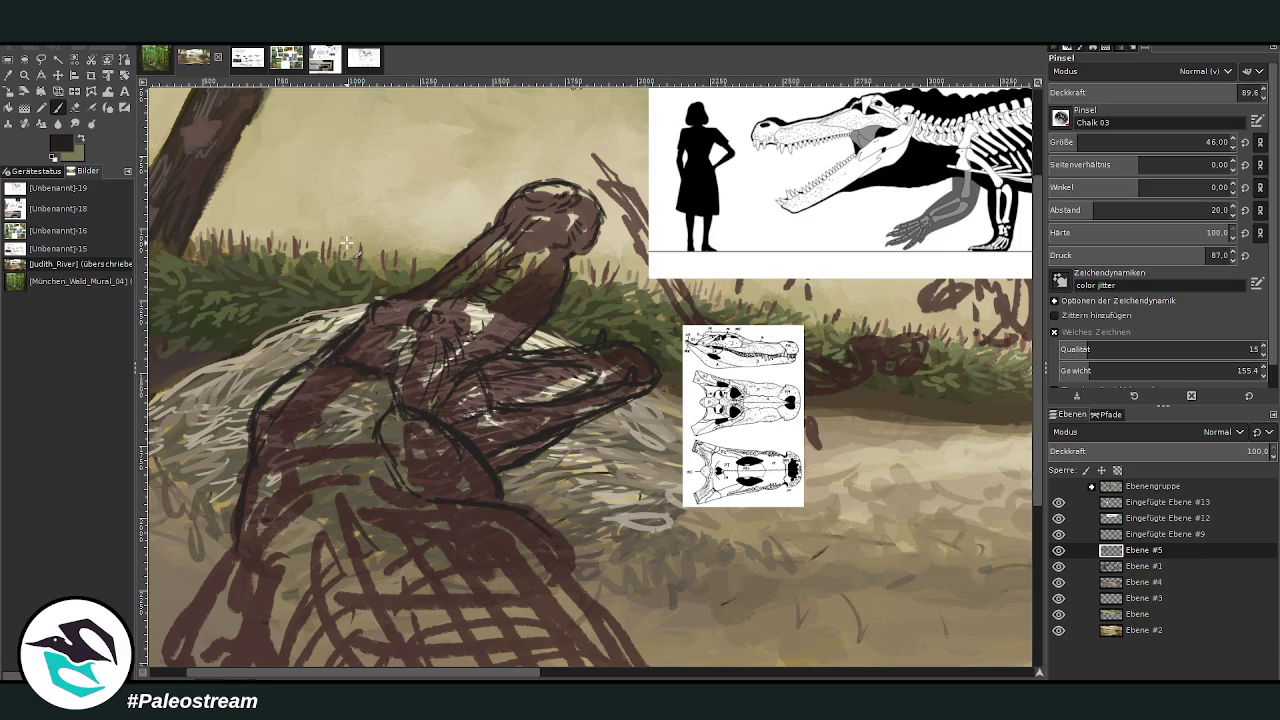
Erase the old snout strokes and paint new dark lines across the snout and upper snout
{"action": "left_click", "coordinate": [76, 107]}
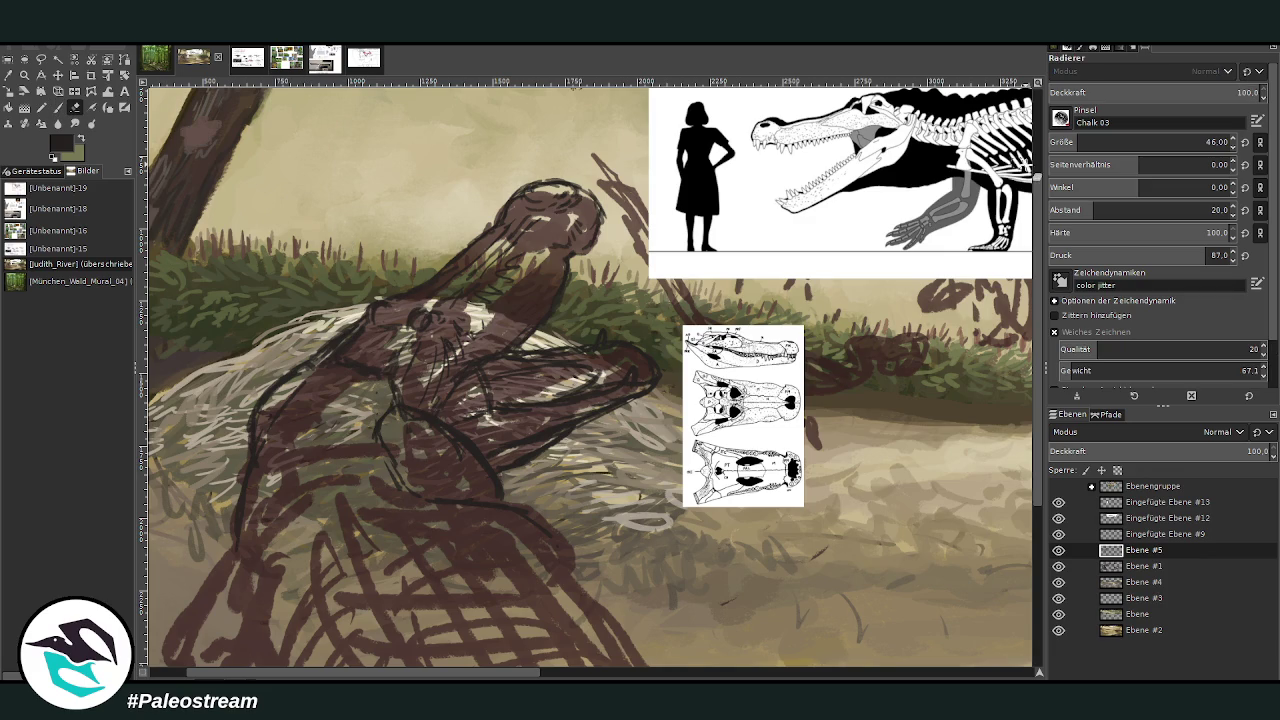
{"action": "mouse_move", "coordinate": [534, 362]}
{"action": "left_mouse_down"}
{"action": "mouse_move", "coordinate": [620, 350]}
{"action": "mouse_move", "coordinate": [590, 365]}
{"action": "mouse_move", "coordinate": [649, 369]}
{"action": "mouse_move", "coordinate": [525, 405]}
{"action": "mouse_move", "coordinate": [512, 440]}
{"action": "mouse_move", "coordinate": [496, 408]}
{"action": "mouse_move", "coordinate": [557, 364]}
{"action": "mouse_move", "coordinate": [516, 453]}
{"action": "left_mouse_up"}
{"action": "left_click", "coordinate": [57, 107]}
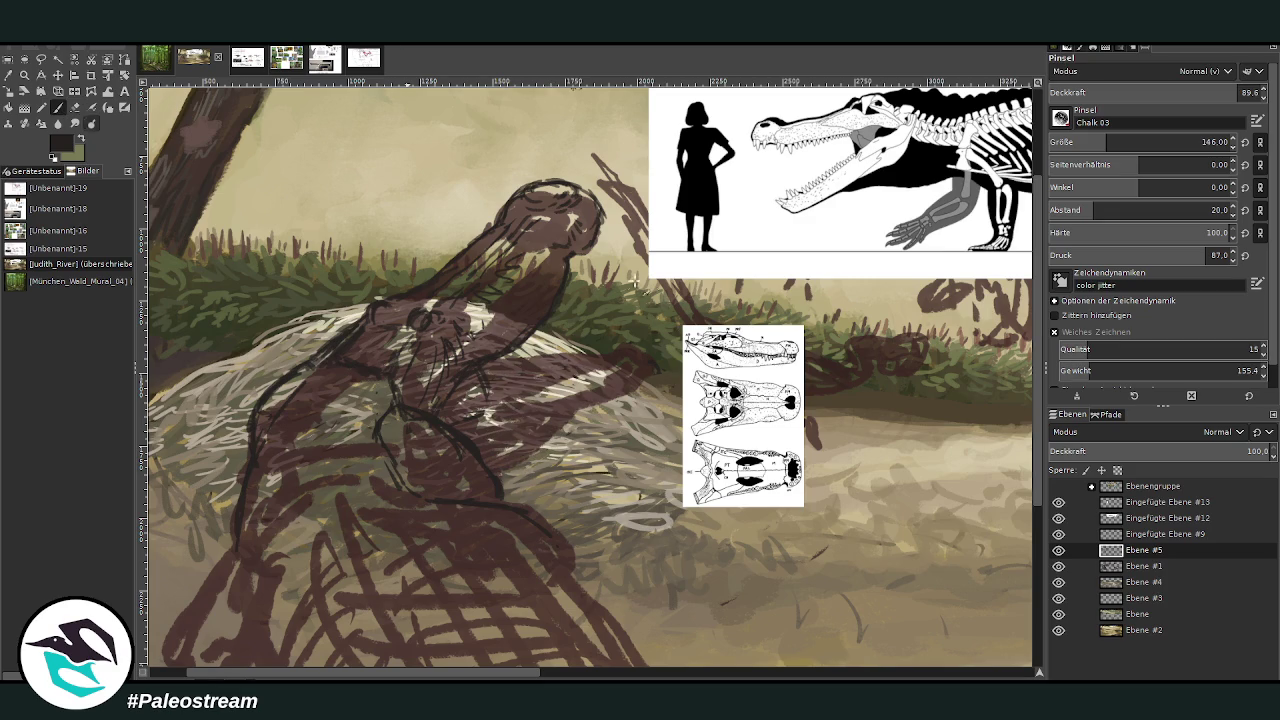
{"action": "left_click_drag", "start_coordinate": [528, 395], "coordinate": [655, 370]}
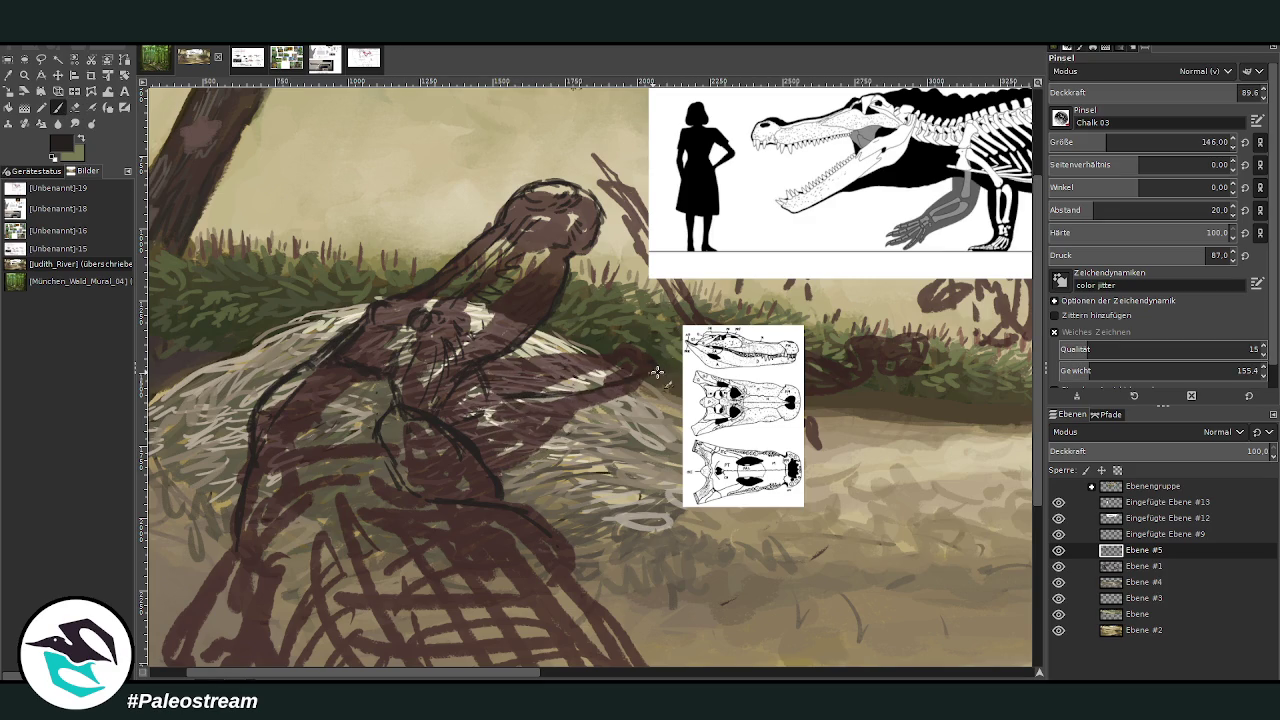
{"action": "left_click_drag", "start_coordinate": [510, 369], "coordinate": [645, 357]}
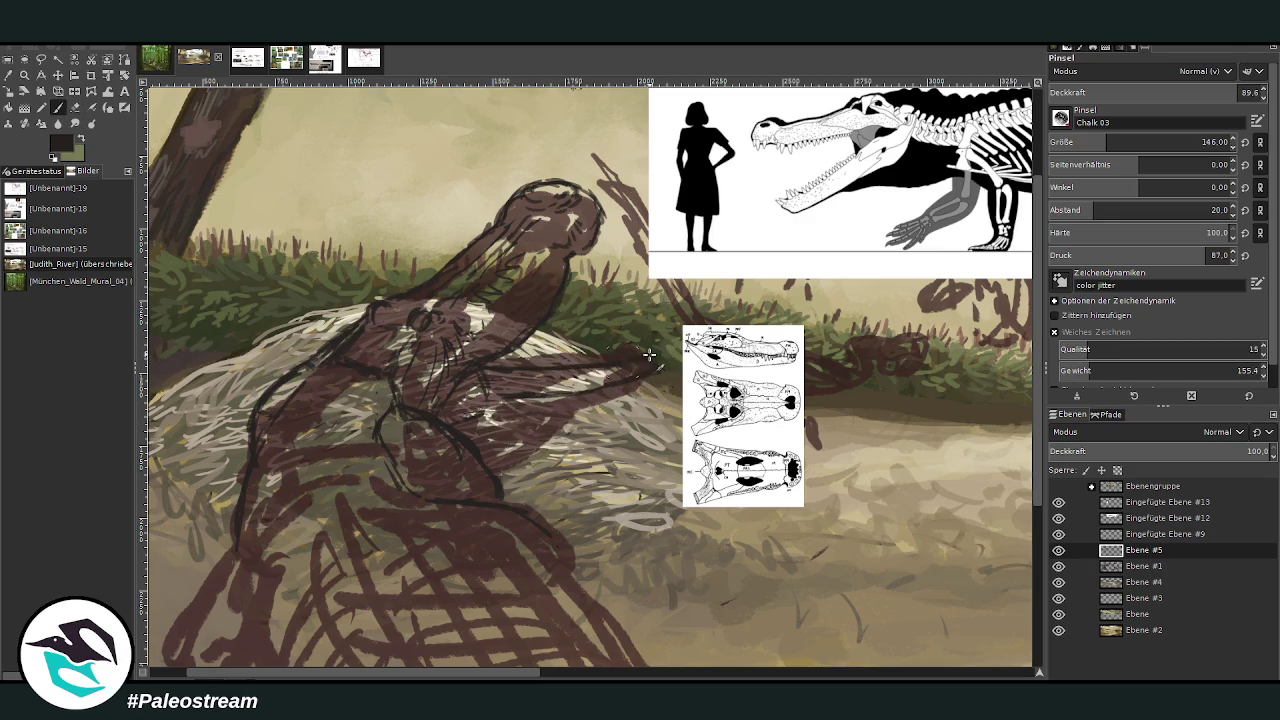
At size 74 and opacity 91.5, darken the snout tip and lower jaw, rounding off the tip
{"action": "left_click", "coordinate": [1086, 145]}
{"action": "left_click_drag", "start_coordinate": [1225, 92], "coordinate": [1243, 92]}
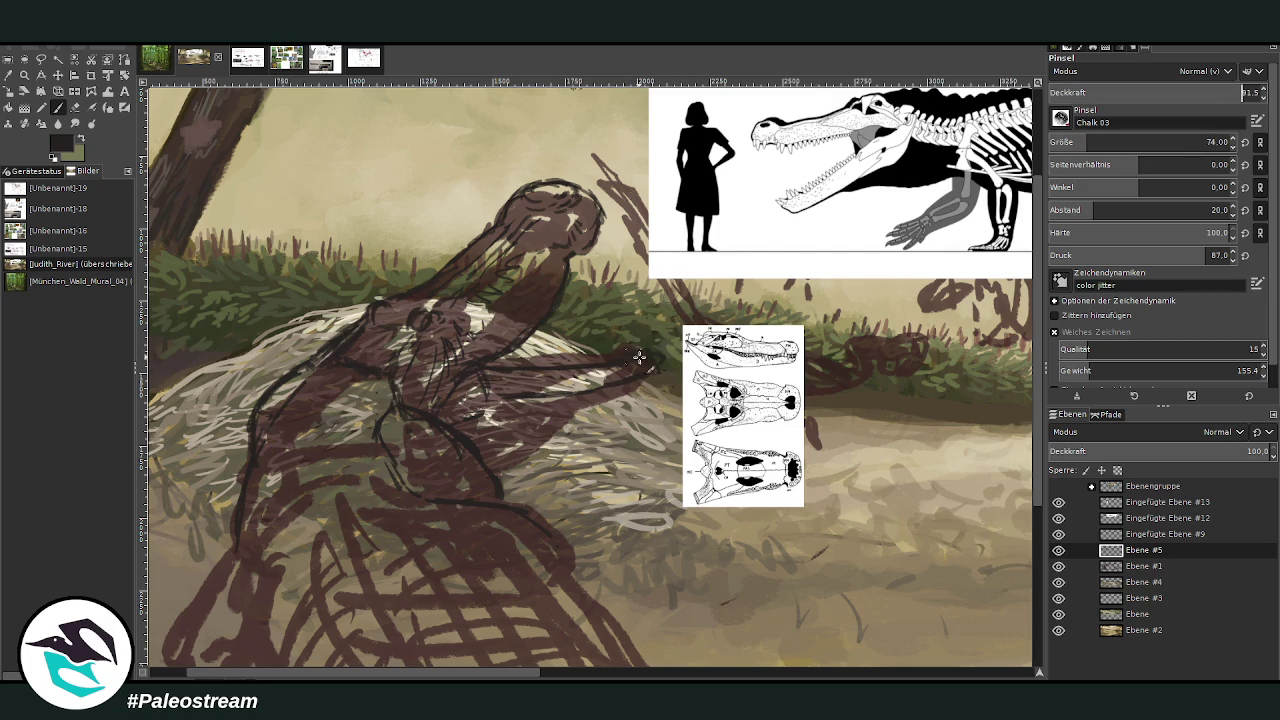
{"action": "mouse_move", "coordinate": [637, 370]}
{"action": "left_mouse_down"}
{"action": "mouse_move", "coordinate": [667, 372]}
{"action": "mouse_move", "coordinate": [500, 444]}
{"action": "left_mouse_up"}
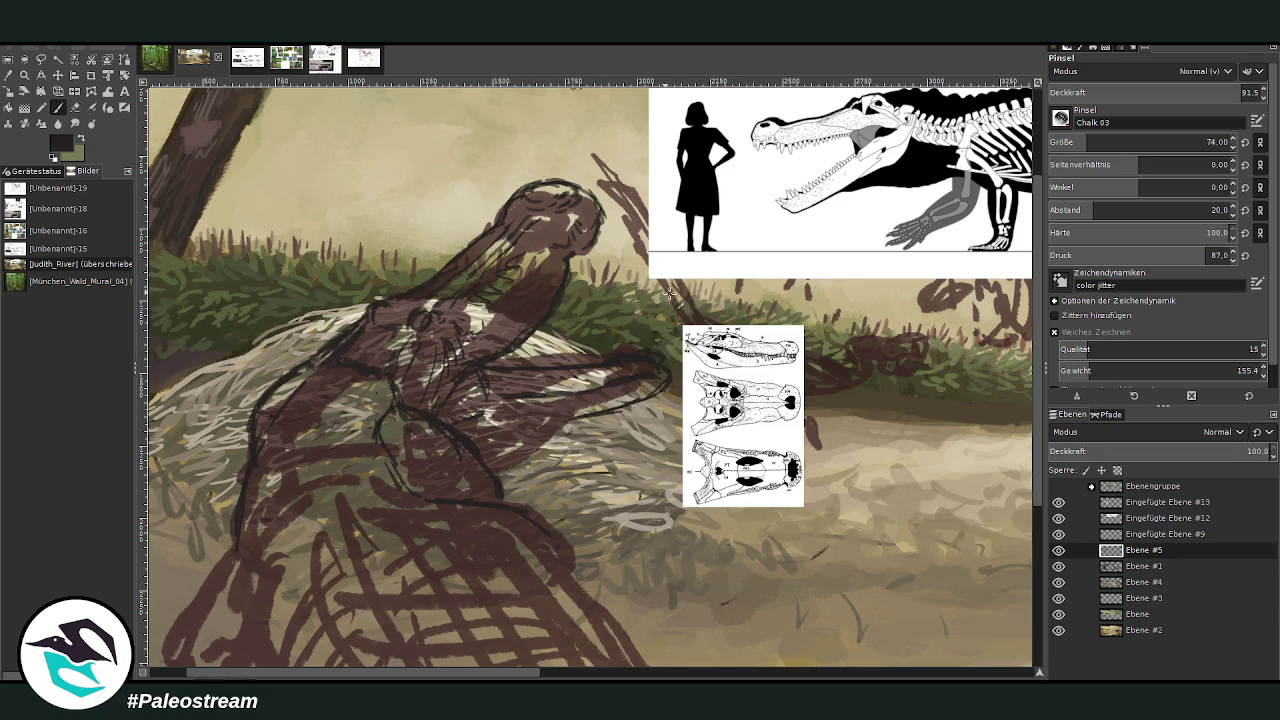
{"action": "left_click_drag", "start_coordinate": [626, 404], "coordinate": [541, 436]}
{"action": "left_click_drag", "start_coordinate": [629, 401], "coordinate": [476, 455]}
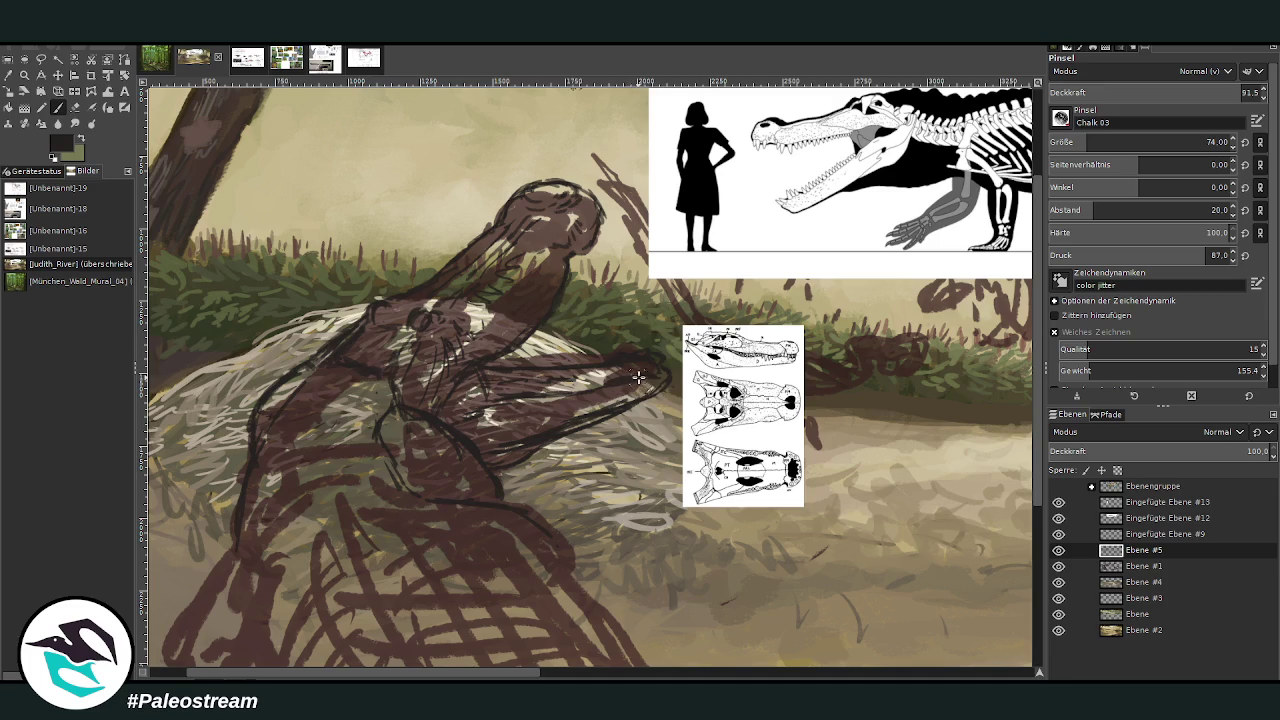
{"action": "left_click_drag", "start_coordinate": [655, 382], "coordinate": [618, 404]}
Sketch dark chalk lines down the chest and forelimb, then scroll the view down
{"action": "key", "text": "shift+f"}
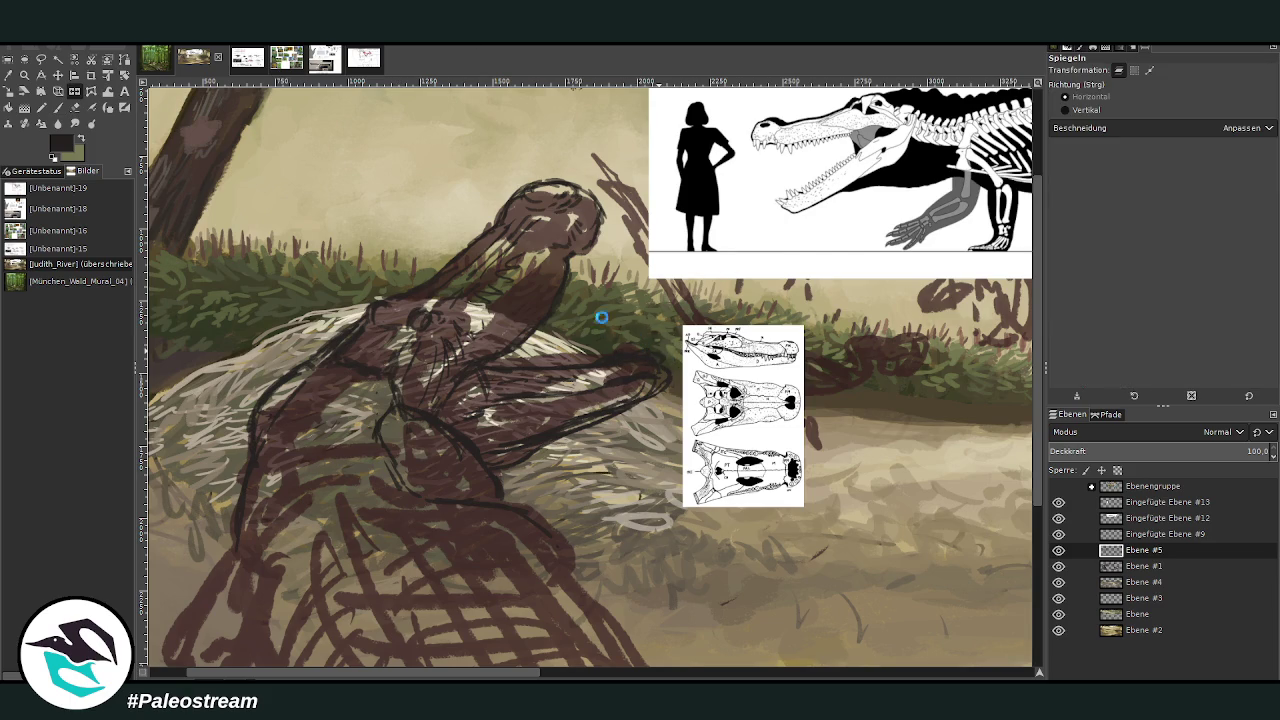
{"action": "key", "text": "p"}
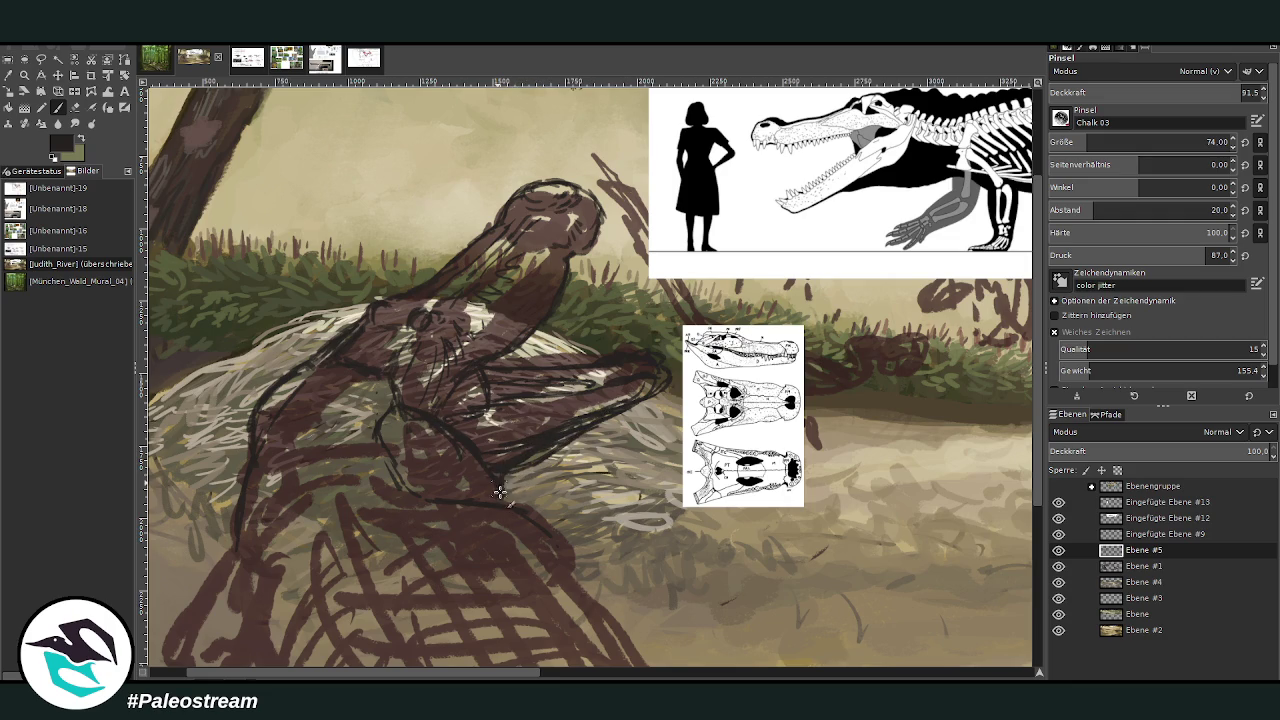
{"action": "mouse_move", "coordinate": [414, 432]}
{"action": "left_mouse_down"}
{"action": "mouse_move", "coordinate": [406, 488]}
{"action": "mouse_move", "coordinate": [355, 458]}
{"action": "left_mouse_up"}
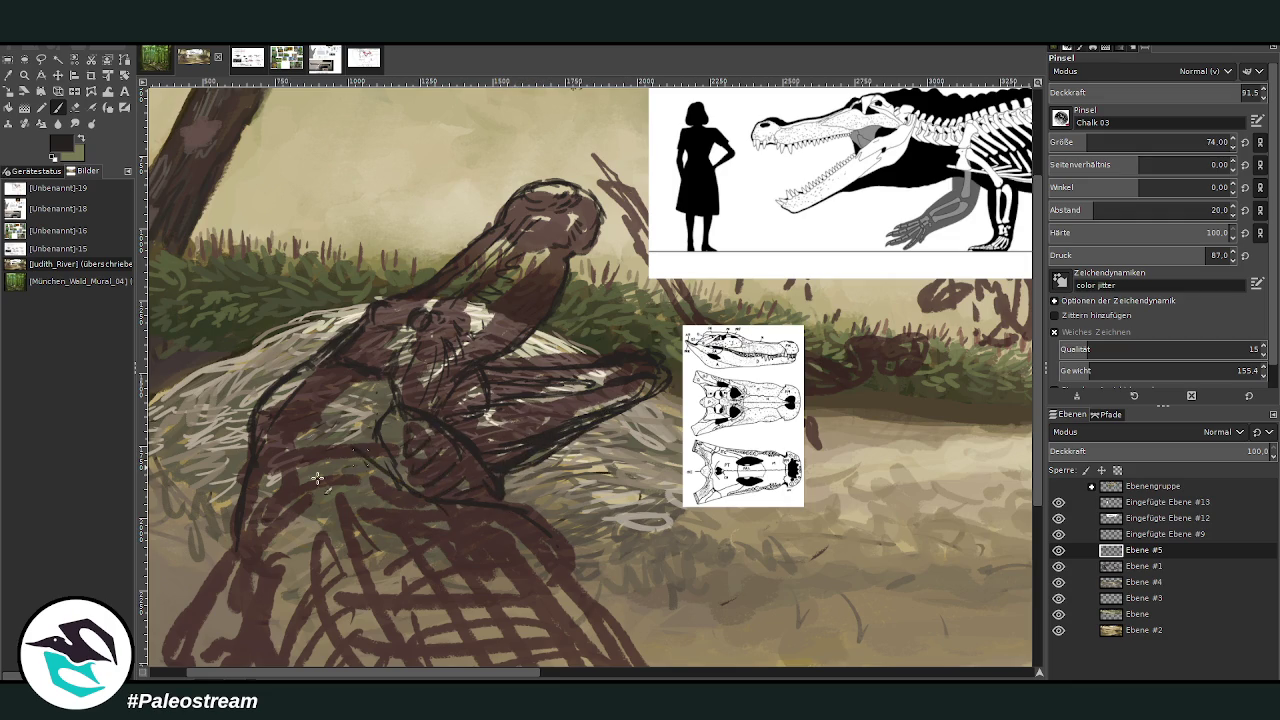
{"action": "mouse_move", "coordinate": [330, 386]}
{"action": "left_mouse_down"}
{"action": "mouse_move", "coordinate": [320, 490]}
{"action": "mouse_move", "coordinate": [238, 552]}
{"action": "mouse_move", "coordinate": [262, 606]}
{"action": "left_mouse_up"}
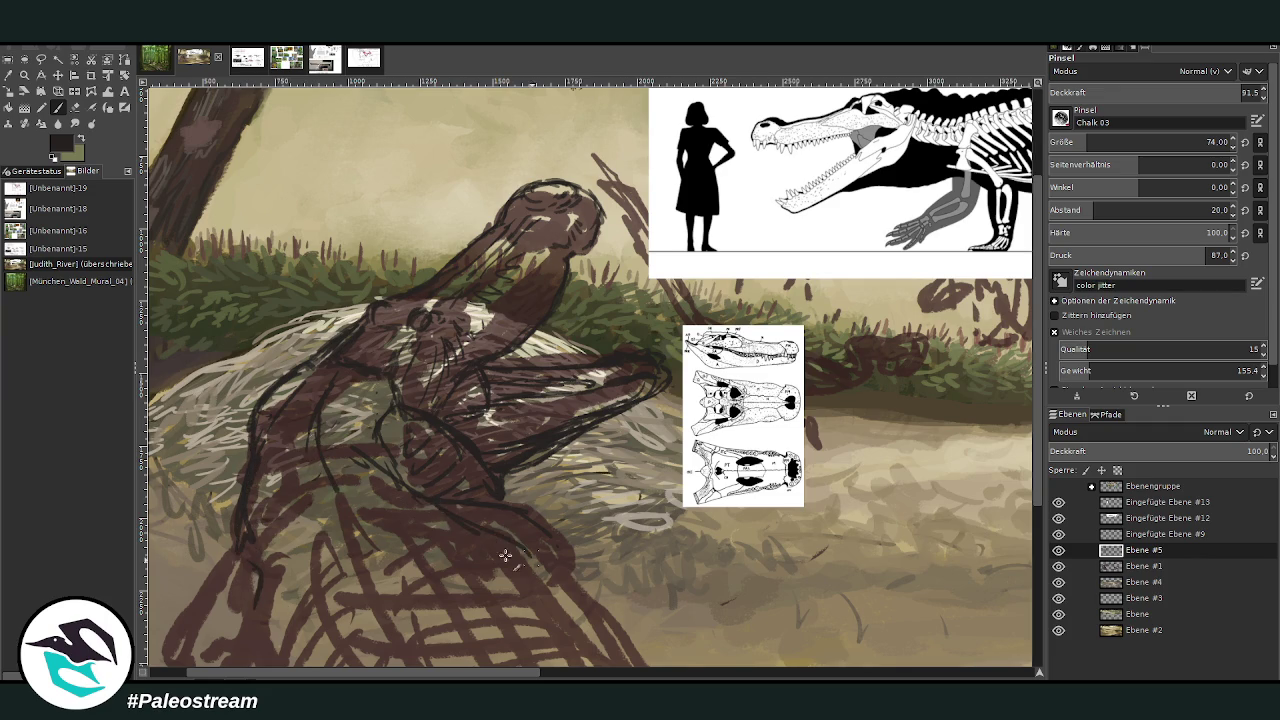
{"action": "scroll", "coordinate": [480, 545], "scroll_direction": "down", "scroll_amount": 1}
{"action": "scroll", "coordinate": [480, 545], "scroll_direction": "down", "scroll_amount": 1}
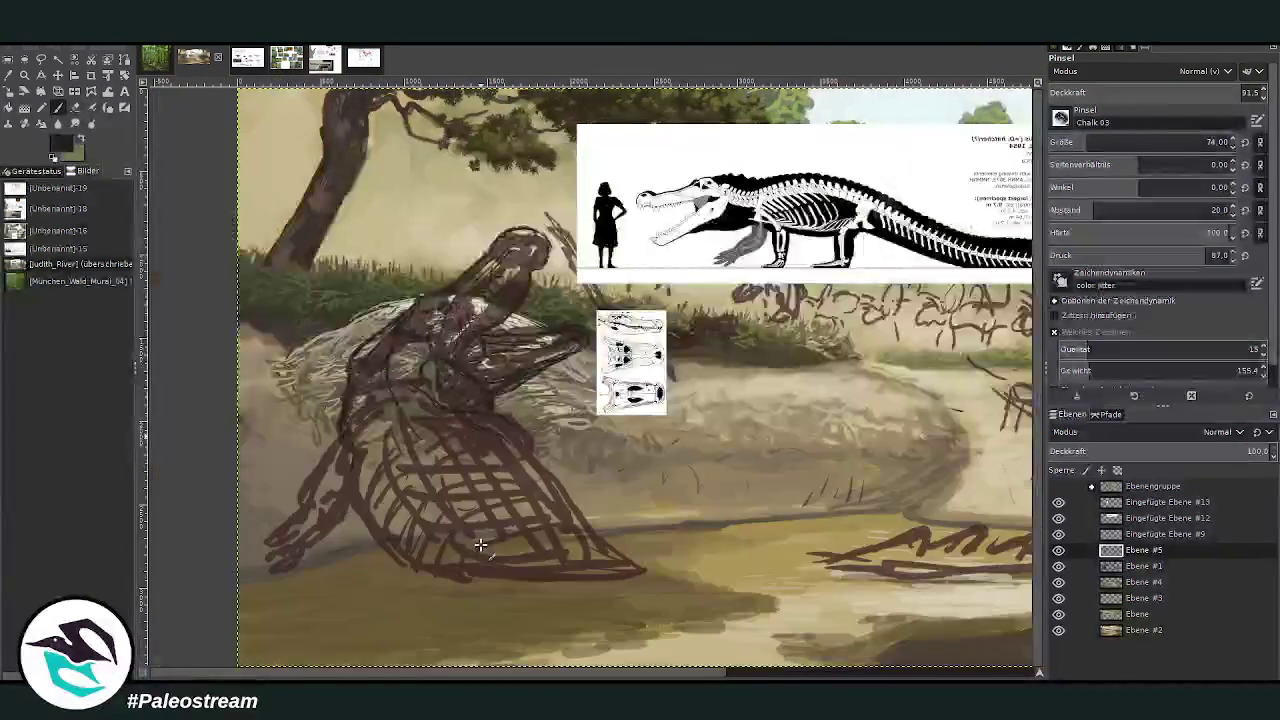
Zoom in and trace contour lines down the figure's side, across the body and along the bottom edge
{"action": "key", "text": "z"}
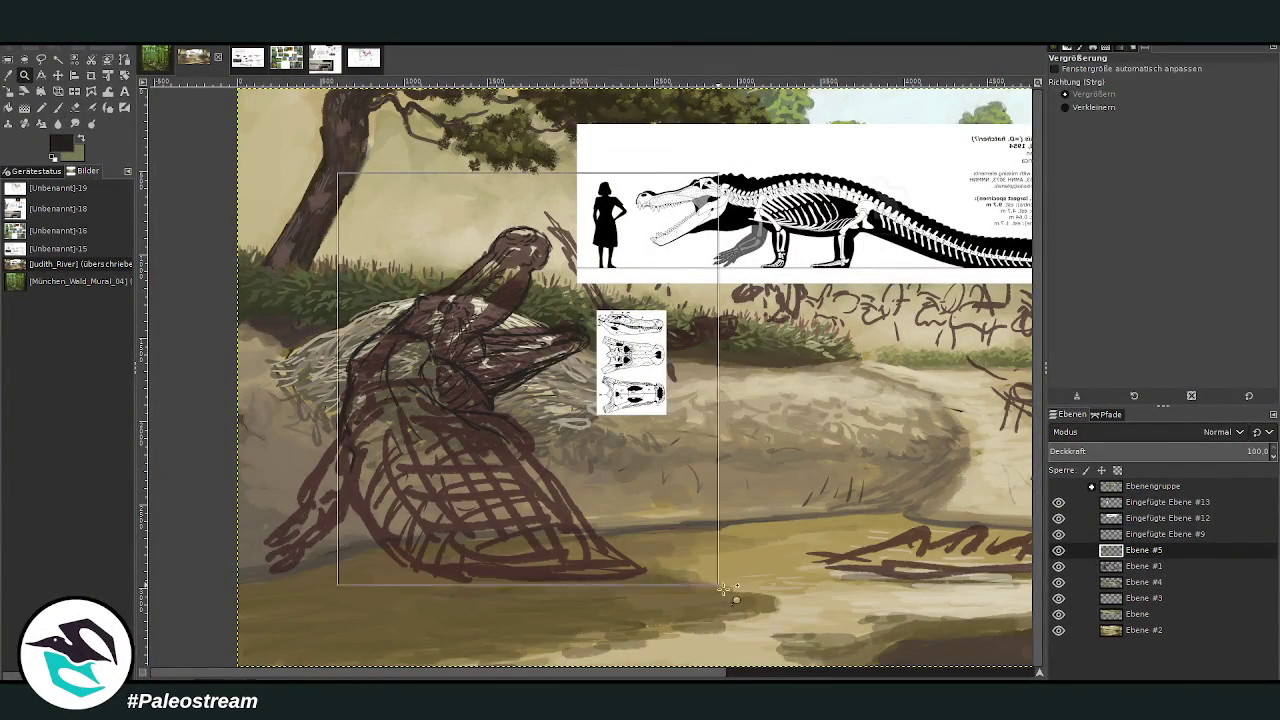
{"action": "left_click", "coordinate": [413, 409]}
{"action": "key", "text": "p"}
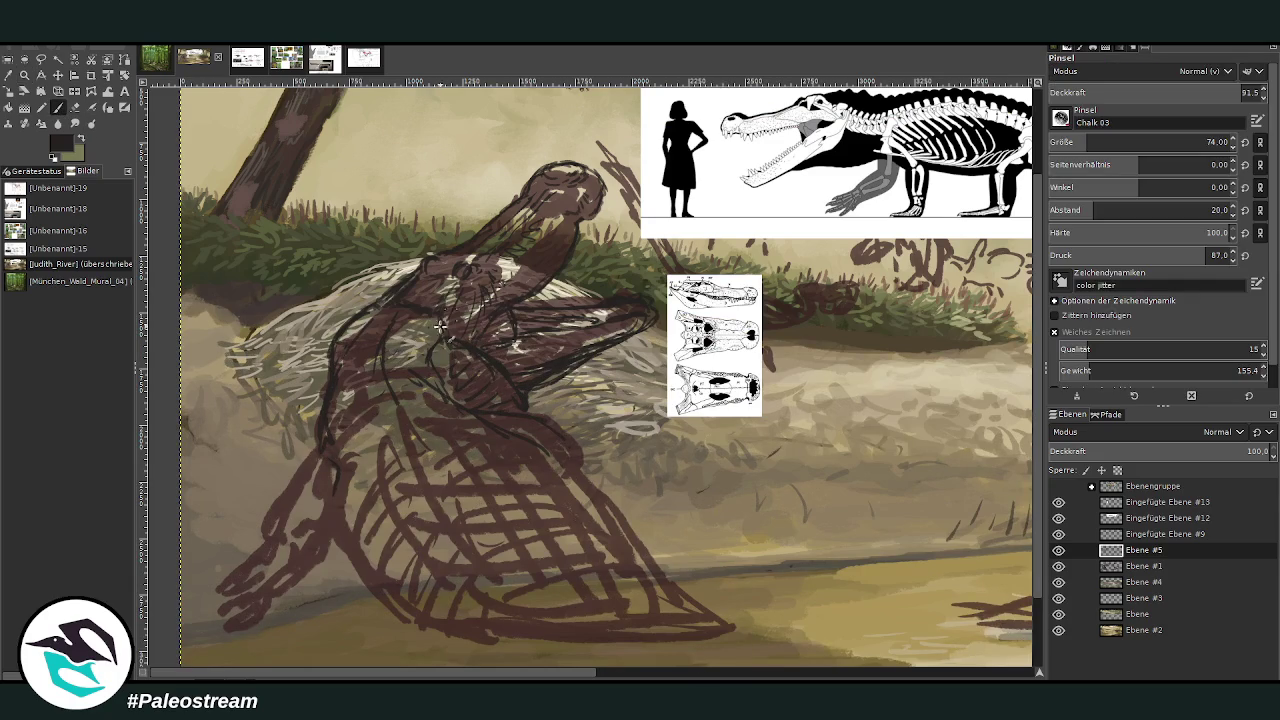
{"action": "mouse_move", "coordinate": [340, 470]}
{"action": "left_mouse_down"}
{"action": "mouse_move", "coordinate": [358, 597]}
{"action": "mouse_move", "coordinate": [382, 628]}
{"action": "left_mouse_up"}
{"action": "mouse_move", "coordinate": [510, 434]}
{"action": "left_mouse_down"}
{"action": "mouse_move", "coordinate": [718, 623]}
{"action": "mouse_move", "coordinate": [365, 558]}
{"action": "mouse_move", "coordinate": [336, 398]}
{"action": "left_mouse_up"}
{"action": "scroll", "coordinate": [1012, 519], "scroll_direction": "down", "scroll_amount": 1}
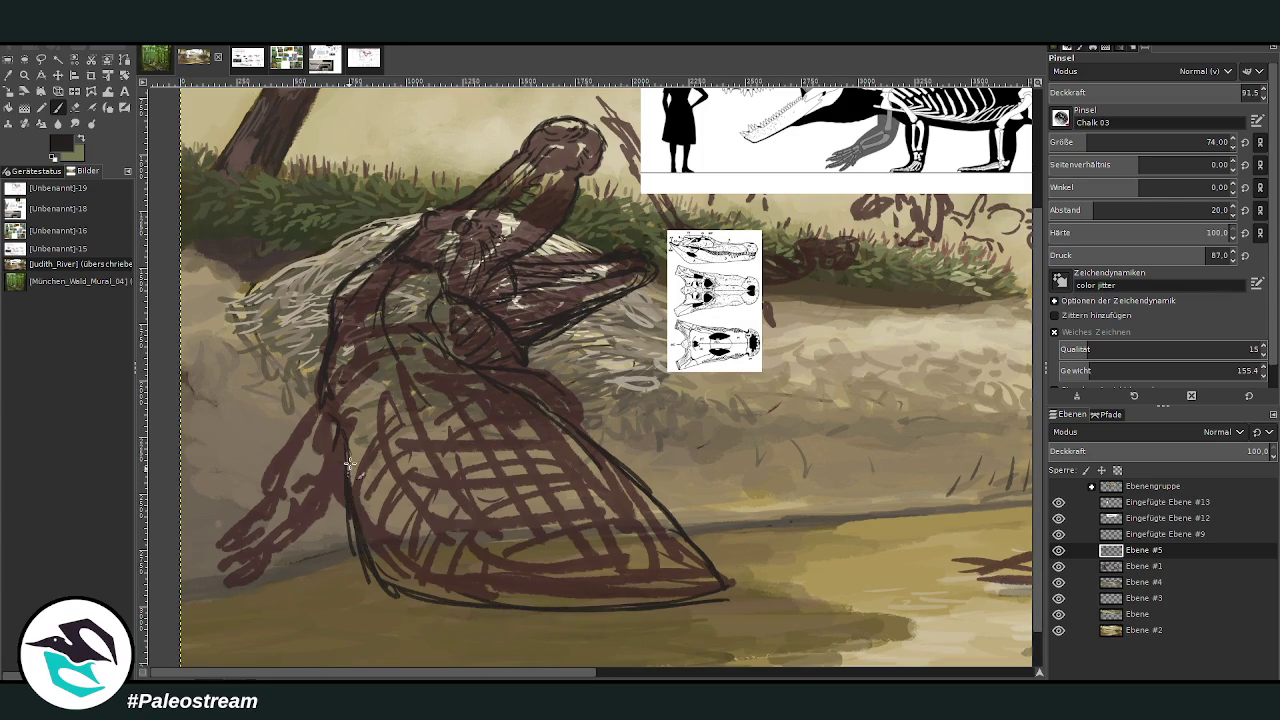
{"action": "left_click_drag", "start_coordinate": [393, 597], "coordinate": [722, 588]}
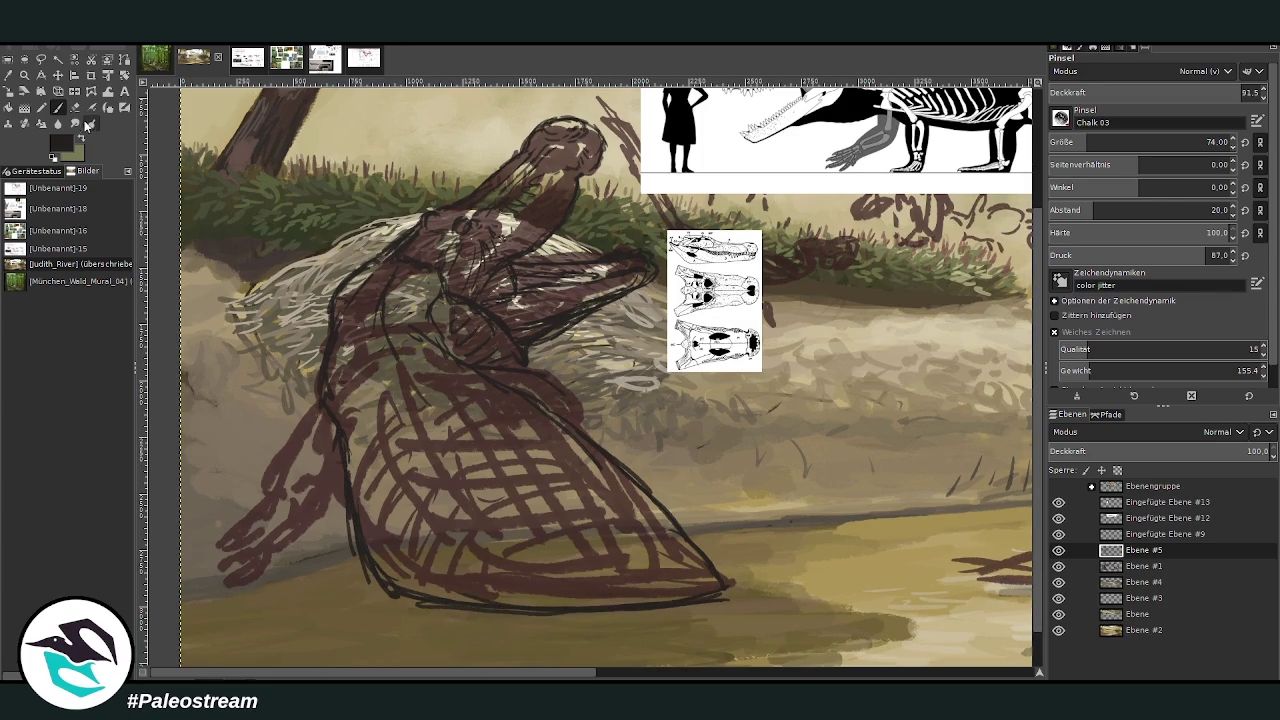
Trim the lower contour, then outline the lower-left body, forearm, hand and fingers
{"action": "key", "text": "shift+e"}
{"action": "mouse_move", "coordinate": [355, 560]}
{"action": "left_mouse_down"}
{"action": "mouse_move", "coordinate": [374, 594]}
{"action": "mouse_move", "coordinate": [356, 556]}
{"action": "left_mouse_up"}
{"action": "key", "text": "p"}
{"action": "mouse_move", "coordinate": [330, 405]}
{"action": "left_mouse_down"}
{"action": "mouse_move", "coordinate": [285, 478]}
{"action": "mouse_move", "coordinate": [324, 490]}
{"action": "mouse_move", "coordinate": [322, 505]}
{"action": "mouse_move", "coordinate": [280, 487]}
{"action": "left_mouse_up"}
{"action": "left_click_drag", "start_coordinate": [325, 505], "coordinate": [278, 545]}
{"action": "mouse_move", "coordinate": [294, 481]}
{"action": "left_mouse_down"}
{"action": "mouse_move", "coordinate": [235, 560]}
{"action": "mouse_move", "coordinate": [188, 550]}
{"action": "mouse_move", "coordinate": [204, 556]}
{"action": "mouse_move", "coordinate": [188, 558]}
{"action": "mouse_move", "coordinate": [203, 590]}
{"action": "mouse_move", "coordinate": [248, 590]}
{"action": "left_mouse_up"}
{"action": "left_click_drag", "start_coordinate": [264, 536], "coordinate": [250, 594]}
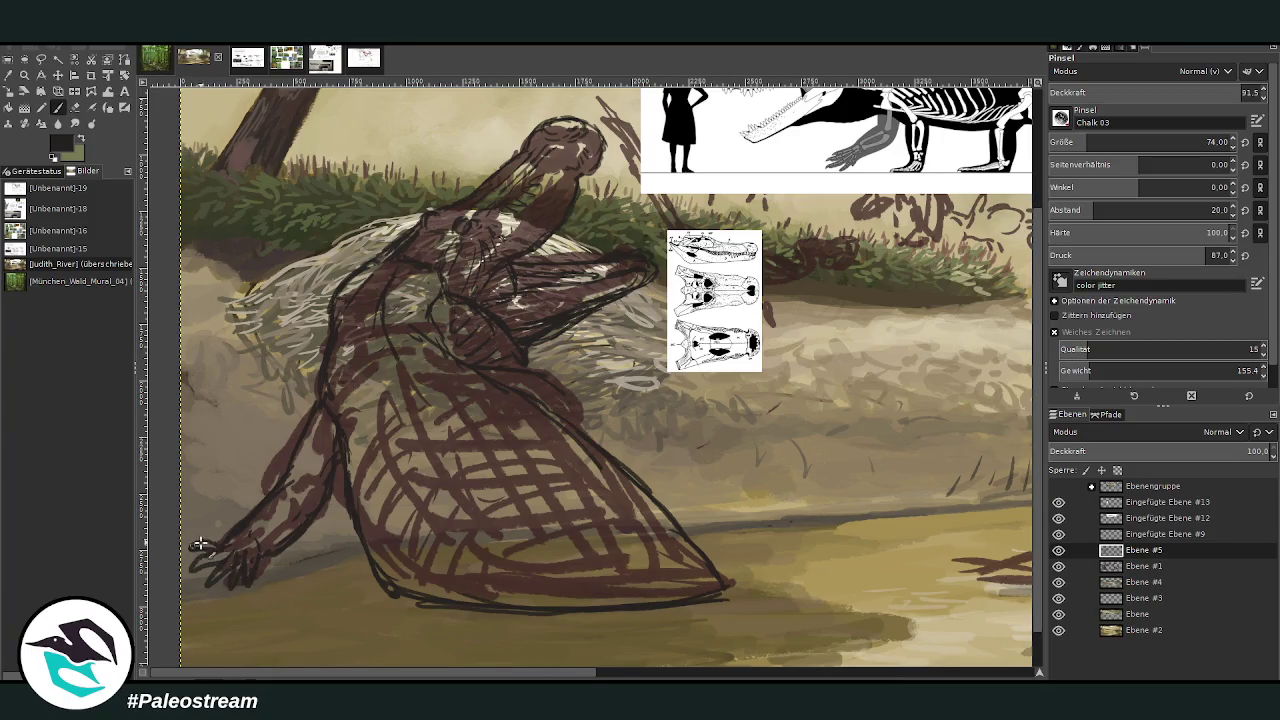
{"action": "mouse_move", "coordinate": [282, 488]}
{"action": "left_mouse_down"}
{"action": "mouse_move", "coordinate": [318, 453]}
{"action": "mouse_move", "coordinate": [305, 424]}
{"action": "left_mouse_up"}
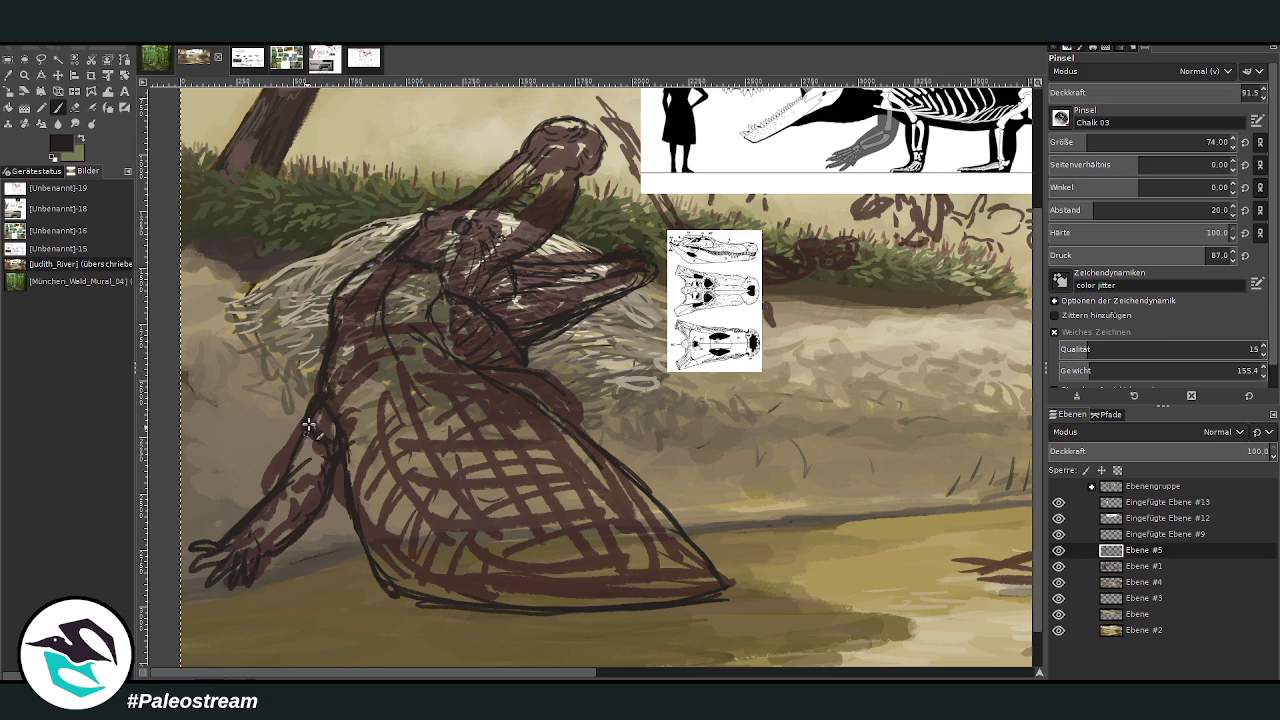
{"action": "left_click_drag", "start_coordinate": [296, 470], "coordinate": [307, 423]}
Darken the body's right and lower-right edges and add long diagonal hatching across the body
{"action": "left_click_drag", "start_coordinate": [537, 372], "coordinate": [592, 448]}
{"action": "mouse_move", "coordinate": [568, 395]}
{"action": "left_mouse_down"}
{"action": "mouse_move", "coordinate": [594, 442]}
{"action": "mouse_move", "coordinate": [710, 555]}
{"action": "left_mouse_up"}
{"action": "mouse_move", "coordinate": [652, 490]}
{"action": "left_mouse_down"}
{"action": "mouse_move", "coordinate": [728, 592]}
{"action": "mouse_move", "coordinate": [650, 604]}
{"action": "mouse_move", "coordinate": [555, 485]}
{"action": "mouse_move", "coordinate": [376, 310]}
{"action": "mouse_move", "coordinate": [528, 462]}
{"action": "left_mouse_up"}
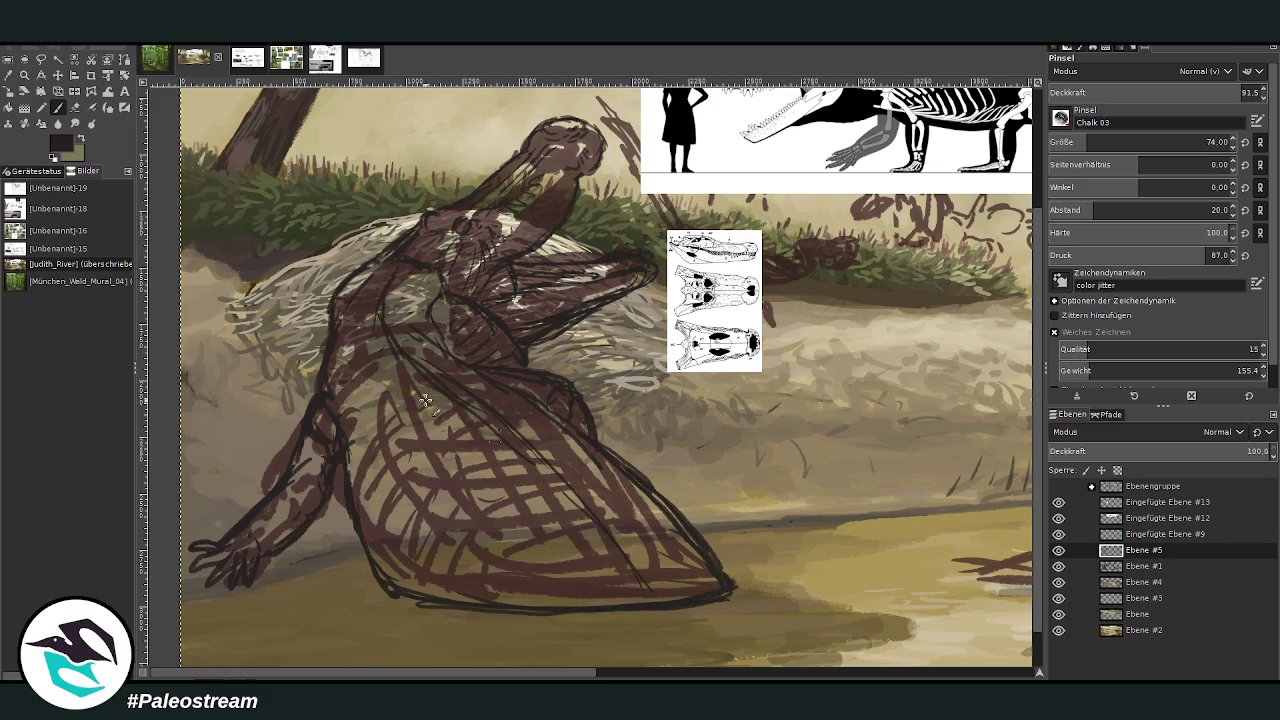
{"action": "left_click_drag", "start_coordinate": [423, 429], "coordinate": [505, 585]}
{"action": "left_click_drag", "start_coordinate": [446, 497], "coordinate": [395, 378]}
{"action": "mouse_move", "coordinate": [498, 388]}
{"action": "left_mouse_down"}
{"action": "mouse_move", "coordinate": [570, 438]}
{"action": "mouse_move", "coordinate": [705, 575]}
{"action": "left_mouse_up"}
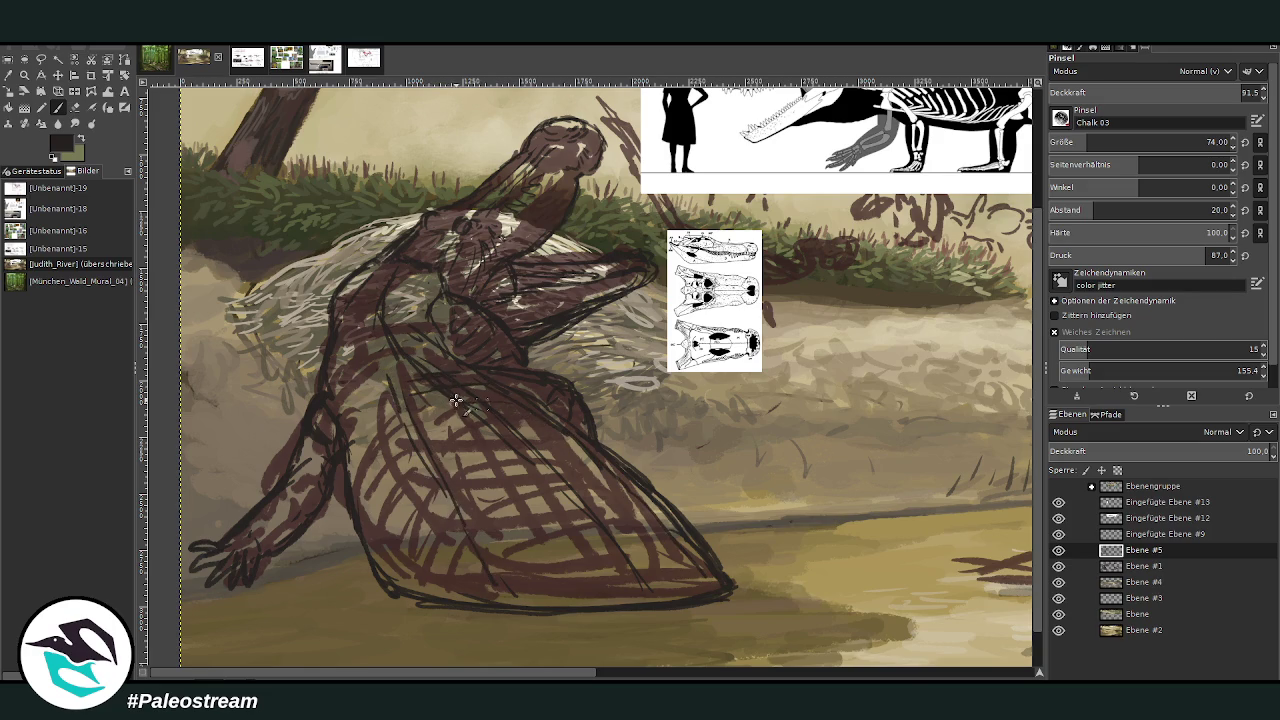
Add short hatching strokes across the body, then zoom in on the head and skull reference
{"action": "mouse_move", "coordinate": [518, 417]}
{"action": "left_mouse_down"}
{"action": "mouse_move", "coordinate": [566, 449]}
{"action": "mouse_move", "coordinate": [505, 453]}
{"action": "mouse_move", "coordinate": [470, 485]}
{"action": "mouse_move", "coordinate": [600, 478]}
{"action": "mouse_move", "coordinate": [455, 500]}
{"action": "mouse_move", "coordinate": [556, 507]}
{"action": "mouse_move", "coordinate": [470, 520]}
{"action": "mouse_move", "coordinate": [640, 520]}
{"action": "mouse_move", "coordinate": [510, 540]}
{"action": "mouse_move", "coordinate": [680, 550]}
{"action": "mouse_move", "coordinate": [515, 565]}
{"action": "mouse_move", "coordinate": [700, 571]}
{"action": "mouse_move", "coordinate": [512, 592]}
{"action": "mouse_move", "coordinate": [684, 598]}
{"action": "mouse_move", "coordinate": [520, 604]}
{"action": "mouse_move", "coordinate": [398, 388]}
{"action": "mouse_move", "coordinate": [368, 432]}
{"action": "mouse_move", "coordinate": [394, 418]}
{"action": "mouse_move", "coordinate": [367, 345]}
{"action": "mouse_move", "coordinate": [326, 394]}
{"action": "left_mouse_up"}
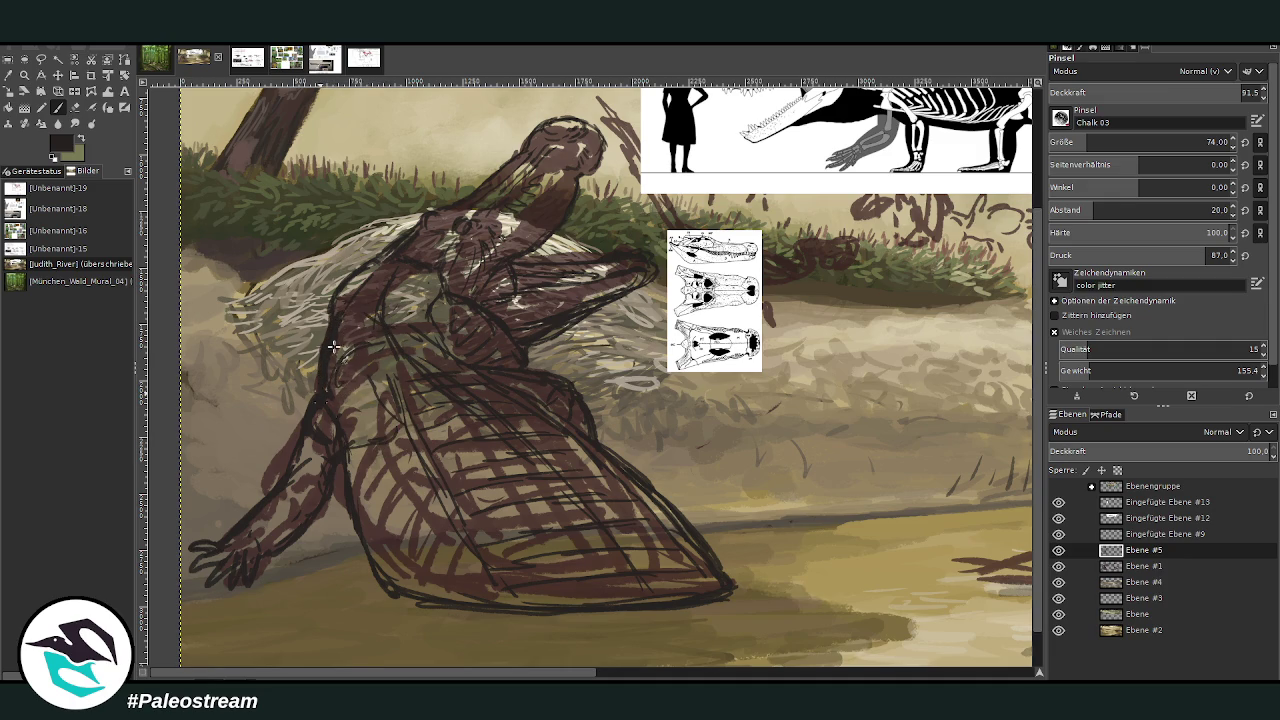
{"action": "left_click", "coordinate": [75, 107]}
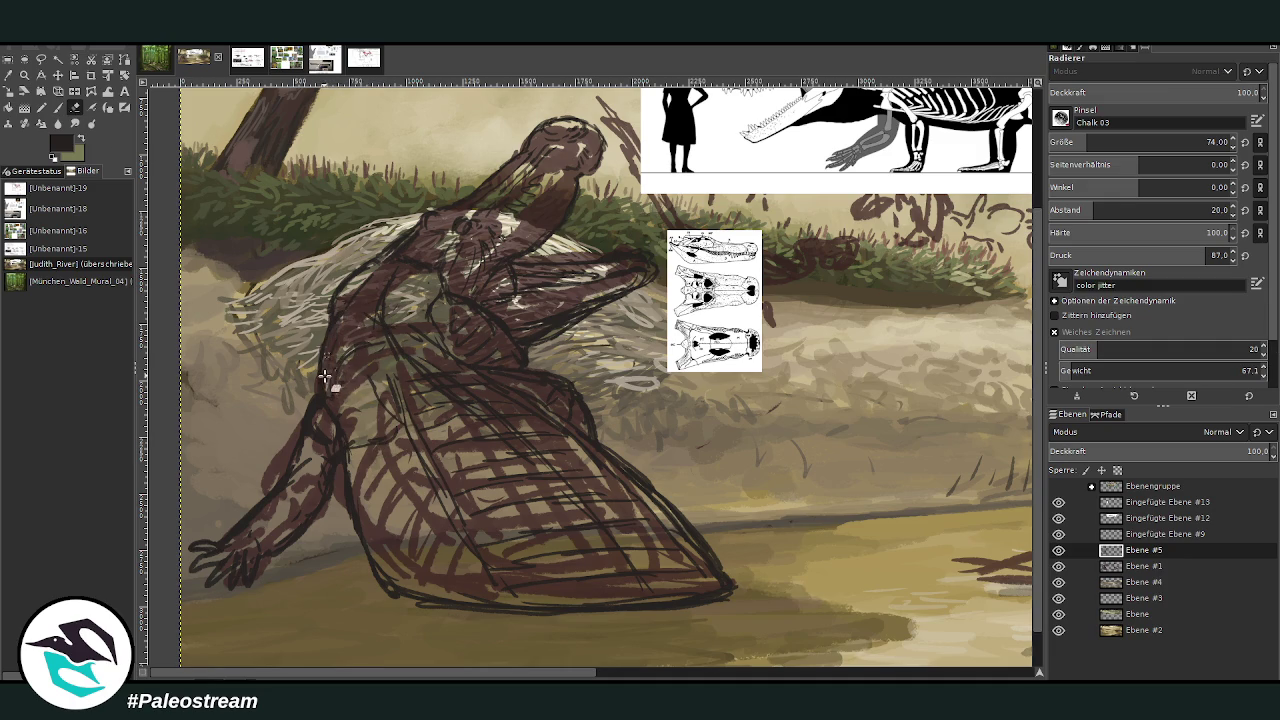
{"action": "left_click", "coordinate": [58, 107]}
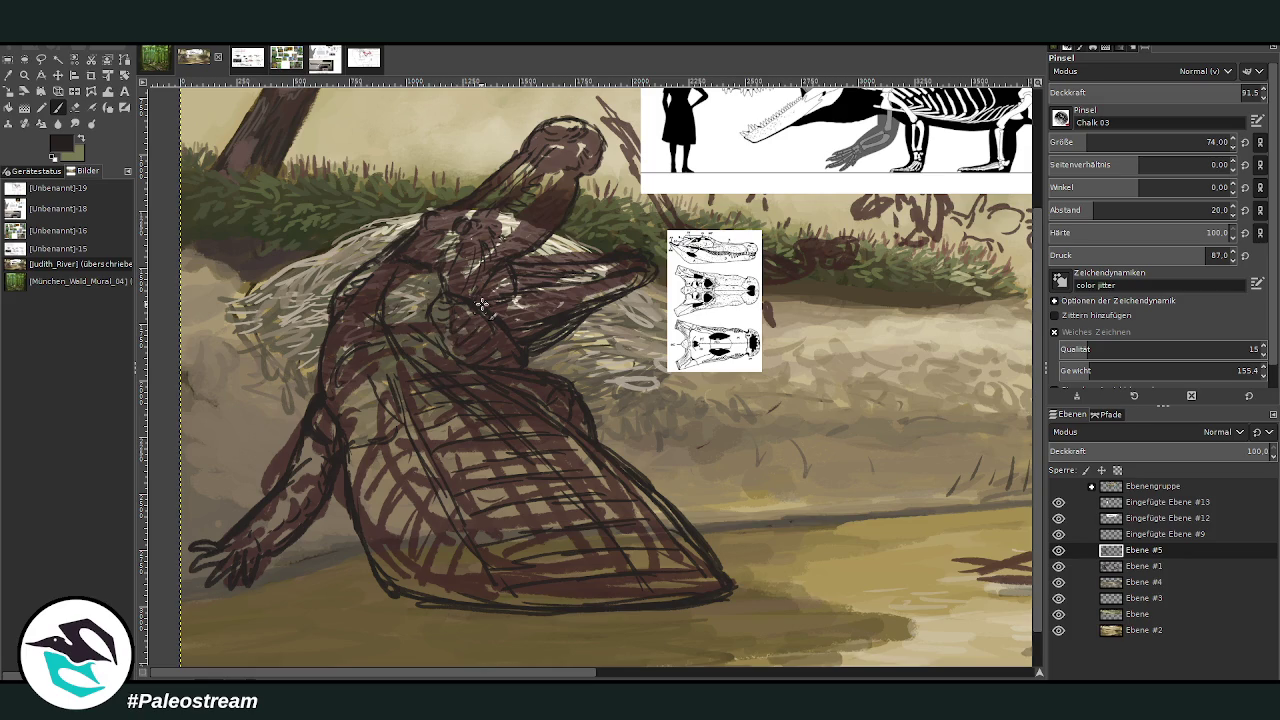
{"action": "left_click", "coordinate": [24, 75]}
{"action": "left_click_drag", "start_coordinate": [462, 98], "coordinate": [796, 434]}
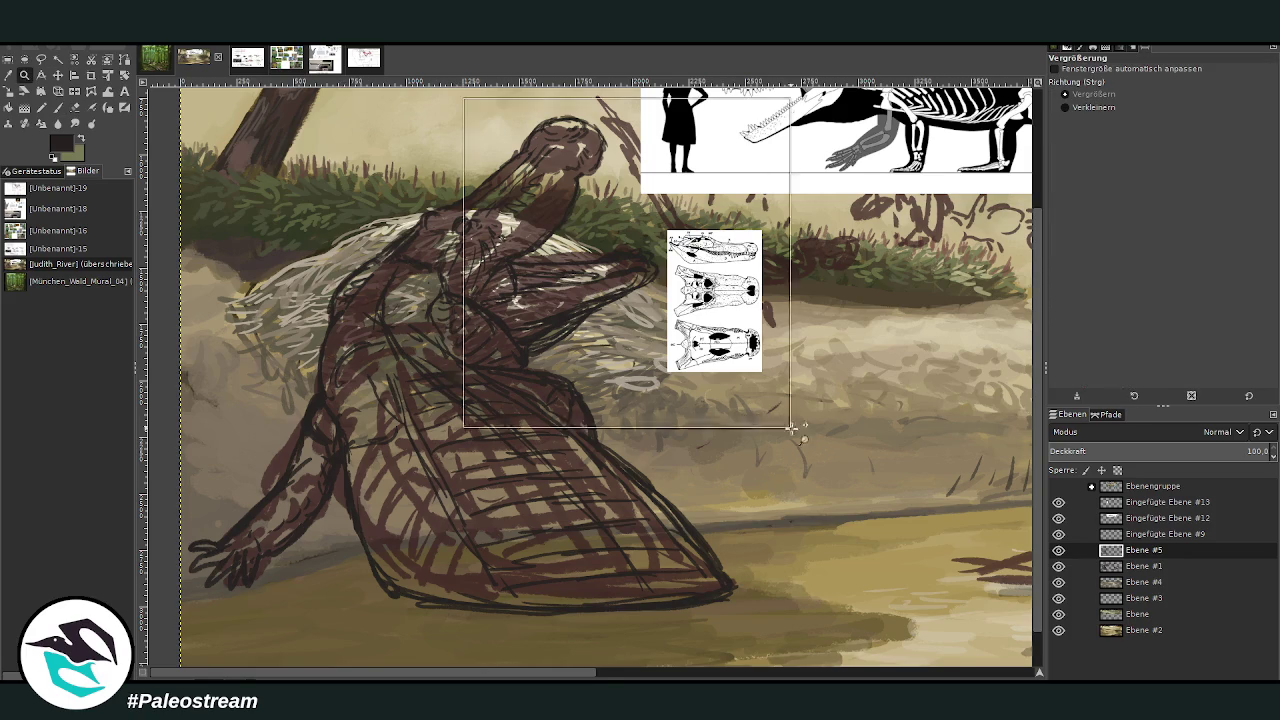
Refine the head's right edge, the faint neck stroke and the jaw line with chalk strokes
{"action": "left_click", "coordinate": [58, 107]}
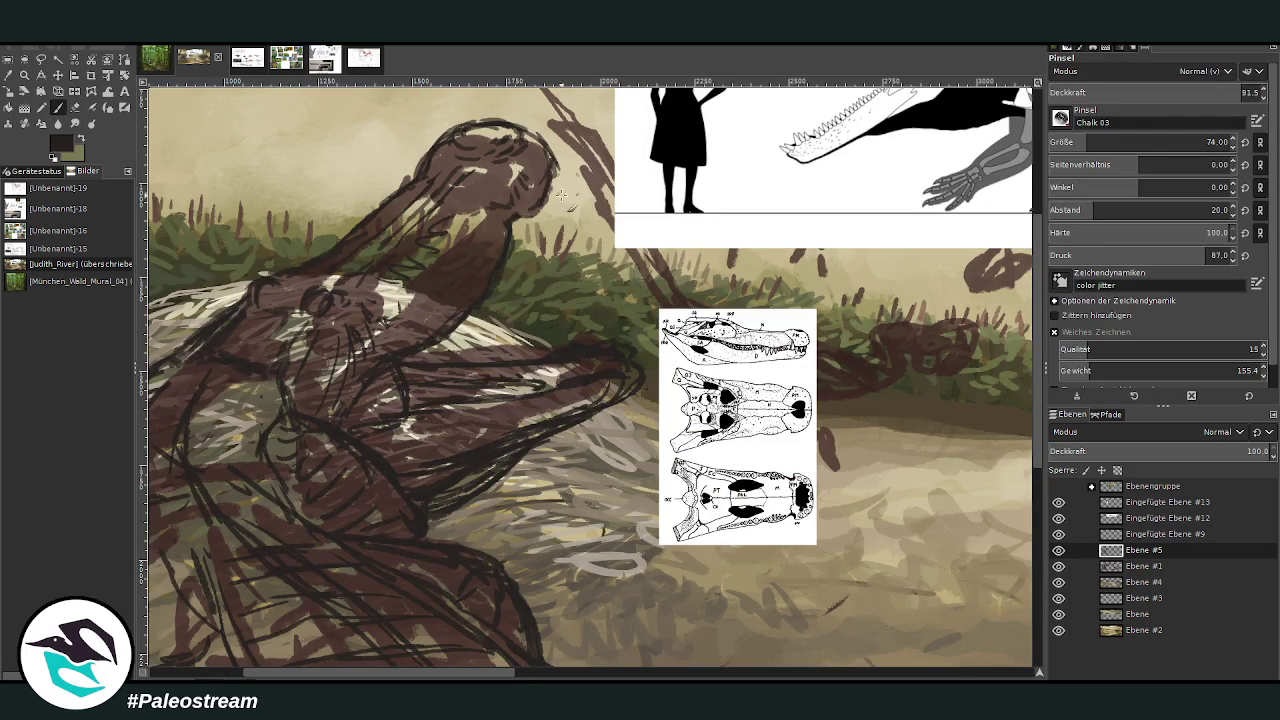
{"action": "left_click_drag", "start_coordinate": [529, 219], "coordinate": [548, 157]}
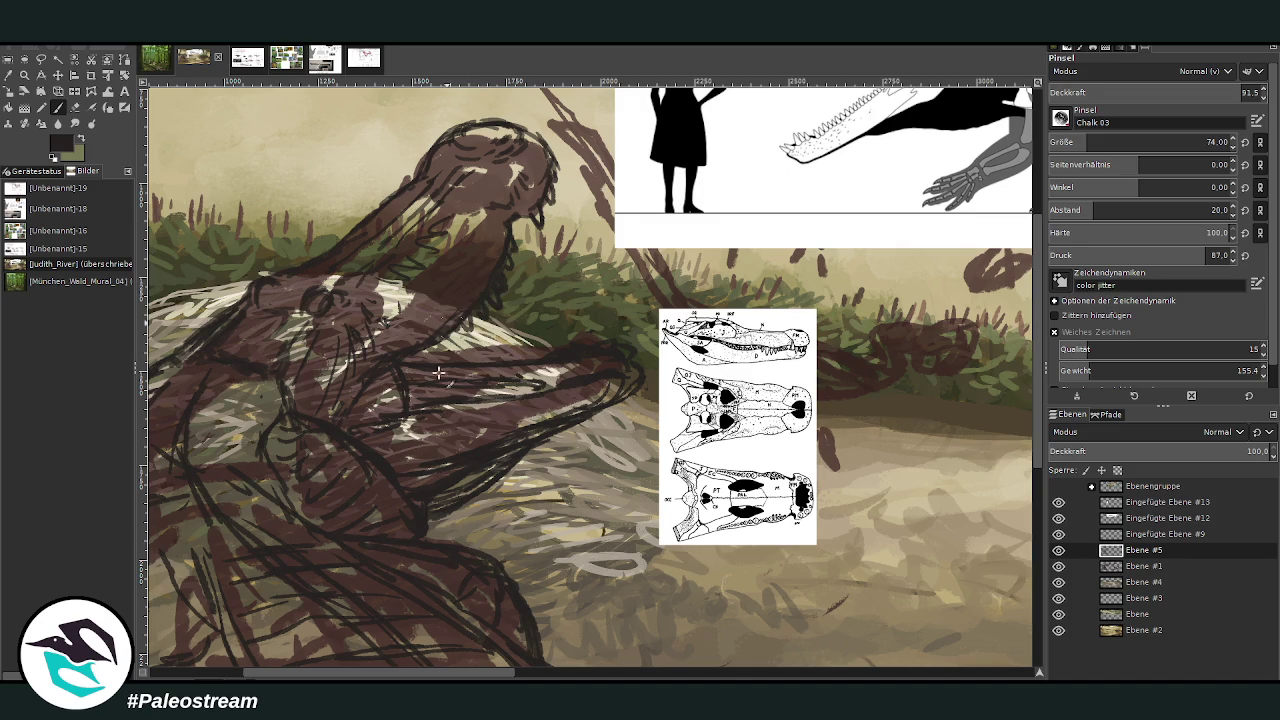
{"action": "left_click_drag", "start_coordinate": [530, 404], "coordinate": [390, 420]}
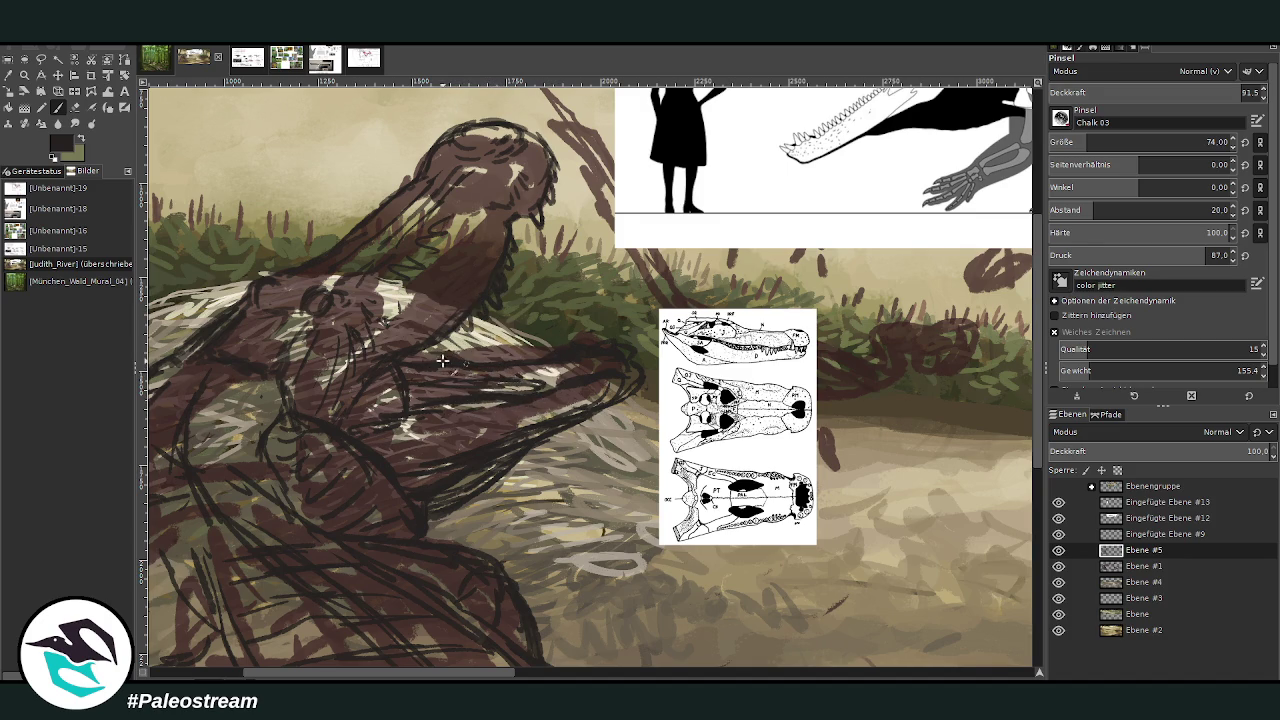
{"action": "left_click_drag", "start_coordinate": [484, 394], "coordinate": [549, 390]}
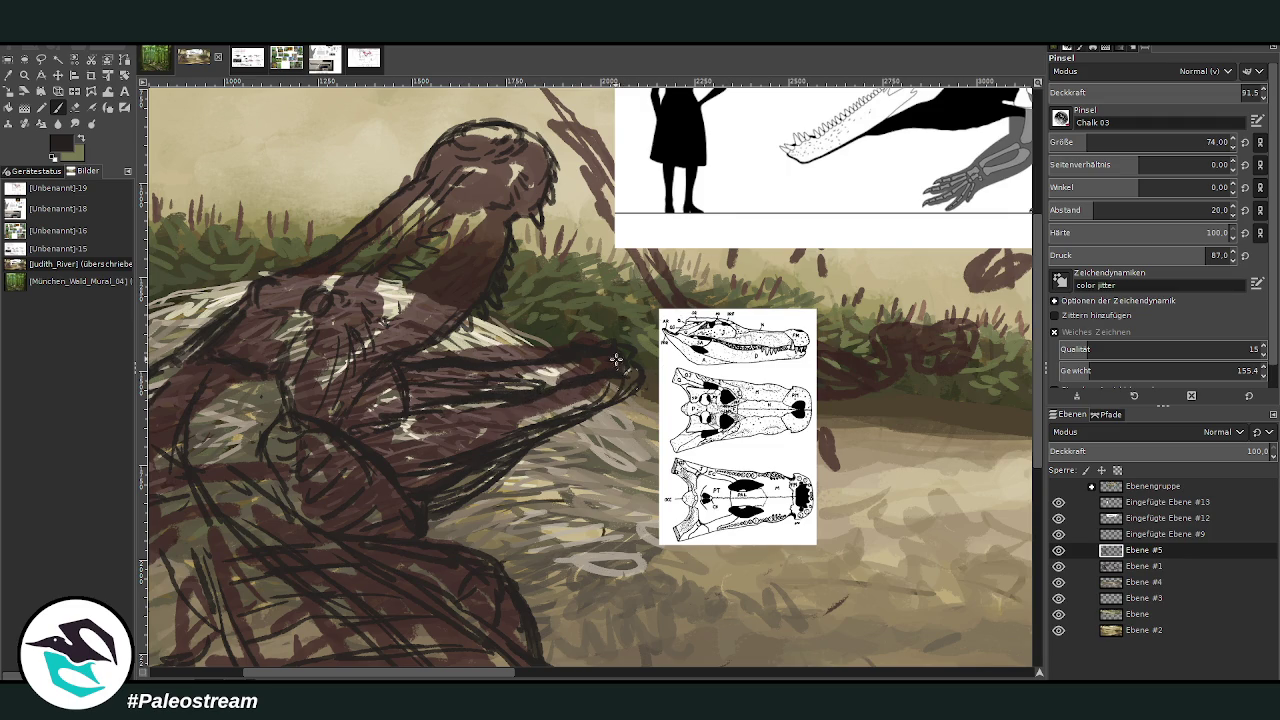
Set the brush size to 52 and hide the brown Ebene #1 layer
{"action": "left_click", "coordinate": [1215, 142]}
{"action": "type", "text": "52"}
{"action": "key", "text": "Return"}
{"action": "left_click", "coordinate": [1058, 566]}
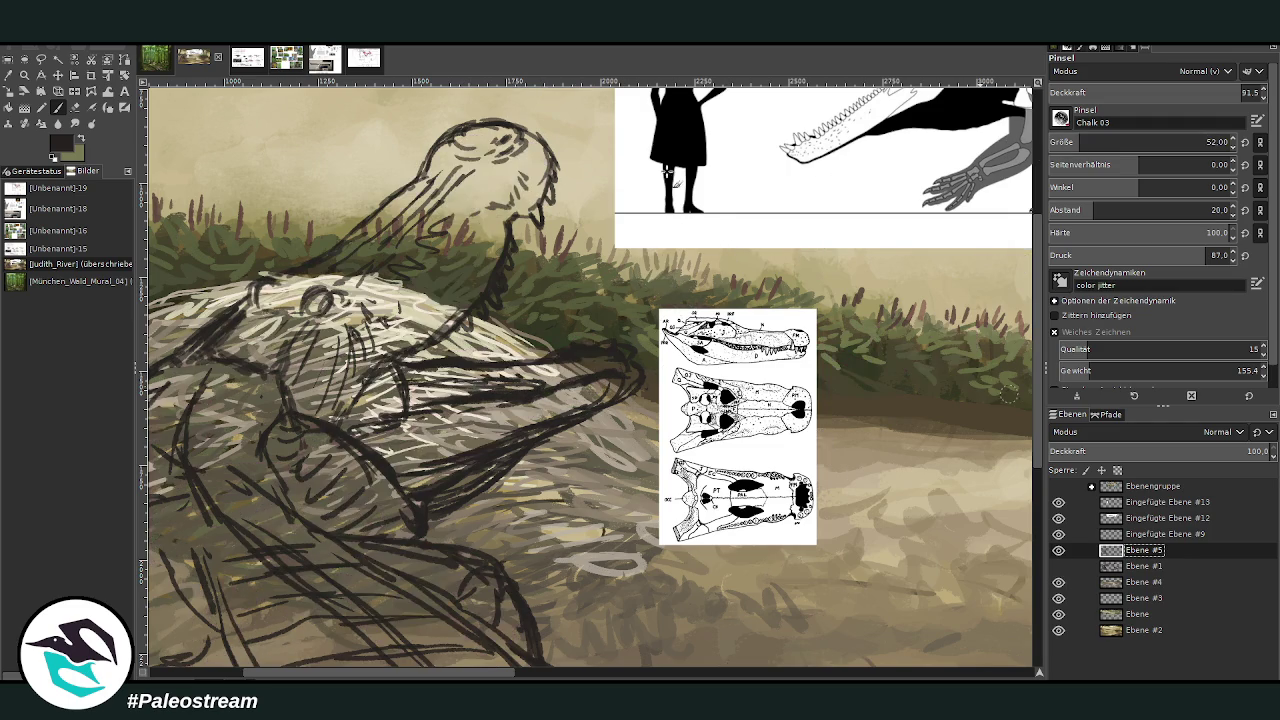
Draw and darken the crocodilian's eye and hatch the snout and head area
{"action": "left_click", "coordinate": [77, 107]}
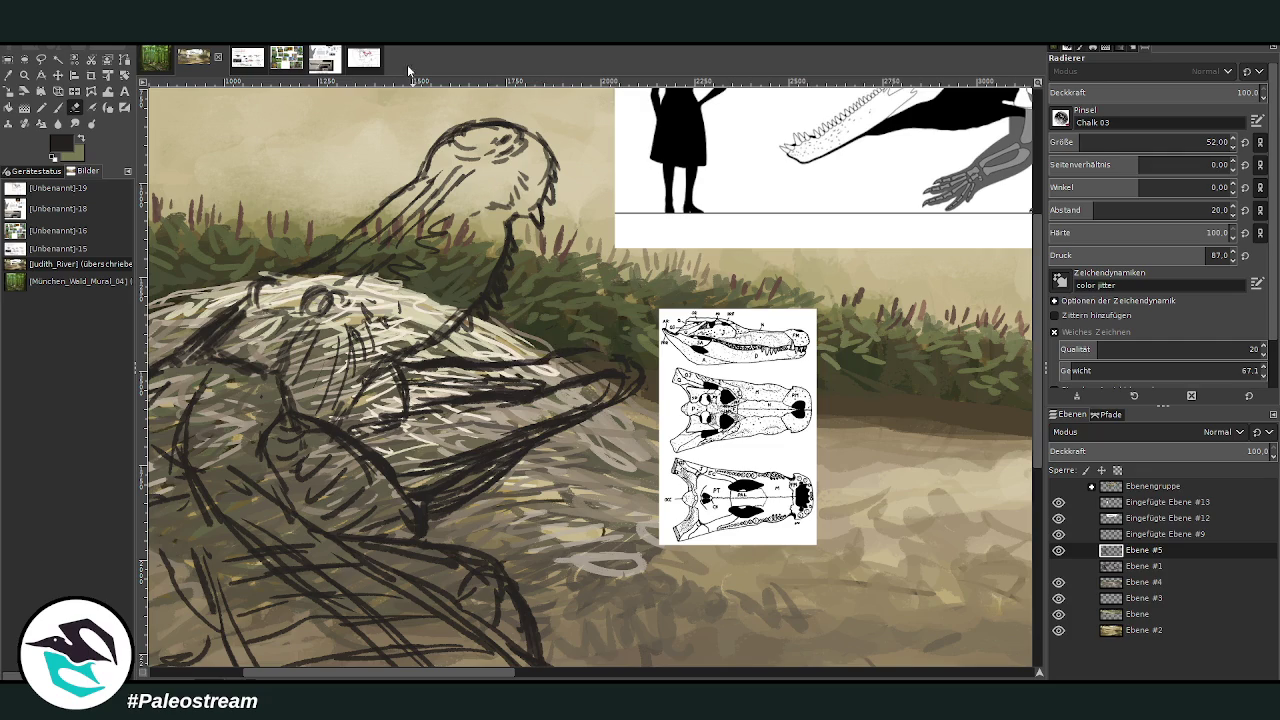
{"action": "left_click", "coordinate": [58, 107]}
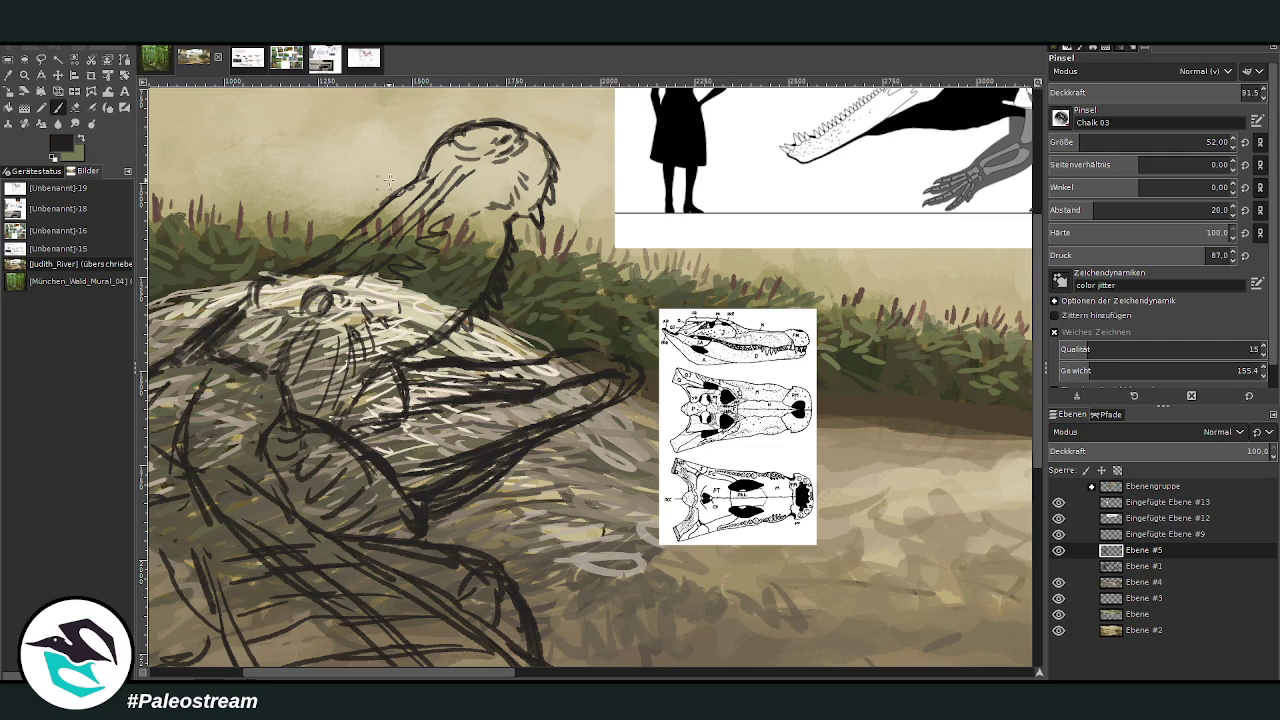
{"action": "mouse_move", "coordinate": [319, 290]}
{"action": "left_mouse_down"}
{"action": "mouse_move", "coordinate": [316, 303]}
{"action": "mouse_move", "coordinate": [323, 290]}
{"action": "mouse_move", "coordinate": [316, 302]}
{"action": "mouse_move", "coordinate": [244, 306]}
{"action": "left_mouse_up"}
{"action": "left_click_drag", "start_coordinate": [324, 302], "coordinate": [328, 311]}
{"action": "mouse_move", "coordinate": [345, 333]}
{"action": "left_mouse_down"}
{"action": "mouse_move", "coordinate": [316, 320]}
{"action": "mouse_move", "coordinate": [338, 345]}
{"action": "mouse_move", "coordinate": [326, 366]}
{"action": "left_mouse_up"}
{"action": "mouse_move", "coordinate": [386, 306]}
{"action": "left_mouse_down"}
{"action": "mouse_move", "coordinate": [372, 340]}
{"action": "mouse_move", "coordinate": [389, 345]}
{"action": "mouse_move", "coordinate": [490, 268]}
{"action": "mouse_move", "coordinate": [497, 283]}
{"action": "left_mouse_up"}
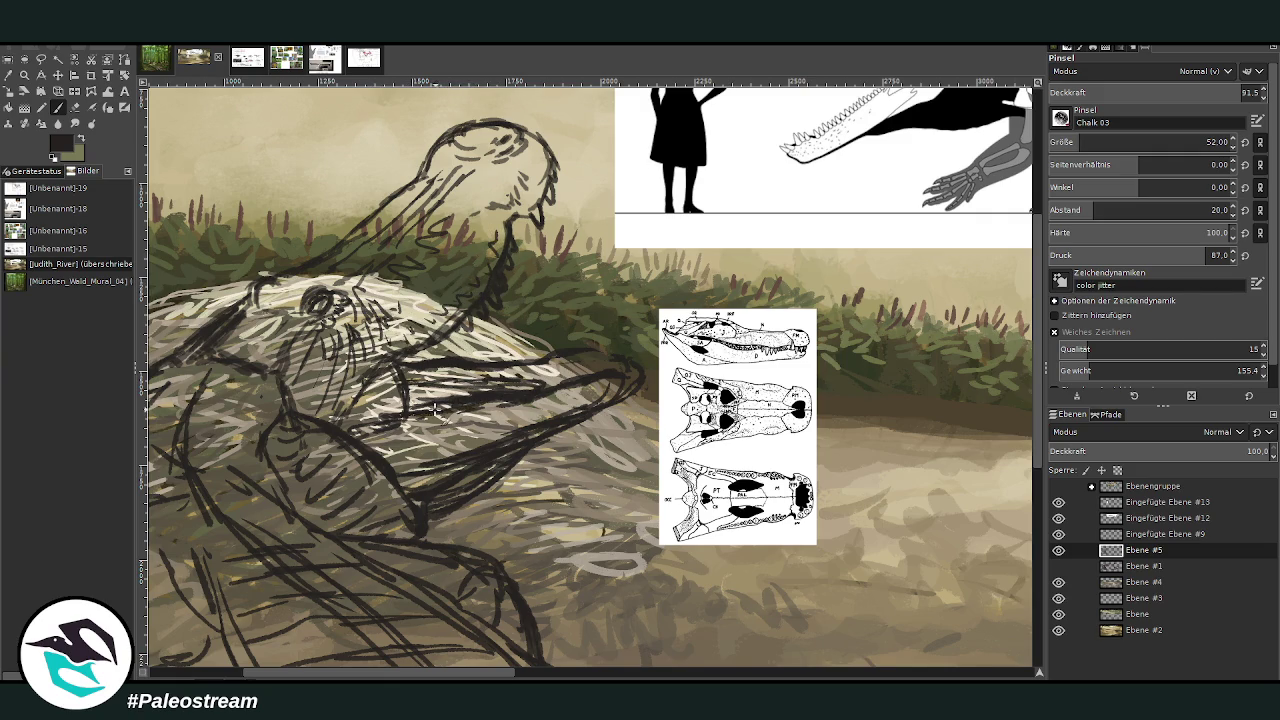
Erase to lighten the jaw sketch lines, then add a small paintbrush mark
{"action": "key", "text": "shift+e"}
{"action": "mouse_move", "coordinate": [416, 405]}
{"action": "left_mouse_down"}
{"action": "mouse_move", "coordinate": [510, 390]}
{"action": "mouse_move", "coordinate": [420, 368]}
{"action": "mouse_move", "coordinate": [462, 360]}
{"action": "left_mouse_up"}
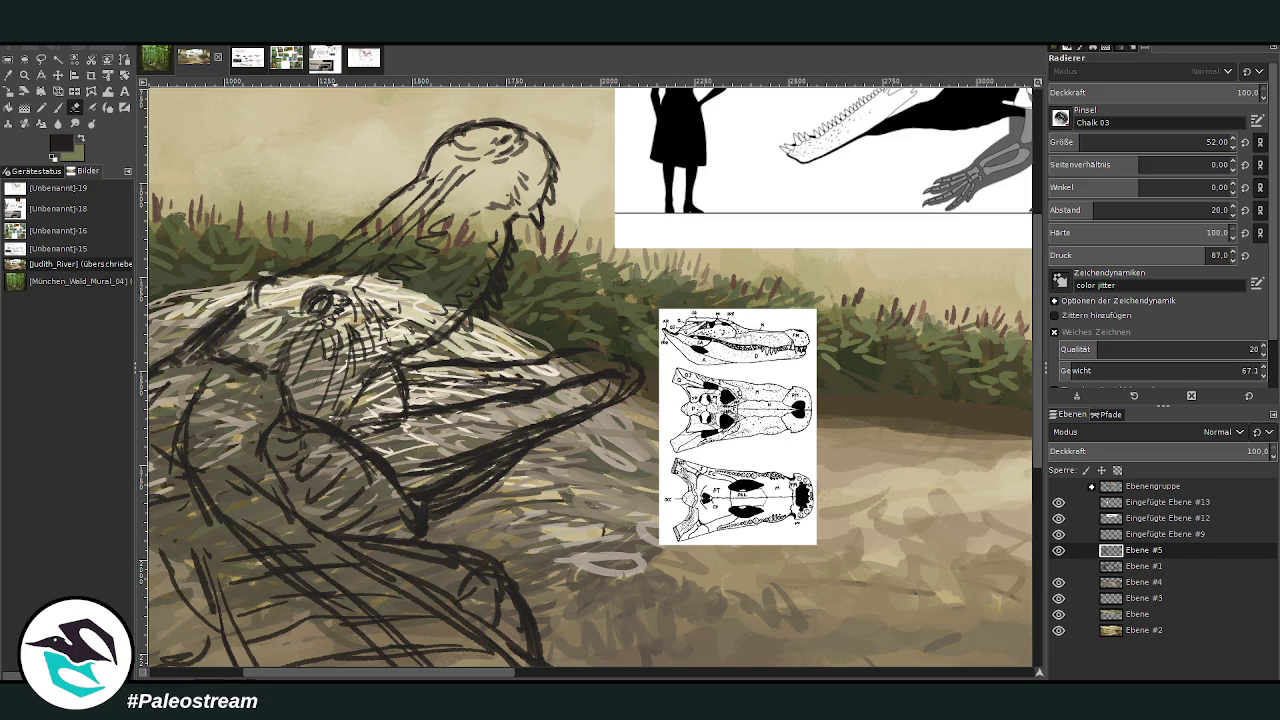
{"action": "key", "text": "p"}
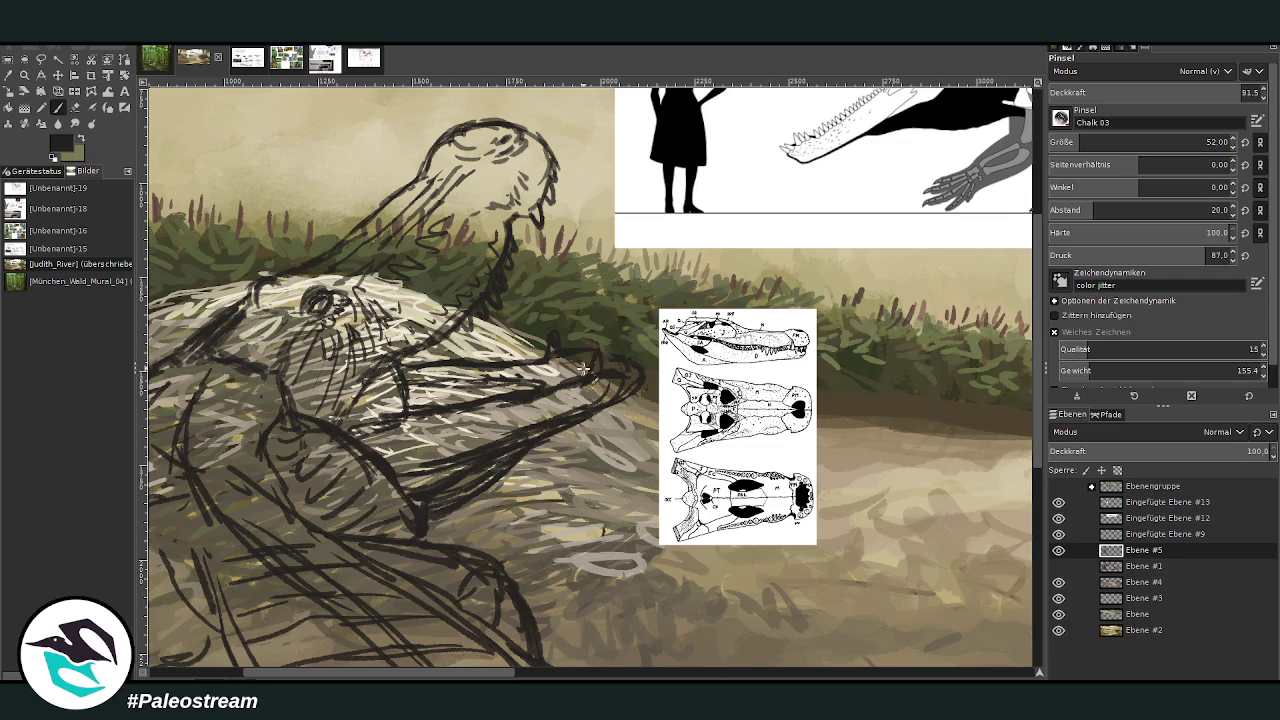
{"action": "left_click_drag", "start_coordinate": [580, 378], "coordinate": [568, 388]}
{"action": "scroll", "coordinate": [1040, 385], "scroll_direction": "up", "scroll_amount": 2}
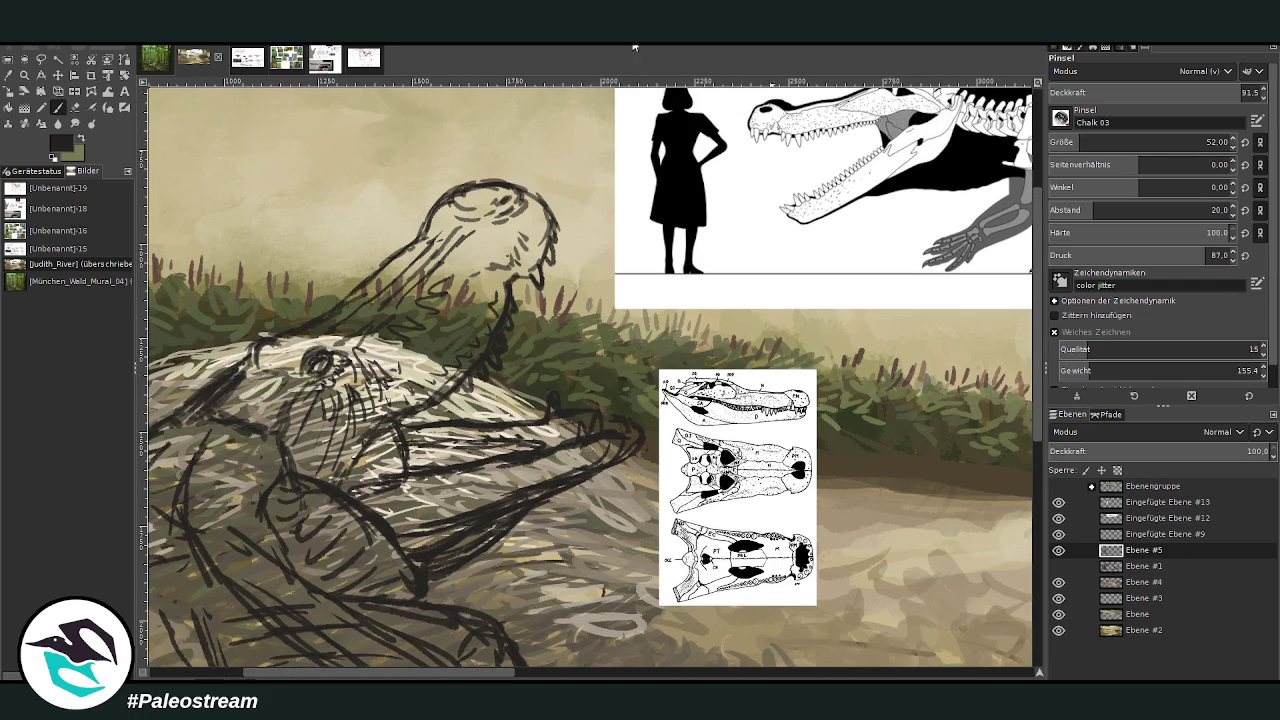
Add light strokes along the lower jaw and teeth along the upper jaw, then zoom out
{"action": "mouse_move", "coordinate": [493, 457]}
{"action": "left_mouse_down"}
{"action": "mouse_move", "coordinate": [432, 470]}
{"action": "mouse_move", "coordinate": [558, 445]}
{"action": "left_mouse_up"}
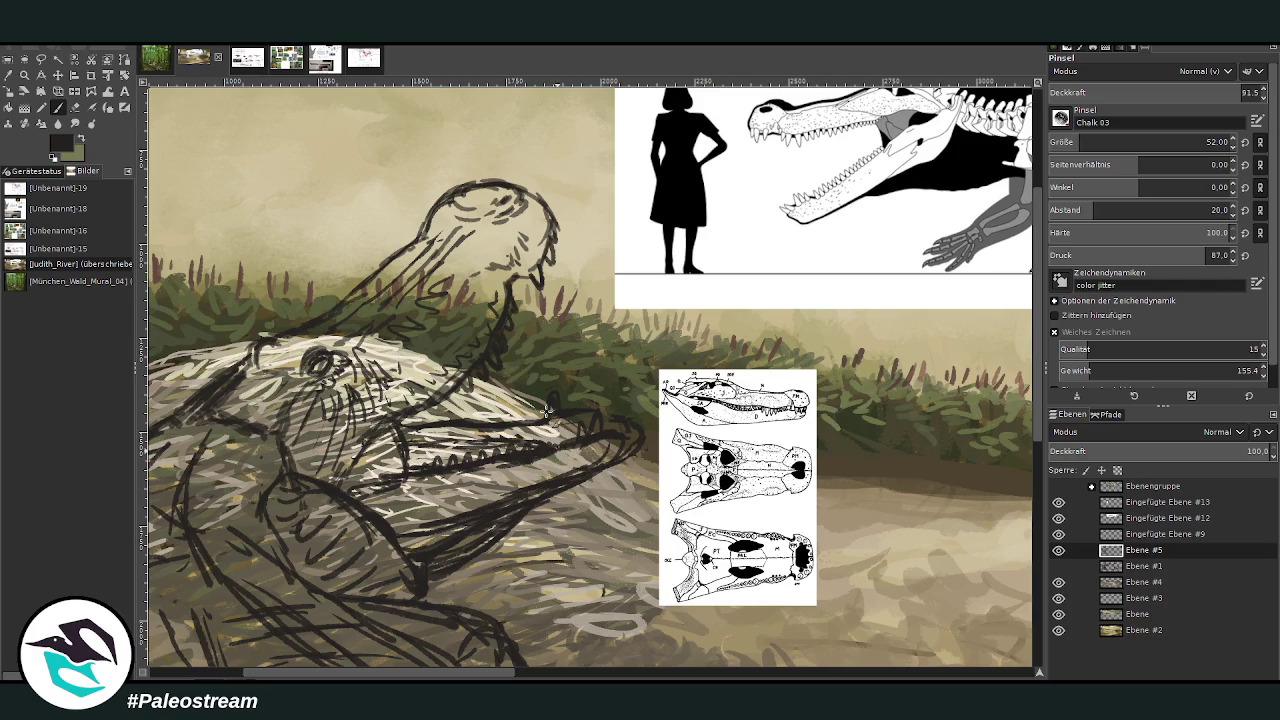
{"action": "left_click_drag", "start_coordinate": [440, 420], "coordinate": [508, 425]}
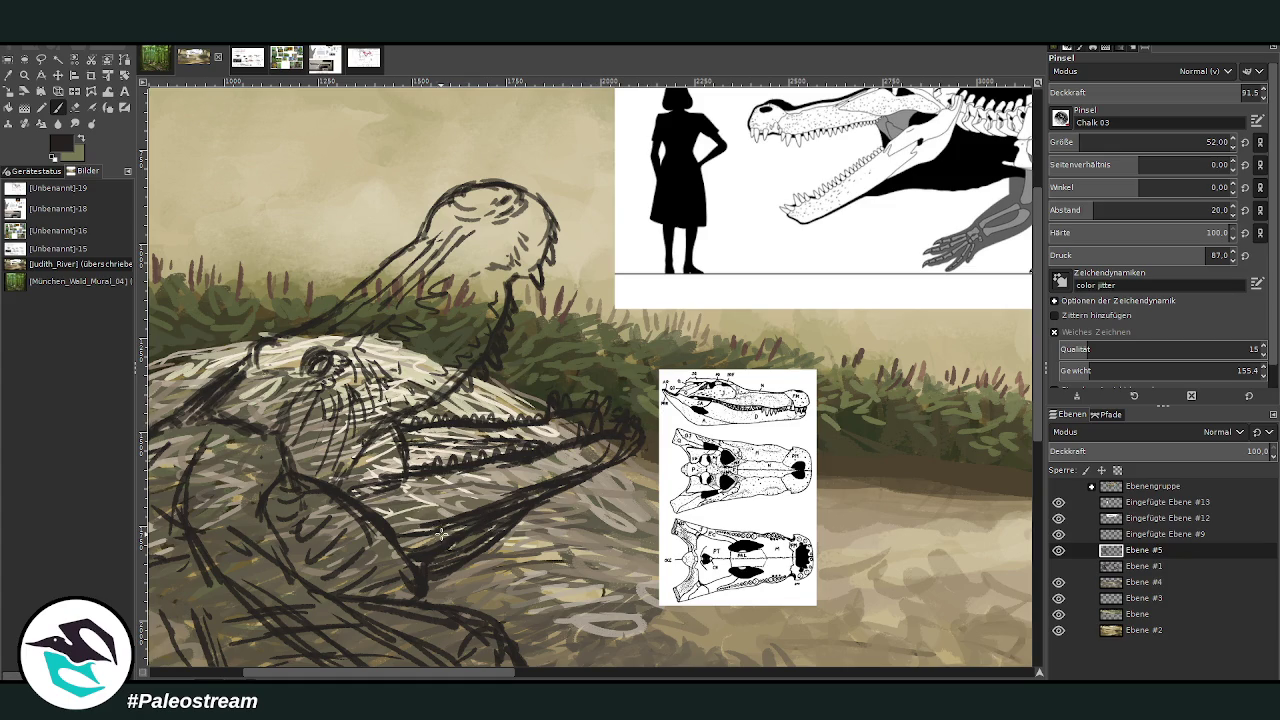
{"action": "scroll", "coordinate": [374, 535], "scroll_direction": "down", "scroll_amount": 1}
{"action": "scroll", "coordinate": [374, 535], "scroll_direction": "down", "scroll_amount": 2}
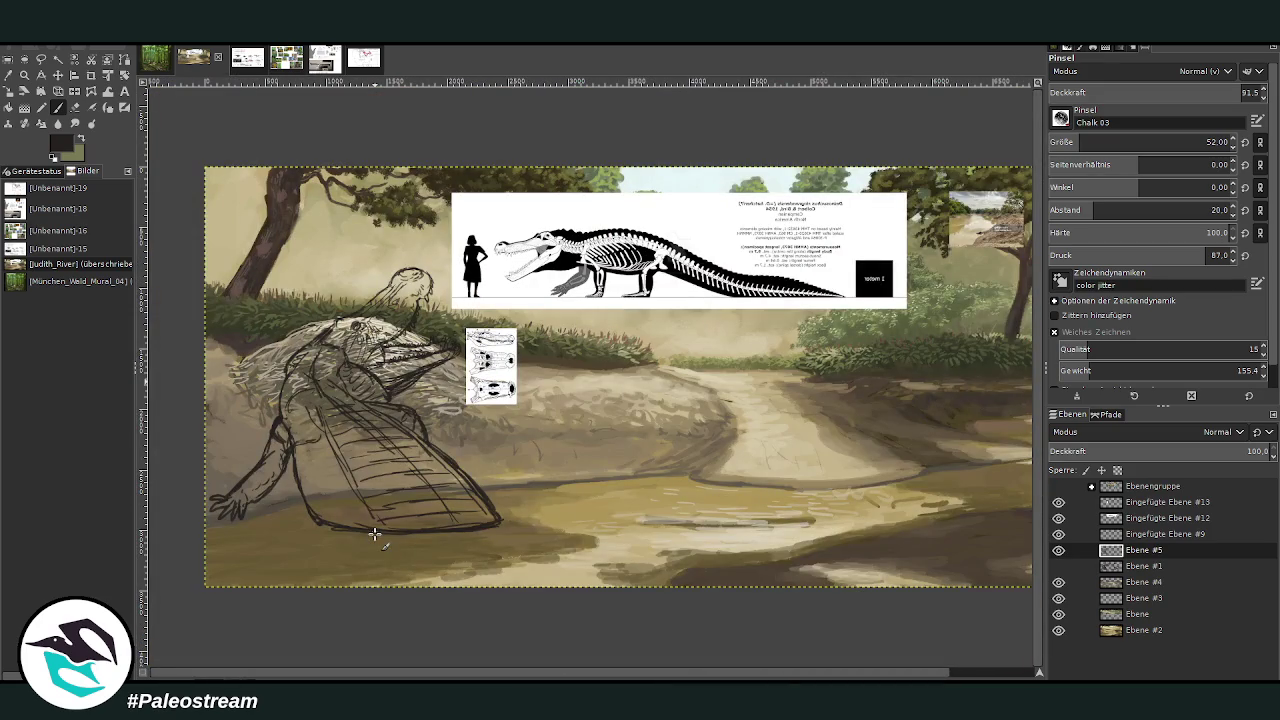
Zoom in on the body and strengthen the right leg outline at brush size 69
{"action": "key", "text": "z"}
{"action": "left_click_drag", "start_coordinate": [218, 308], "coordinate": [452, 540]}
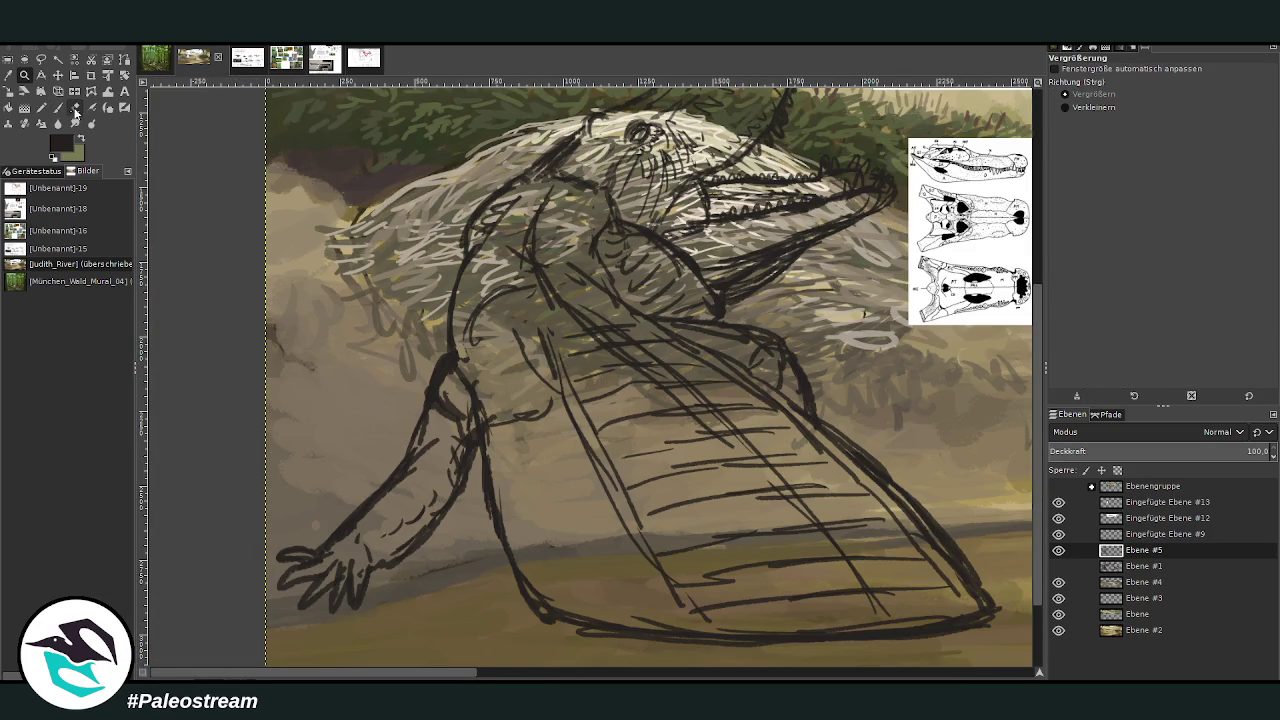
{"action": "left_click", "coordinate": [75, 110]}
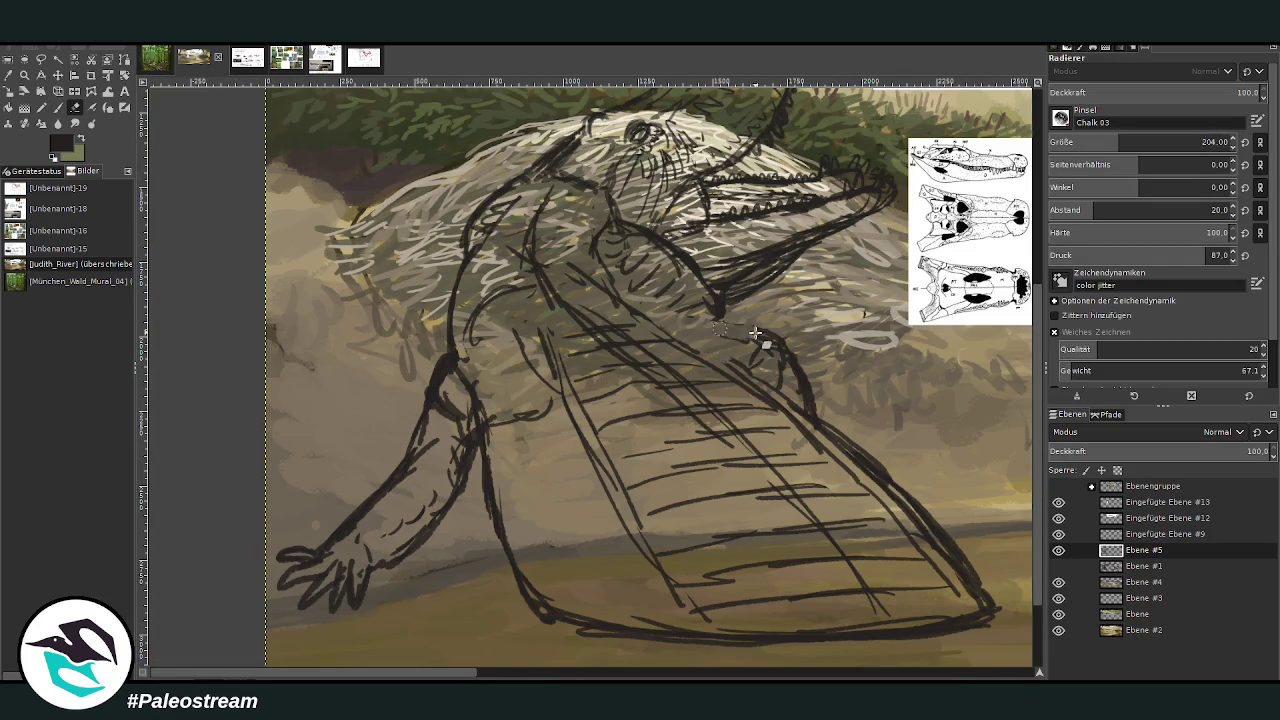
{"action": "left_click", "coordinate": [58, 107]}
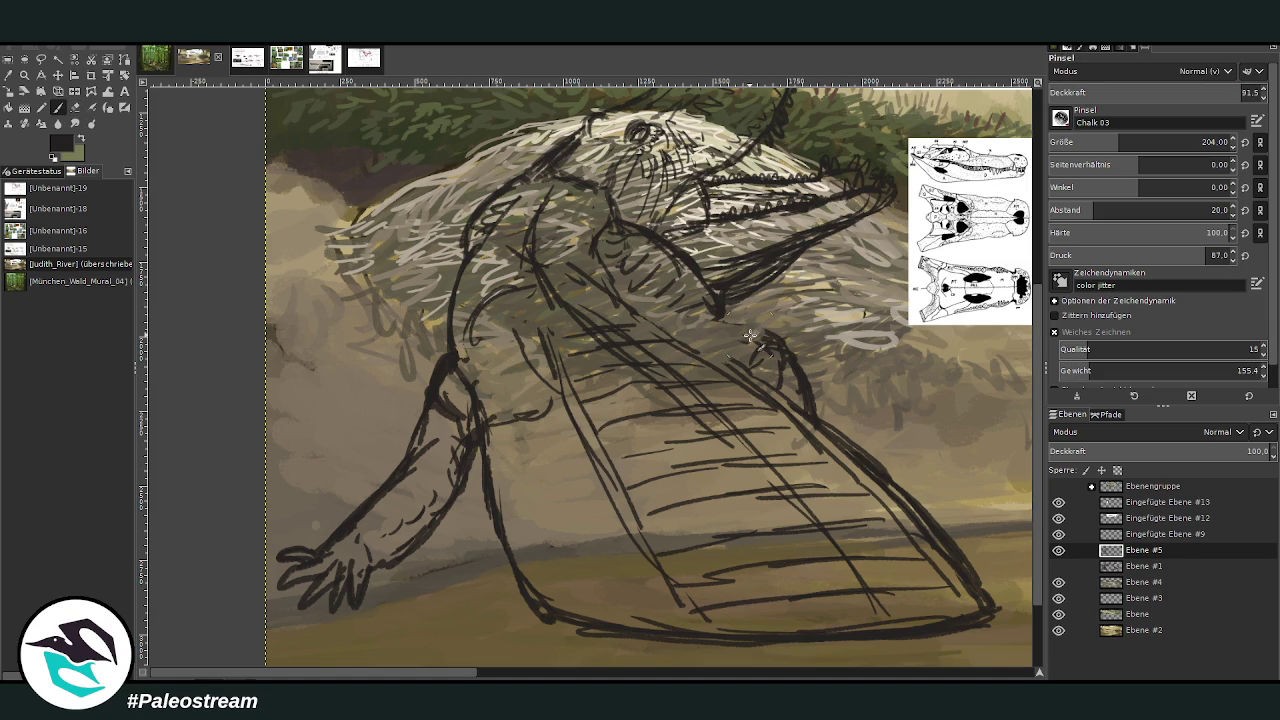
{"action": "left_click", "coordinate": [1086, 140]}
{"action": "mouse_move", "coordinate": [728, 348]}
{"action": "left_mouse_down"}
{"action": "mouse_move", "coordinate": [806, 424]}
{"action": "mouse_move", "coordinate": [692, 324]}
{"action": "left_mouse_up"}
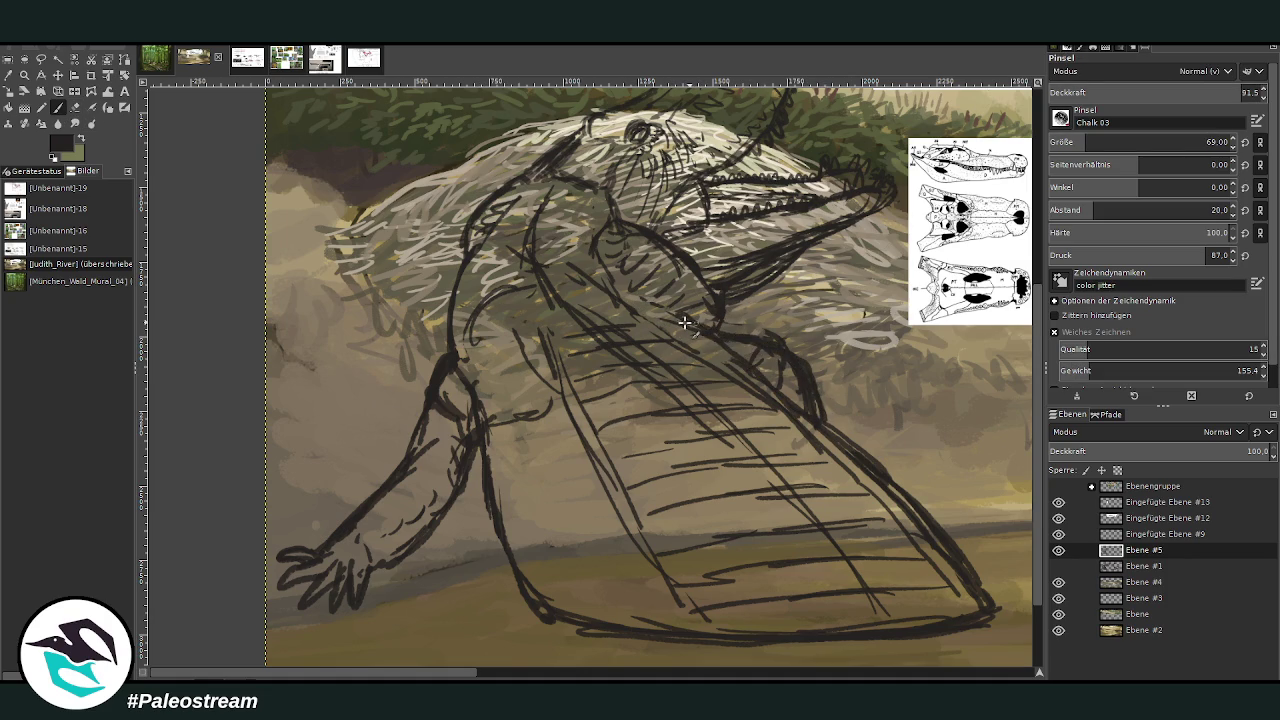
Warp the arm's mid-section and hand into a new pose and redraw their lines in chalk
{"action": "key", "text": "w"}
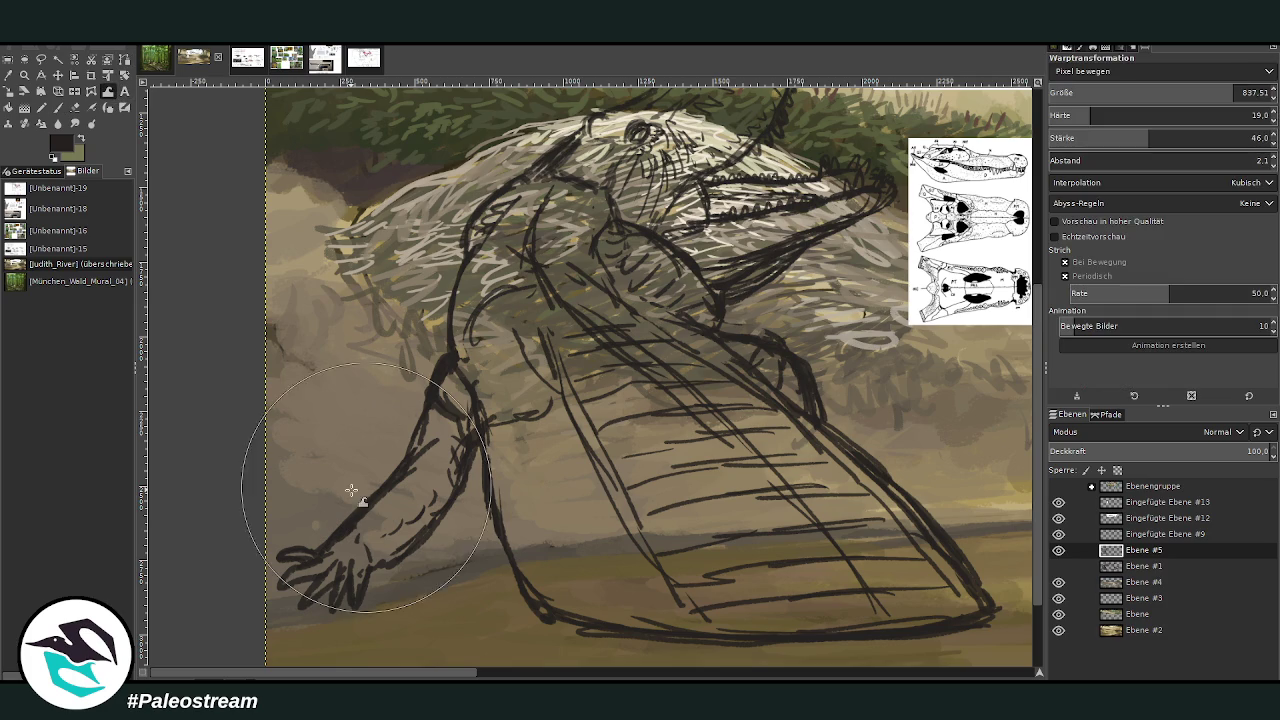
{"action": "left_click", "coordinate": [1229, 93]}
{"action": "left_click_drag", "start_coordinate": [1229, 93], "coordinate": [1238, 93]}
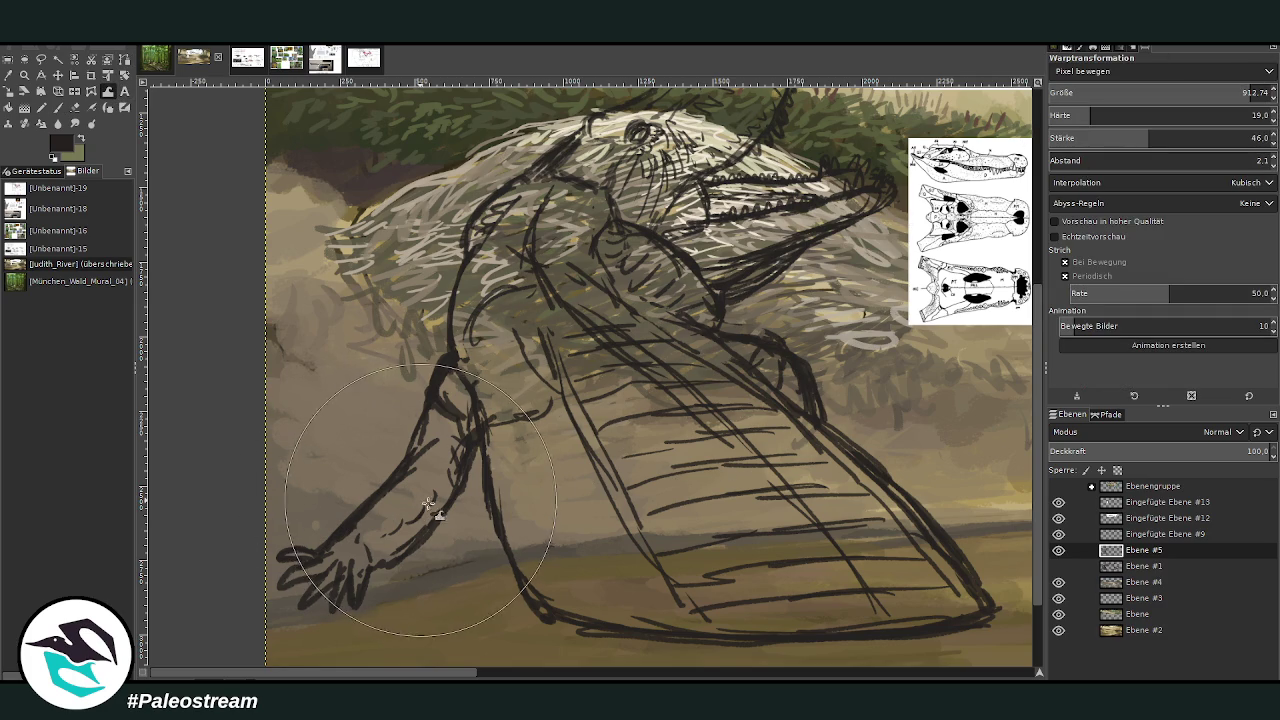
{"action": "left_click_drag", "start_coordinate": [370, 470], "coordinate": [410, 460]}
{"action": "mouse_move", "coordinate": [310, 567]}
{"action": "left_mouse_down"}
{"action": "mouse_move", "coordinate": [314, 591]}
{"action": "mouse_move", "coordinate": [337, 606]}
{"action": "mouse_move", "coordinate": [357, 528]}
{"action": "left_mouse_up"}
{"action": "key", "text": "p"}
{"action": "mouse_move", "coordinate": [470, 482]}
{"action": "left_mouse_down"}
{"action": "mouse_move", "coordinate": [452, 518]}
{"action": "mouse_move", "coordinate": [357, 563]}
{"action": "mouse_move", "coordinate": [366, 530]}
{"action": "mouse_move", "coordinate": [408, 480]}
{"action": "mouse_move", "coordinate": [428, 478]}
{"action": "mouse_move", "coordinate": [434, 410]}
{"action": "mouse_move", "coordinate": [432, 470]}
{"action": "mouse_move", "coordinate": [472, 357]}
{"action": "mouse_move", "coordinate": [488, 418]}
{"action": "mouse_move", "coordinate": [417, 503]}
{"action": "left_mouse_up"}
Erase stray strokes on the upper arm and elbow and redraw the arm's upper outline
{"action": "left_click", "coordinate": [75, 107]}
{"action": "mouse_move", "coordinate": [486, 386]}
{"action": "left_mouse_down"}
{"action": "mouse_move", "coordinate": [460, 495]}
{"action": "mouse_move", "coordinate": [417, 378]}
{"action": "mouse_move", "coordinate": [460, 400]}
{"action": "mouse_move", "coordinate": [476, 380]}
{"action": "mouse_move", "coordinate": [466, 368]}
{"action": "mouse_move", "coordinate": [506, 532]}
{"action": "left_mouse_up"}
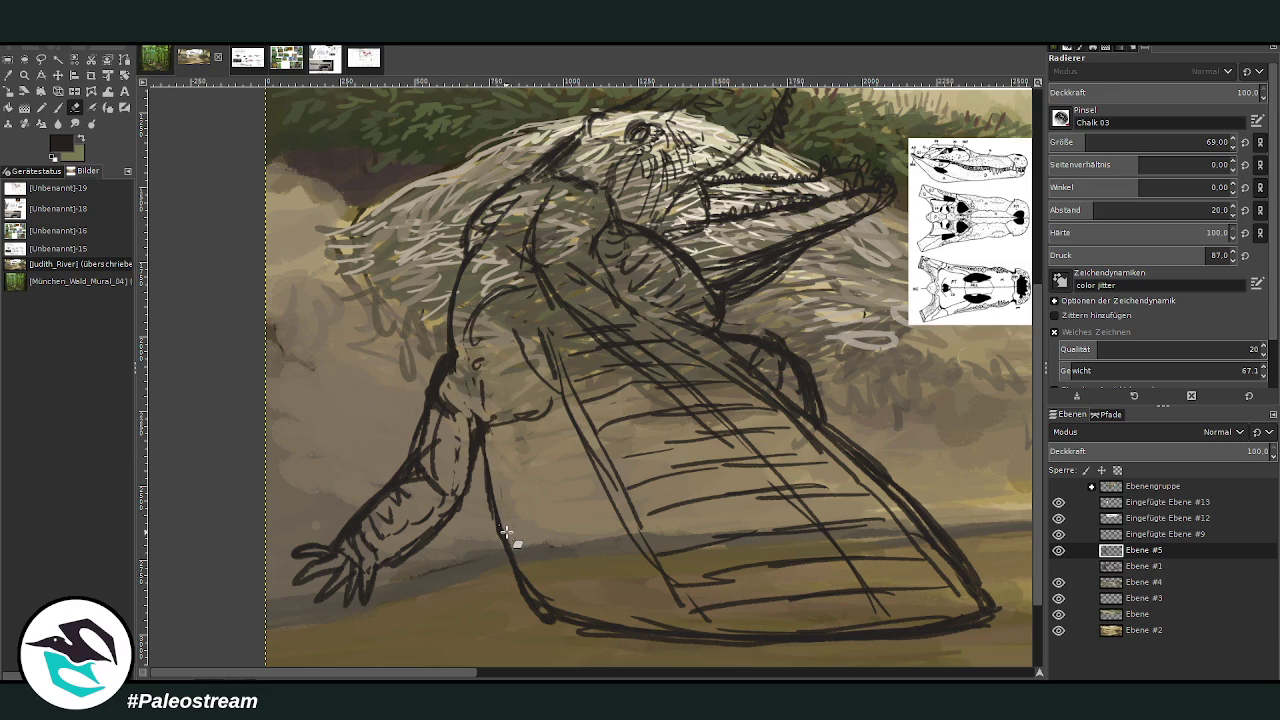
{"action": "key", "text": "p"}
{"action": "left_click_drag", "start_coordinate": [448, 347], "coordinate": [451, 297]}
Hatch and cross-hatch the belly with curved and diagonal strokes, plus a chest stroke
{"action": "left_click_drag", "start_coordinate": [517, 419], "coordinate": [505, 482]}
{"action": "mouse_move", "coordinate": [570, 432]}
{"action": "left_mouse_down"}
{"action": "mouse_move", "coordinate": [512, 540]}
{"action": "mouse_move", "coordinate": [534, 565]}
{"action": "left_mouse_up"}
{"action": "left_click_drag", "start_coordinate": [606, 482], "coordinate": [540, 592]}
{"action": "left_click_drag", "start_coordinate": [626, 520], "coordinate": [566, 608]}
{"action": "left_click_drag", "start_coordinate": [645, 560], "coordinate": [614, 620]}
{"action": "mouse_move", "coordinate": [490, 450]}
{"action": "left_mouse_down"}
{"action": "mouse_move", "coordinate": [511, 532]}
{"action": "mouse_move", "coordinate": [578, 624]}
{"action": "left_mouse_up"}
{"action": "left_click_drag", "start_coordinate": [495, 422], "coordinate": [585, 614]}
{"action": "left_click_drag", "start_coordinate": [532, 438], "coordinate": [610, 612]}
{"action": "left_click_drag", "start_coordinate": [553, 468], "coordinate": [658, 612]}
{"action": "left_click_drag", "start_coordinate": [580, 460], "coordinate": [655, 585]}
{"action": "left_click_drag", "start_coordinate": [485, 350], "coordinate": [499, 288]}
{"action": "key", "text": "shift+ctrl+j"}
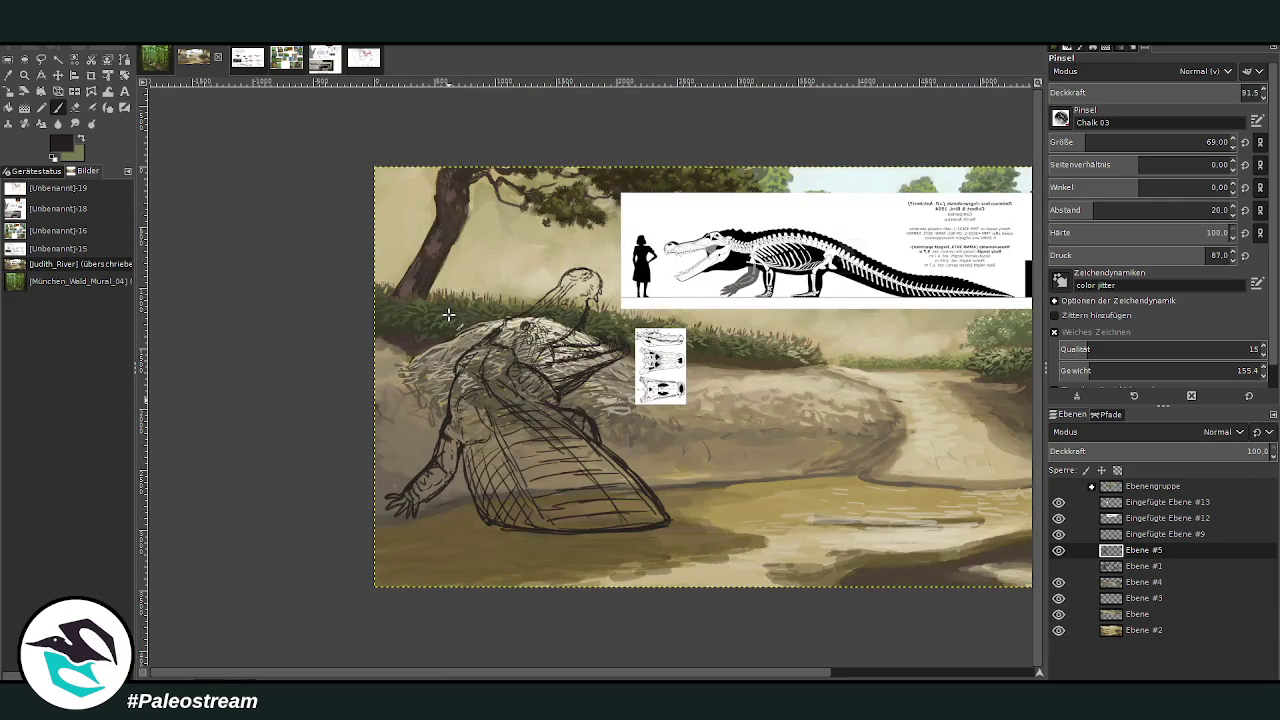
Zoom into the riverbank, show Ebene #1, and draw the river crocodile's first line
{"action": "key", "text": "z"}
{"action": "left_click_drag", "start_coordinate": [584, 292], "coordinate": [878, 598]}
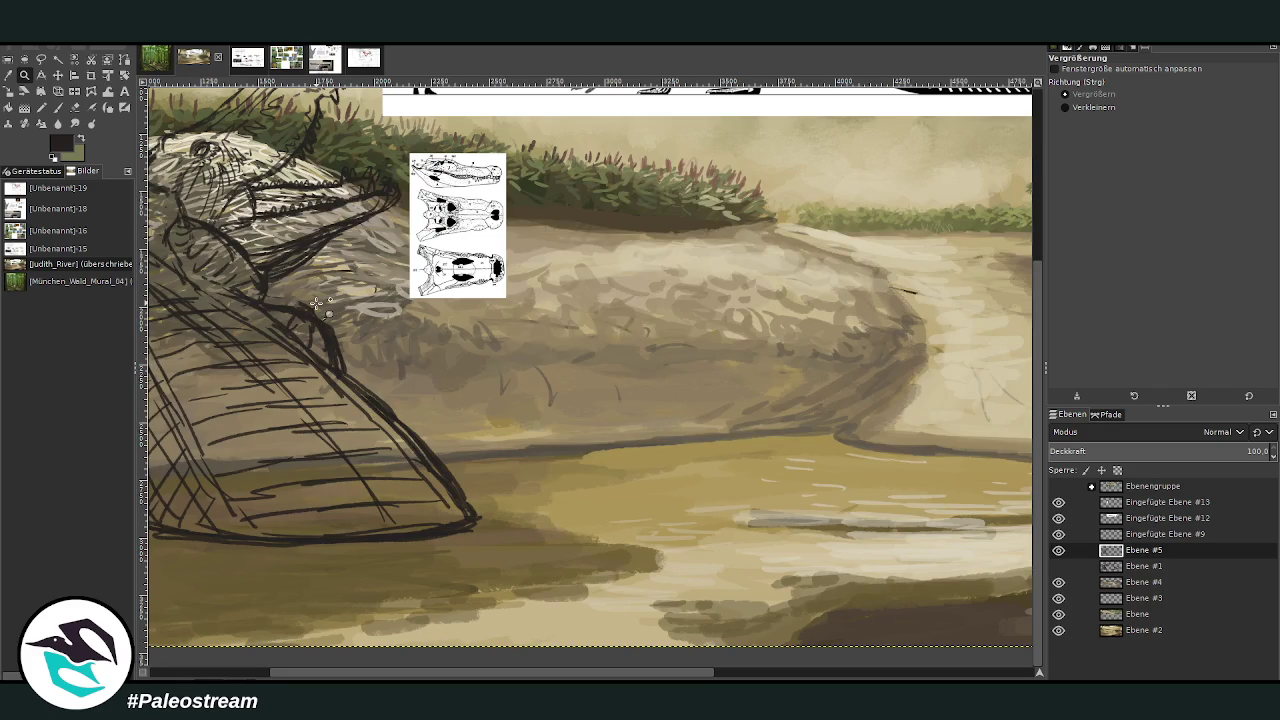
{"action": "key", "text": "shift+ctrl+j"}
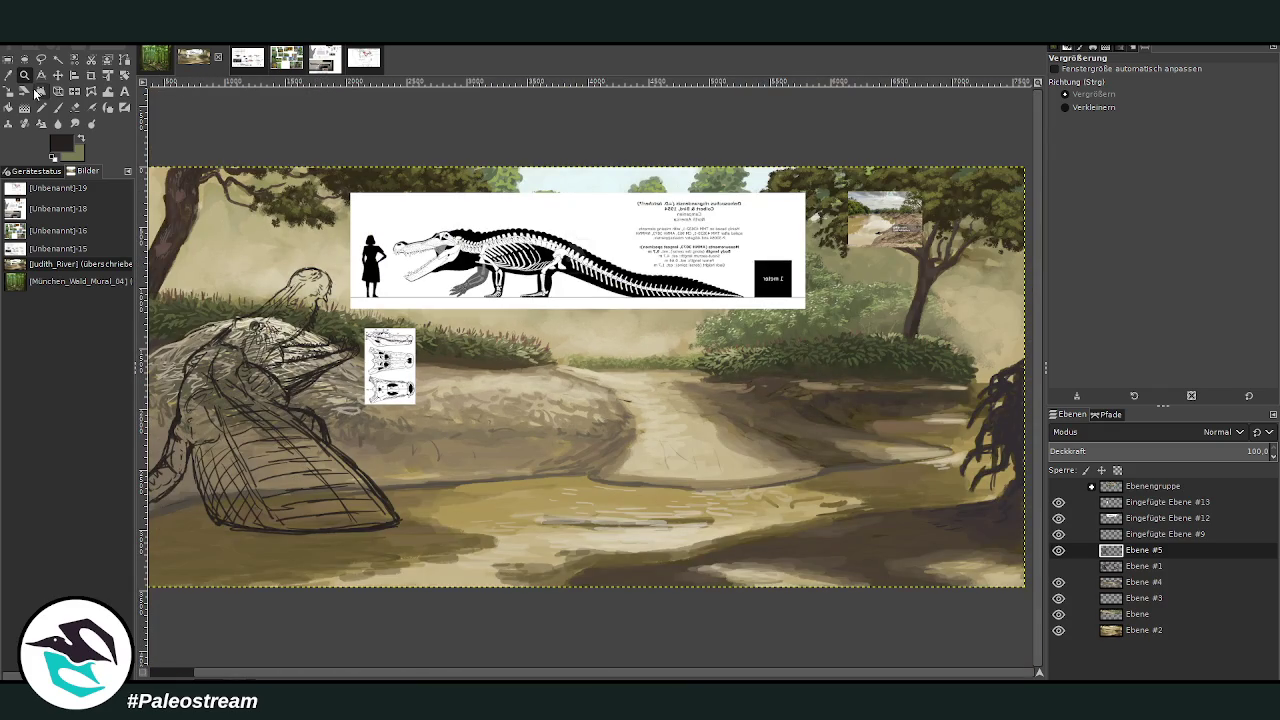
{"action": "left_click_drag", "start_coordinate": [368, 256], "coordinate": [822, 622]}
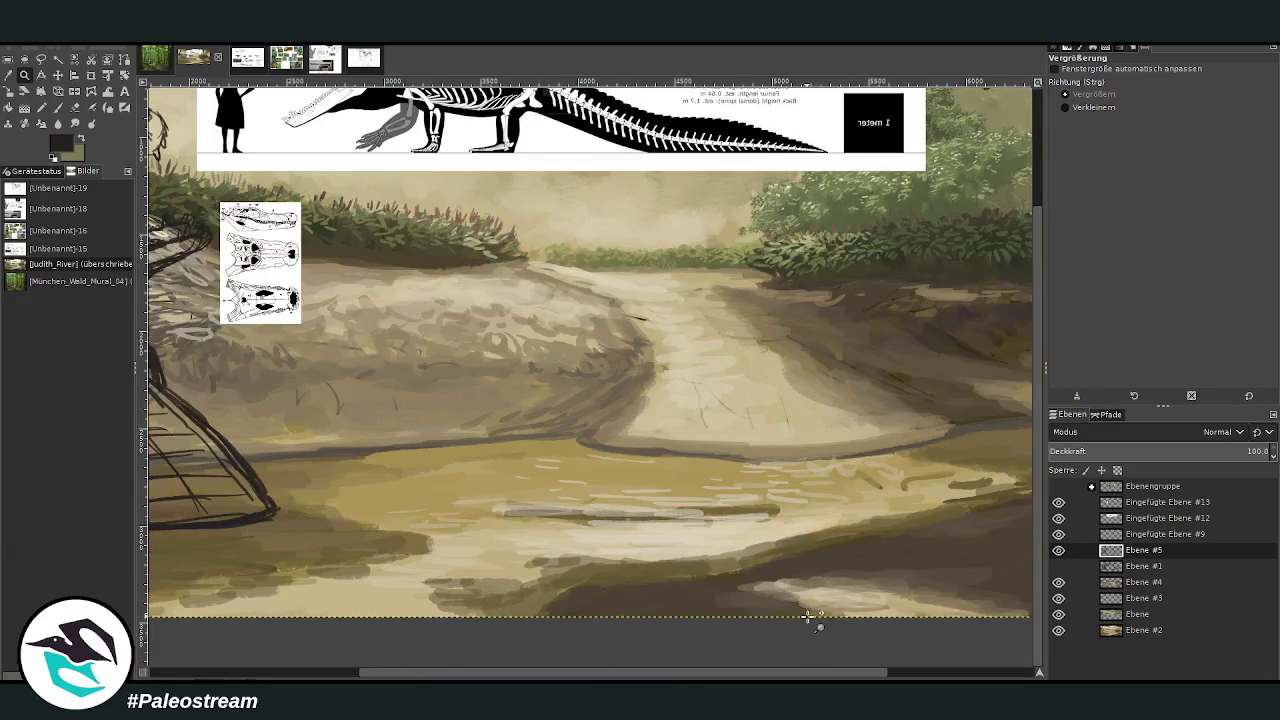
{"action": "left_click", "coordinate": [1060, 567]}
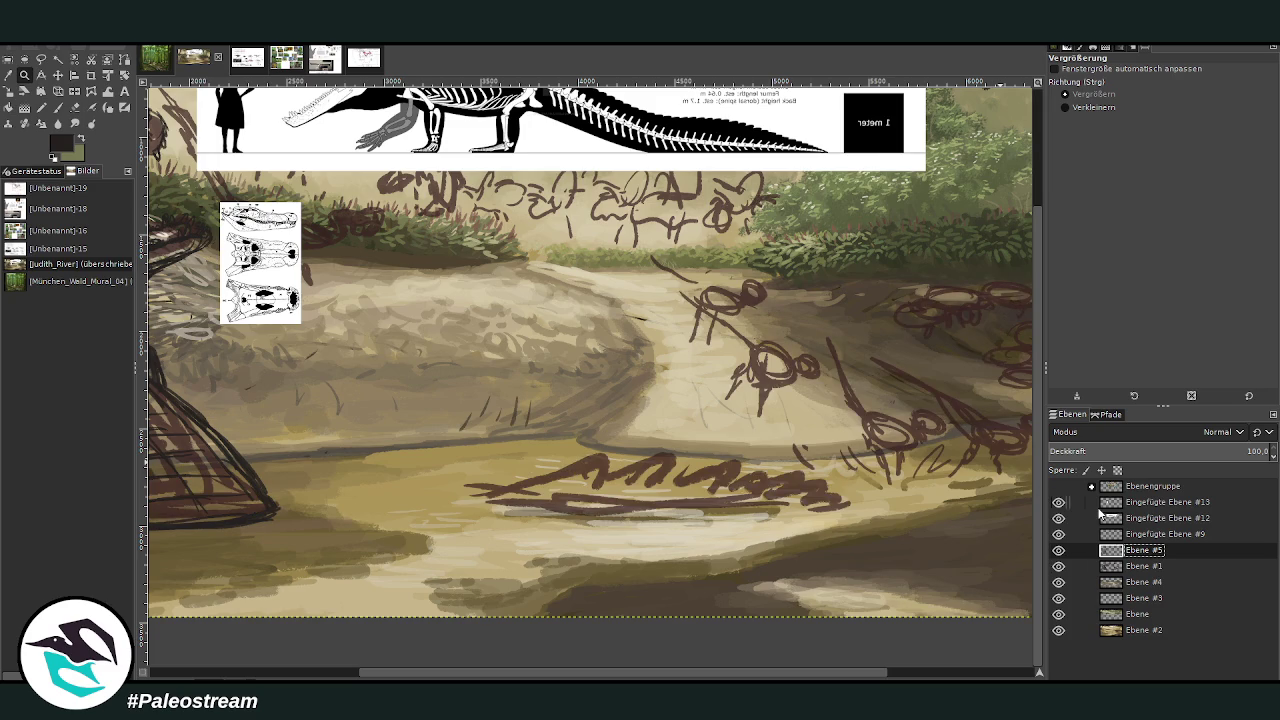
{"action": "key", "text": "p"}
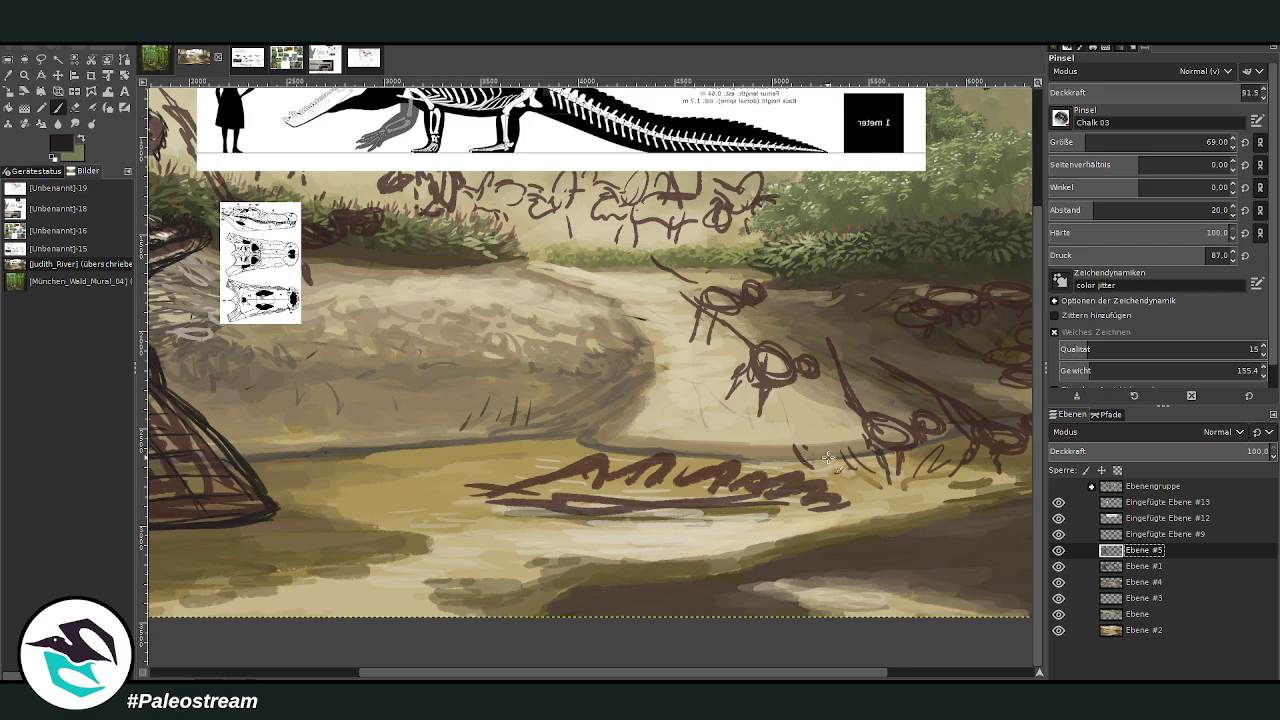
{"action": "mouse_move", "coordinate": [530, 510]}
{"action": "left_mouse_down"}
{"action": "mouse_move", "coordinate": [614, 468]}
{"action": "mouse_move", "coordinate": [889, 495]}
{"action": "left_mouse_up"}
At brush size 119, sketch the river crocodile's humped, zigzag back
{"action": "key", "text": "shift+bracketright"}
{"action": "key", "text": "shift+bracketright"}
{"action": "key", "text": "shift+bracketright"}
{"action": "key", "text": "shift+bracketright"}
{"action": "key", "text": "shift+bracketright"}
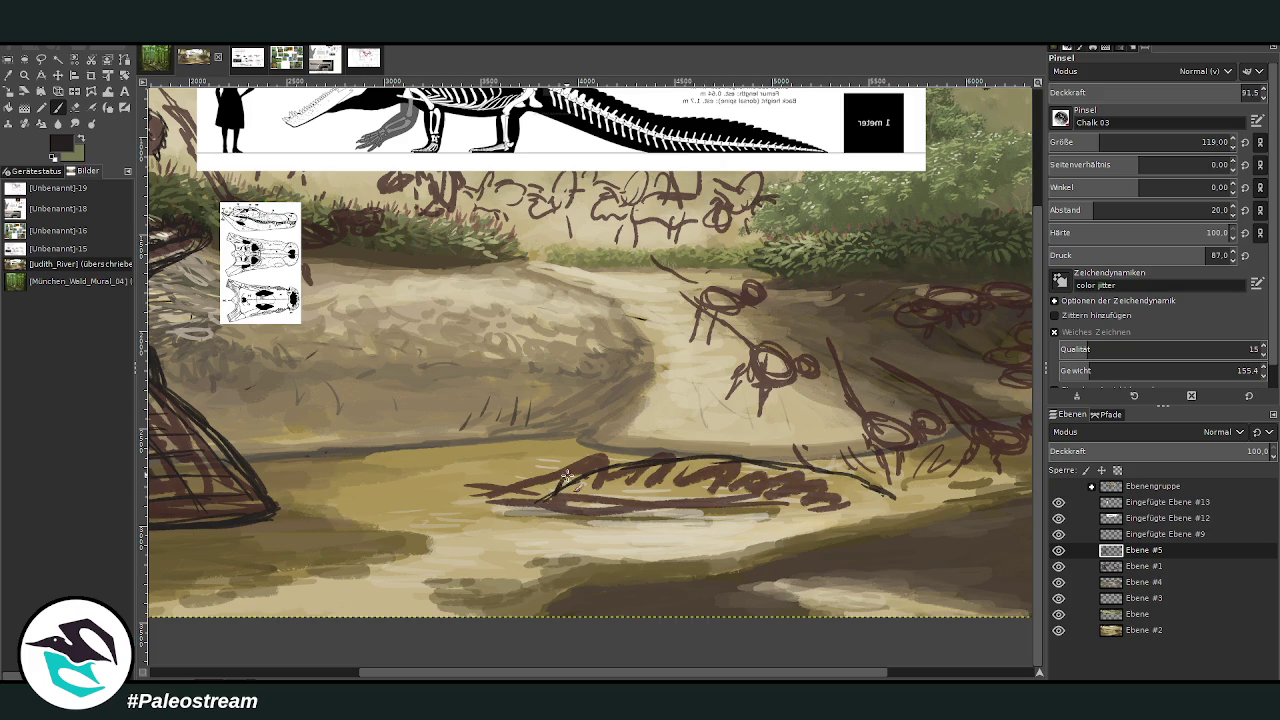
{"action": "mouse_move", "coordinate": [556, 490]}
{"action": "left_mouse_down"}
{"action": "mouse_move", "coordinate": [645, 452]}
{"action": "mouse_move", "coordinate": [655, 470]}
{"action": "mouse_move", "coordinate": [631, 477]}
{"action": "mouse_move", "coordinate": [632, 503]}
{"action": "left_mouse_up"}
{"action": "mouse_move", "coordinate": [701, 443]}
{"action": "left_mouse_down"}
{"action": "mouse_move", "coordinate": [717, 455]}
{"action": "mouse_move", "coordinate": [800, 450]}
{"action": "mouse_move", "coordinate": [828, 473]}
{"action": "left_mouse_up"}
{"action": "mouse_move", "coordinate": [689, 455]}
{"action": "left_mouse_down"}
{"action": "mouse_move", "coordinate": [846, 468]}
{"action": "mouse_move", "coordinate": [888, 490]}
{"action": "mouse_move", "coordinate": [623, 505]}
{"action": "left_mouse_up"}
Draw the river crocodile's belly line and three vertical body strokes down to it
{"action": "left_click_drag", "start_coordinate": [898, 497], "coordinate": [716, 513]}
{"action": "mouse_move", "coordinate": [829, 498]}
{"action": "left_mouse_down"}
{"action": "mouse_move", "coordinate": [524, 499]}
{"action": "mouse_move", "coordinate": [684, 512]}
{"action": "mouse_move", "coordinate": [559, 508]}
{"action": "left_mouse_up"}
{"action": "left_click_drag", "start_coordinate": [720, 506], "coordinate": [437, 502]}
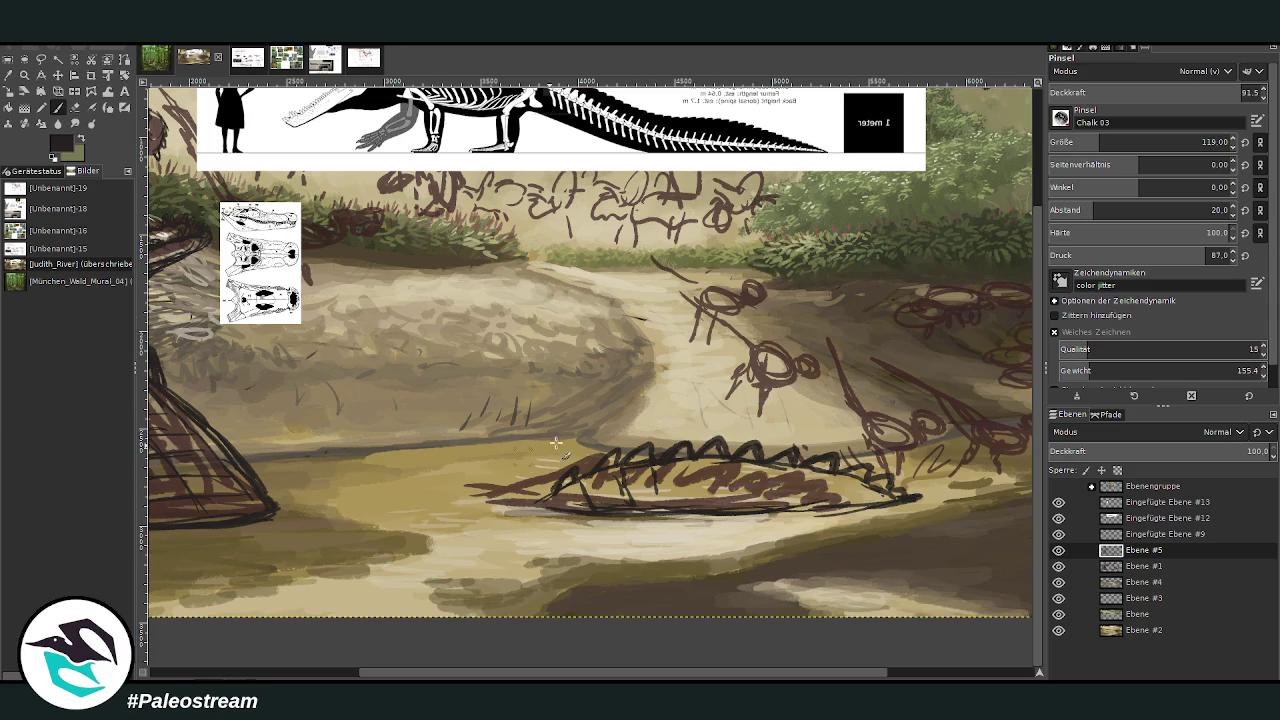
{"action": "mouse_move", "coordinate": [708, 462]}
{"action": "left_mouse_down"}
{"action": "mouse_move", "coordinate": [695, 505]}
{"action": "mouse_move", "coordinate": [736, 503]}
{"action": "left_mouse_up"}
{"action": "left_click_drag", "start_coordinate": [793, 462], "coordinate": [791, 497]}
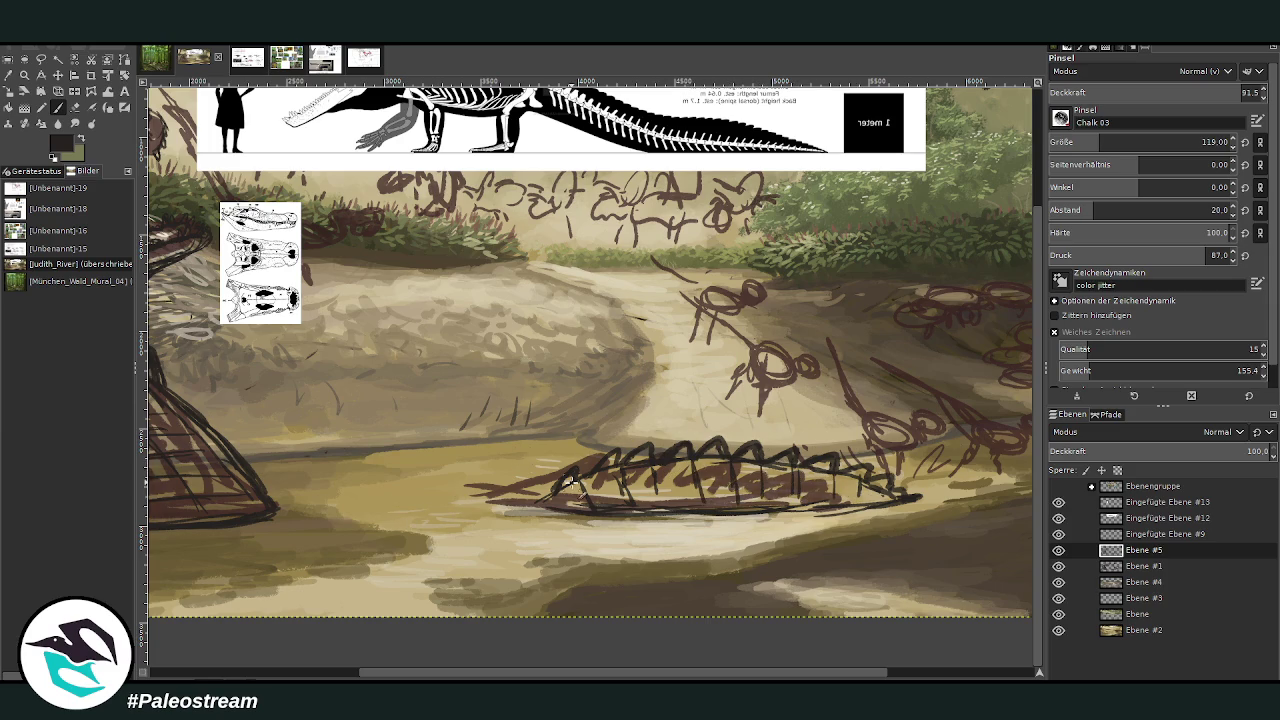
{"action": "left_click_drag", "start_coordinate": [625, 458], "coordinate": [617, 506]}
{"action": "key", "text": "minus"}
{"action": "key", "text": "minus"}
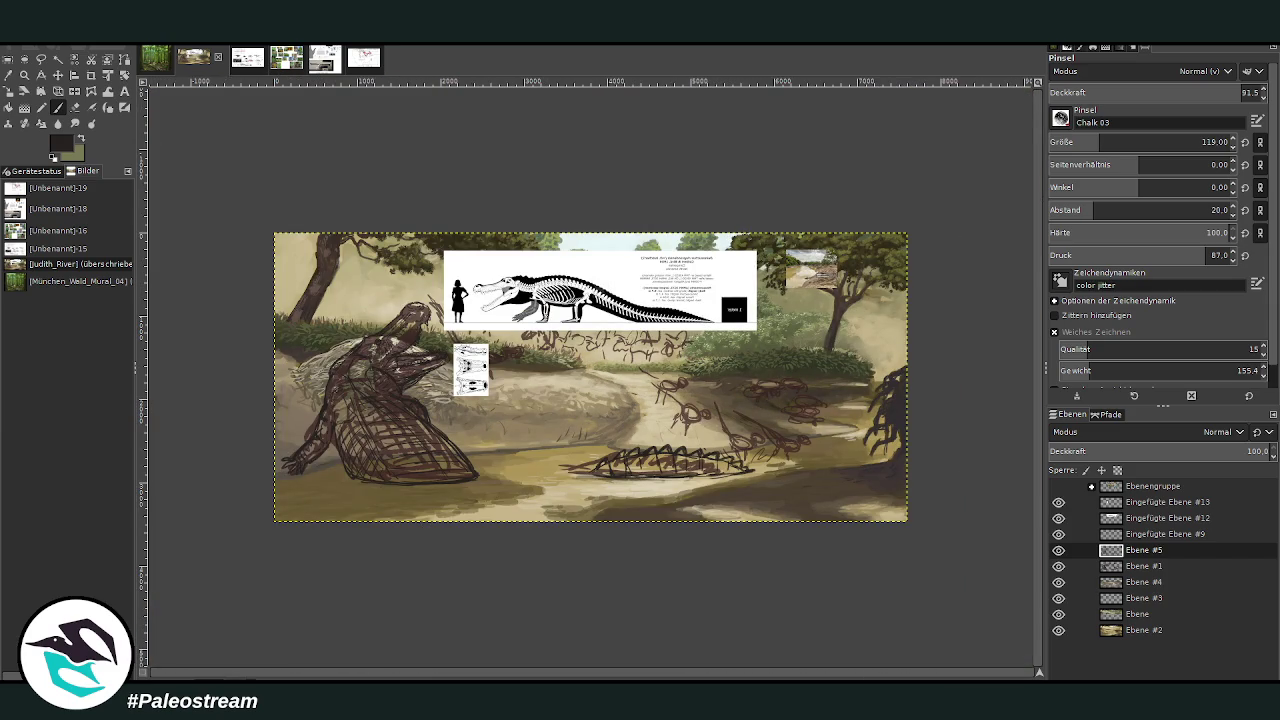
Paint zigzag spikes along the river crocodile's back, then hide Ebene #1 again
{"action": "key", "text": "z"}
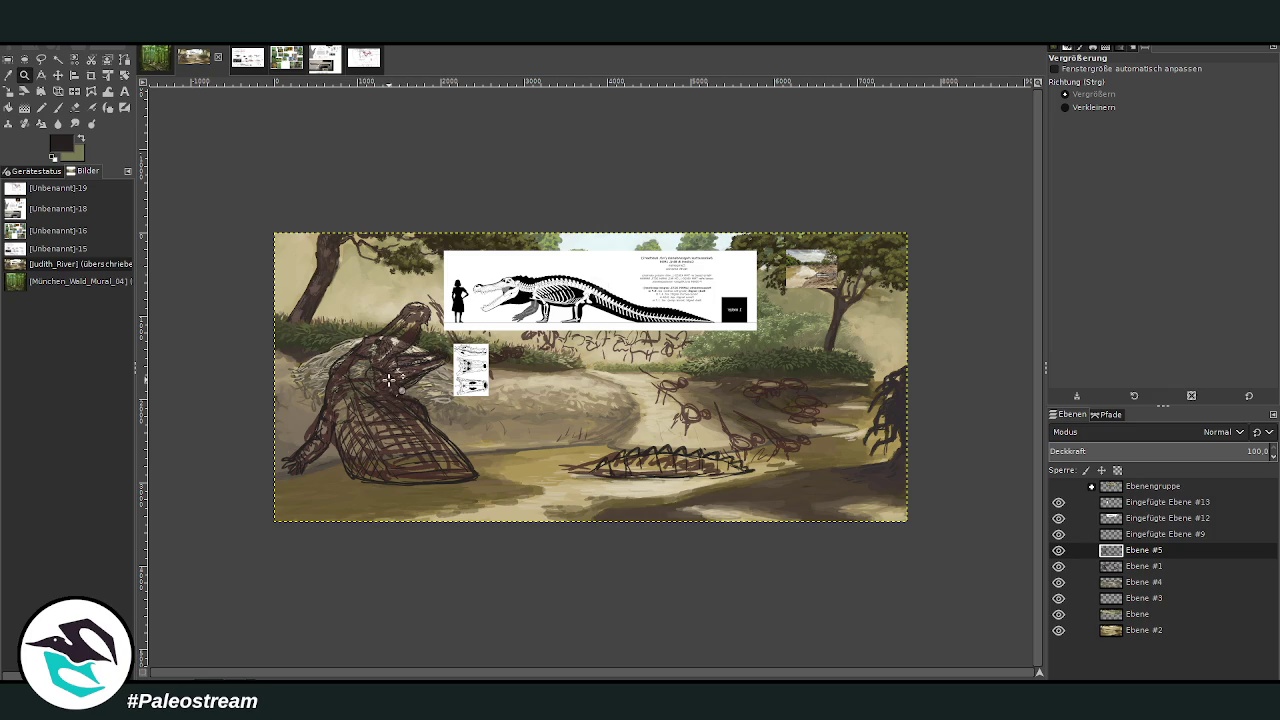
{"action": "left_click", "coordinate": [446, 254]}
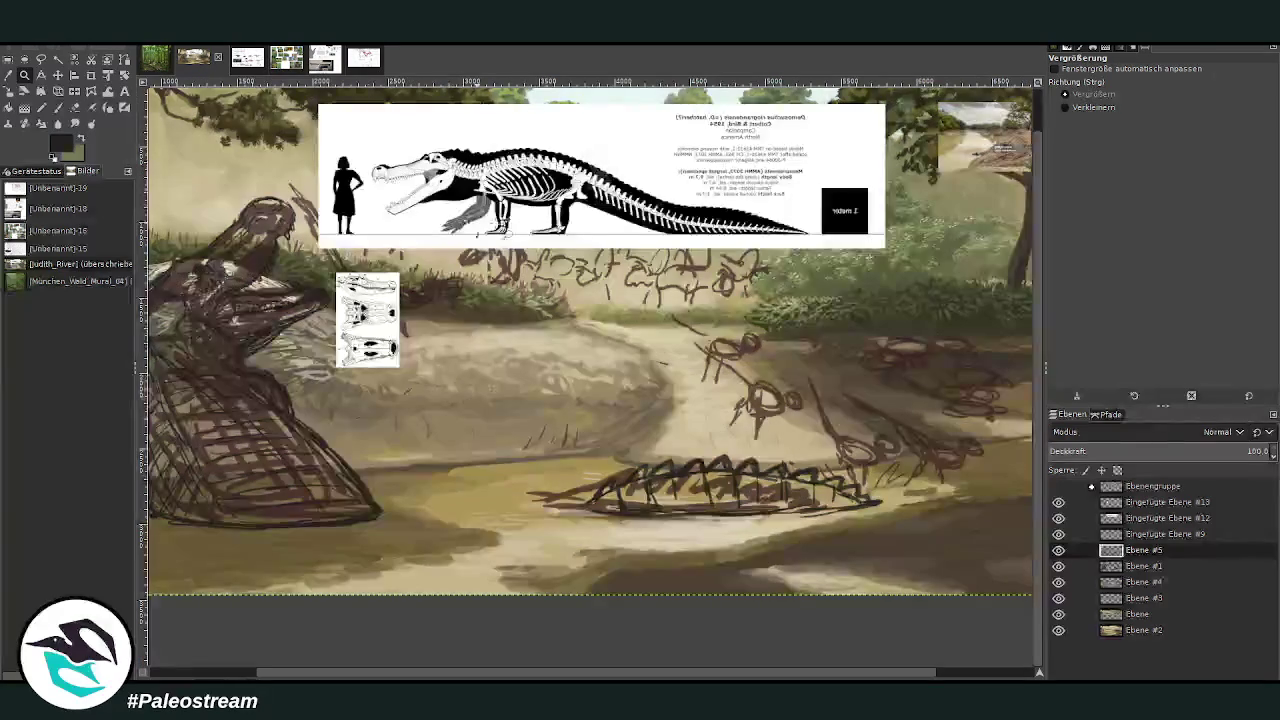
{"action": "left_click", "coordinate": [60, 109]}
{"action": "left_click_drag", "start_coordinate": [688, 465], "coordinate": [742, 468]}
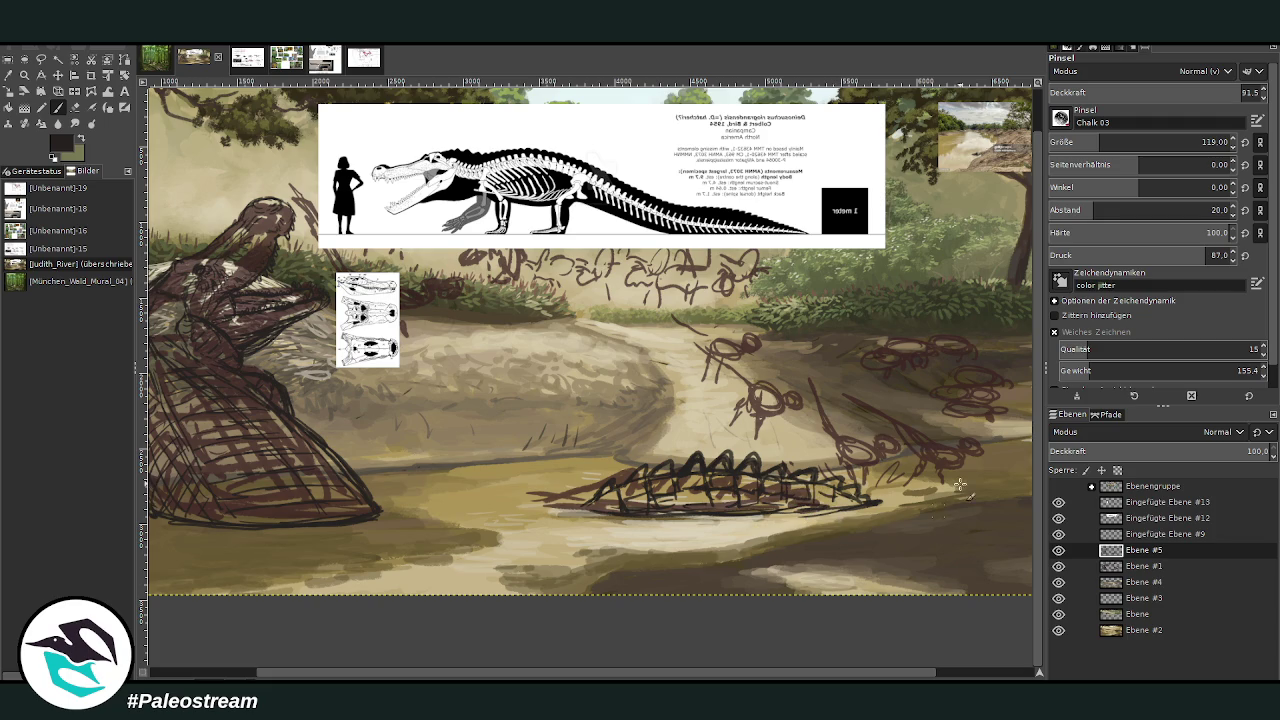
{"action": "left_click", "coordinate": [1058, 566]}
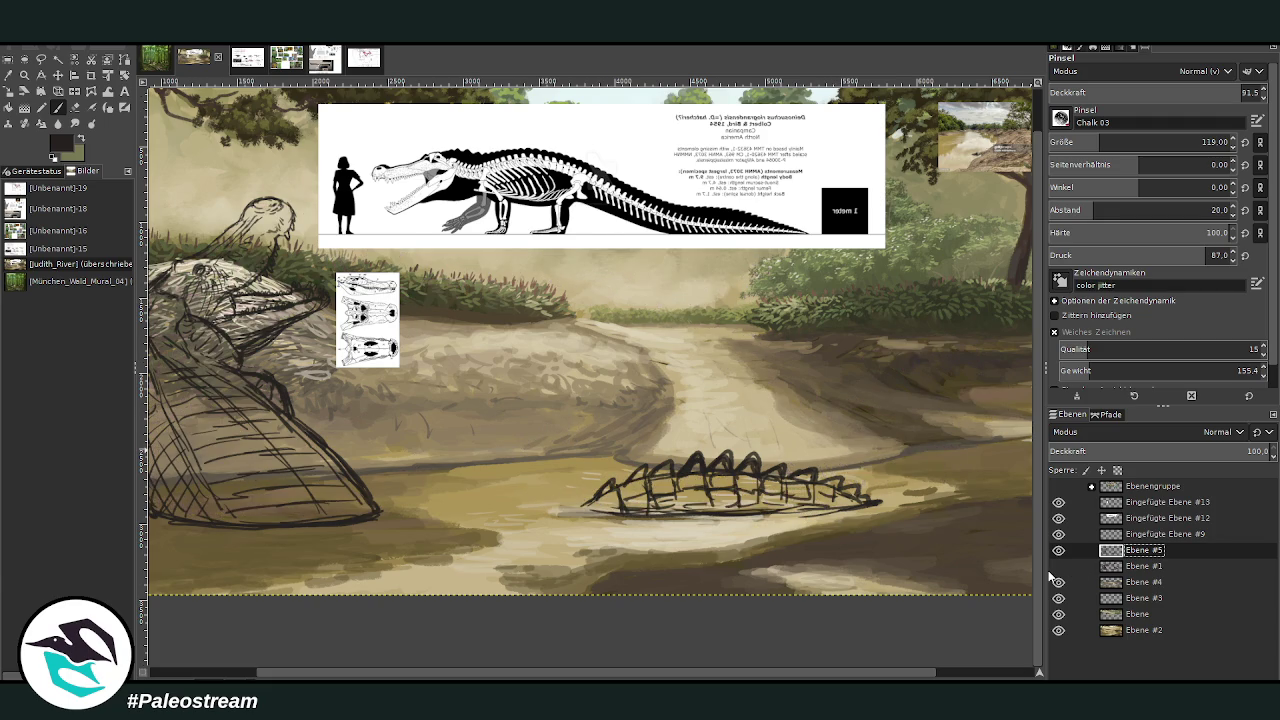
Zoom into the river area and set the warp brush size to 1042.13
{"action": "key", "text": "minus"}
{"action": "key", "text": "minus"}
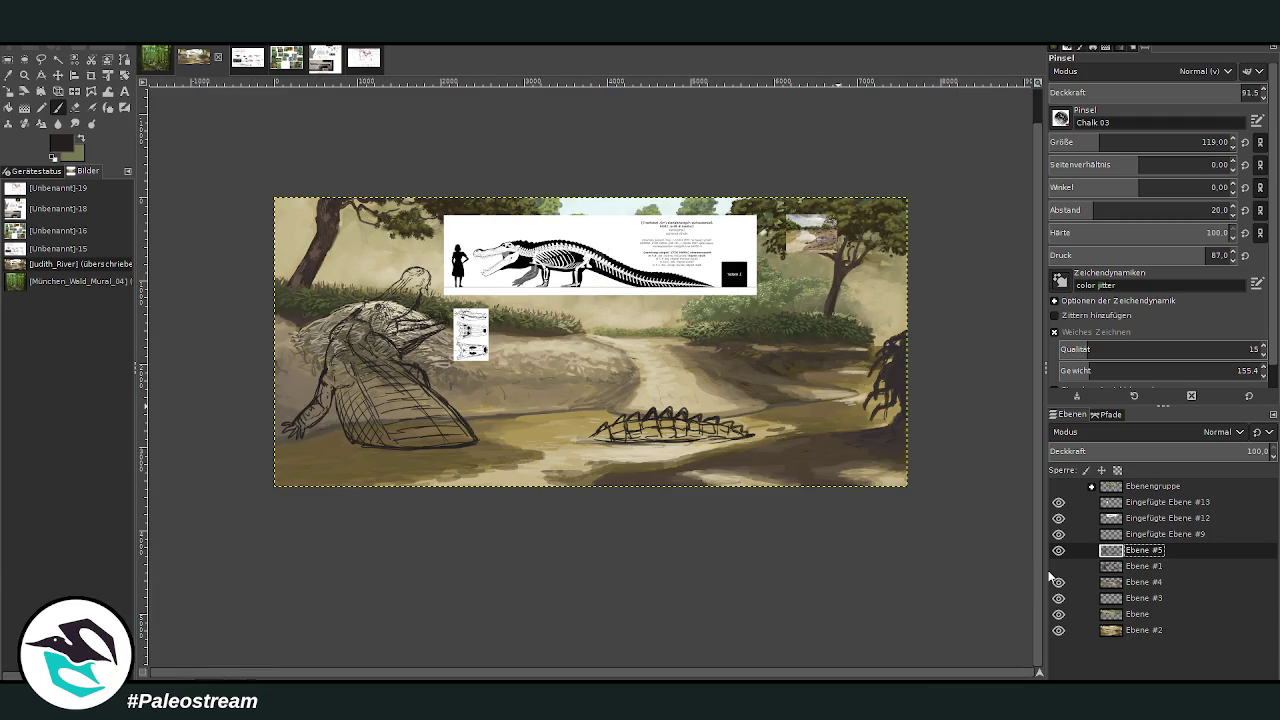
{"action": "left_click", "coordinate": [24, 75]}
{"action": "left_click_drag", "start_coordinate": [514, 250], "coordinate": [664, 440]}
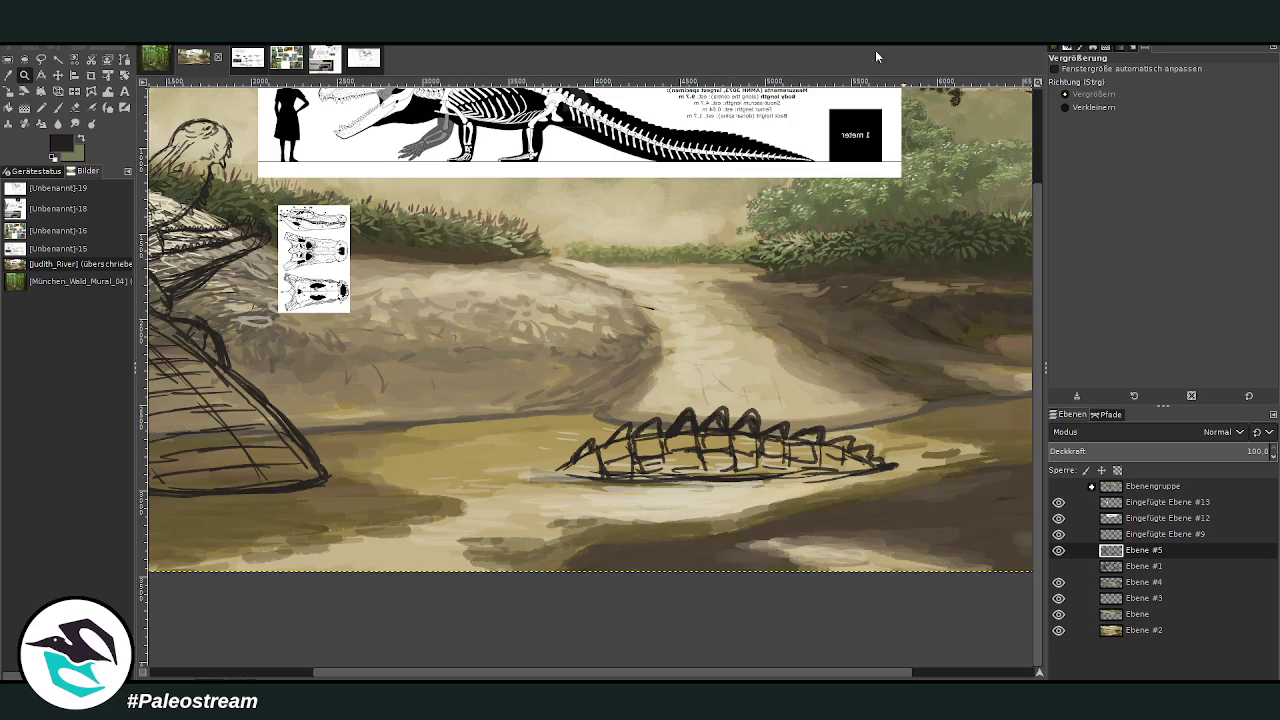
{"action": "left_click", "coordinate": [101, 92]}
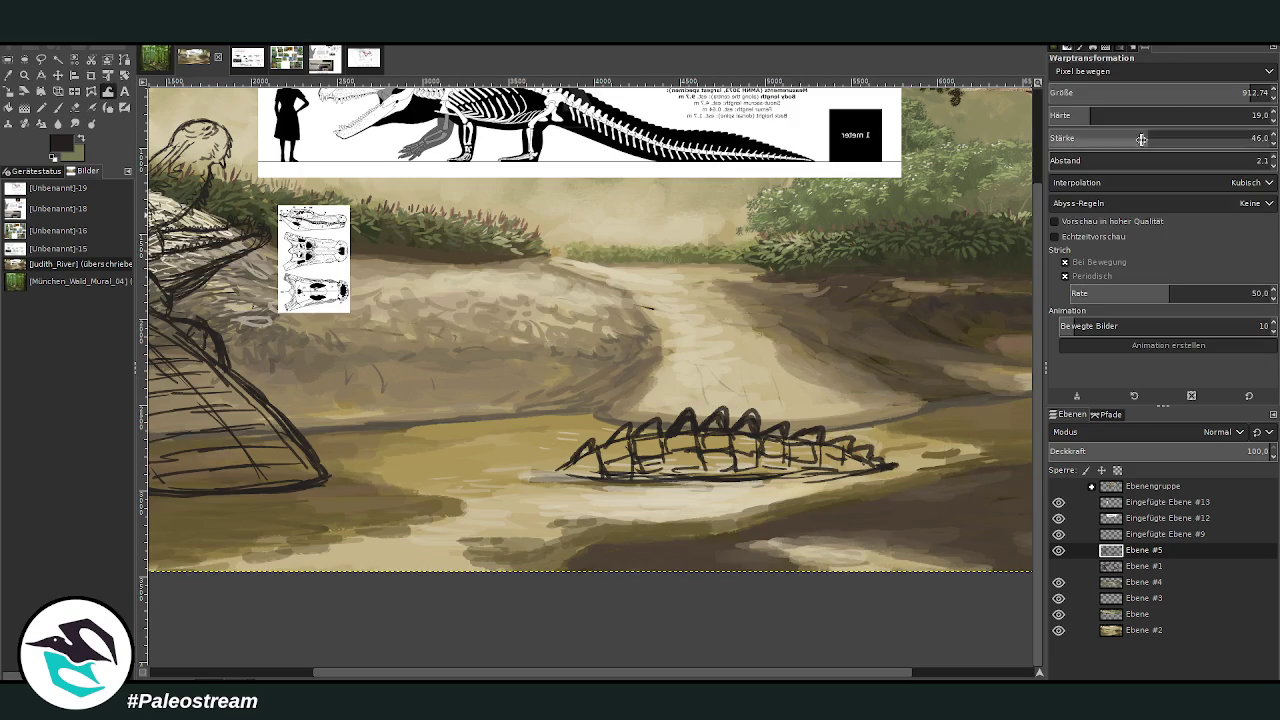
{"action": "left_click_drag", "start_coordinate": [1252, 92], "coordinate": [1248, 92]}
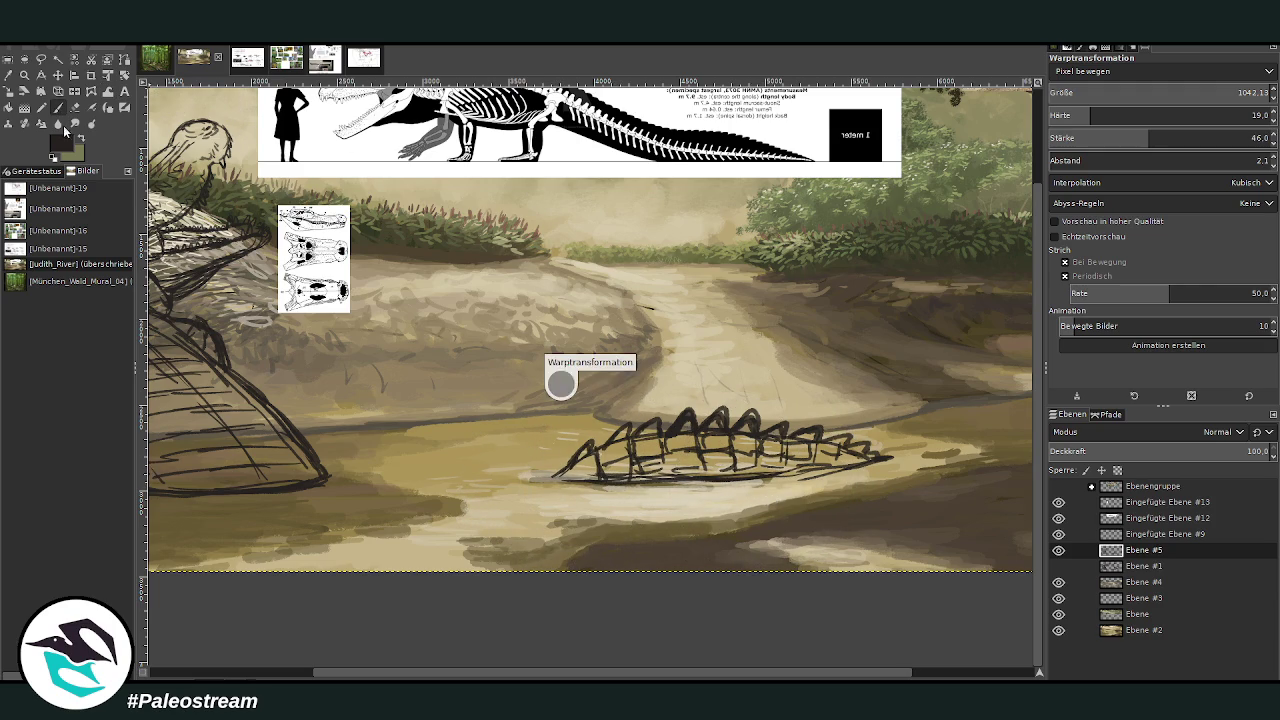
{"action": "key", "text": "p"}
{"action": "key", "text": "shift+ctrl+j"}
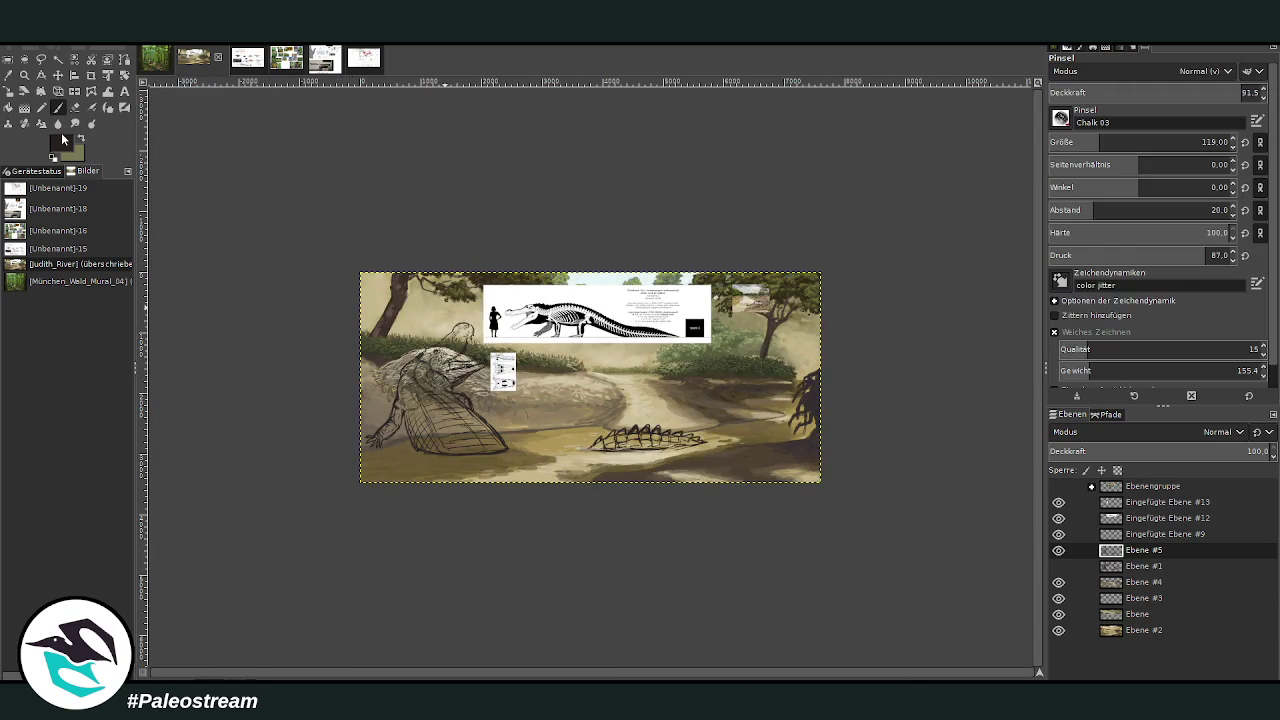
{"action": "left_click", "coordinate": [25, 76]}
{"action": "left_click_drag", "start_coordinate": [410, 277], "coordinate": [673, 478]}
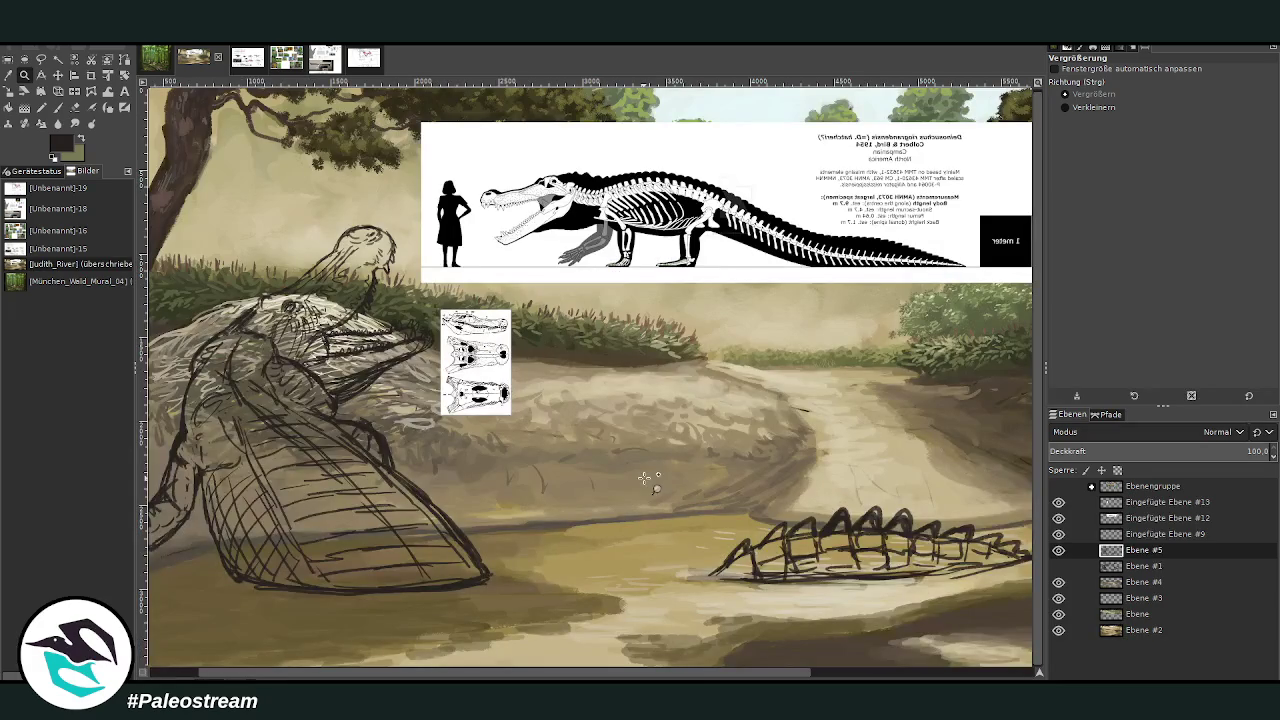
Add a new layer above Ebene #1 and sample a beige tone from the painting
{"action": "double_click", "coordinate": [1140, 567]}
{"action": "key", "text": "shift+ctrl+n"}
{"action": "left_click", "coordinate": [8, 75]}
{"action": "left_click", "coordinate": [472, 447]}
{"action": "key", "text": "p"}
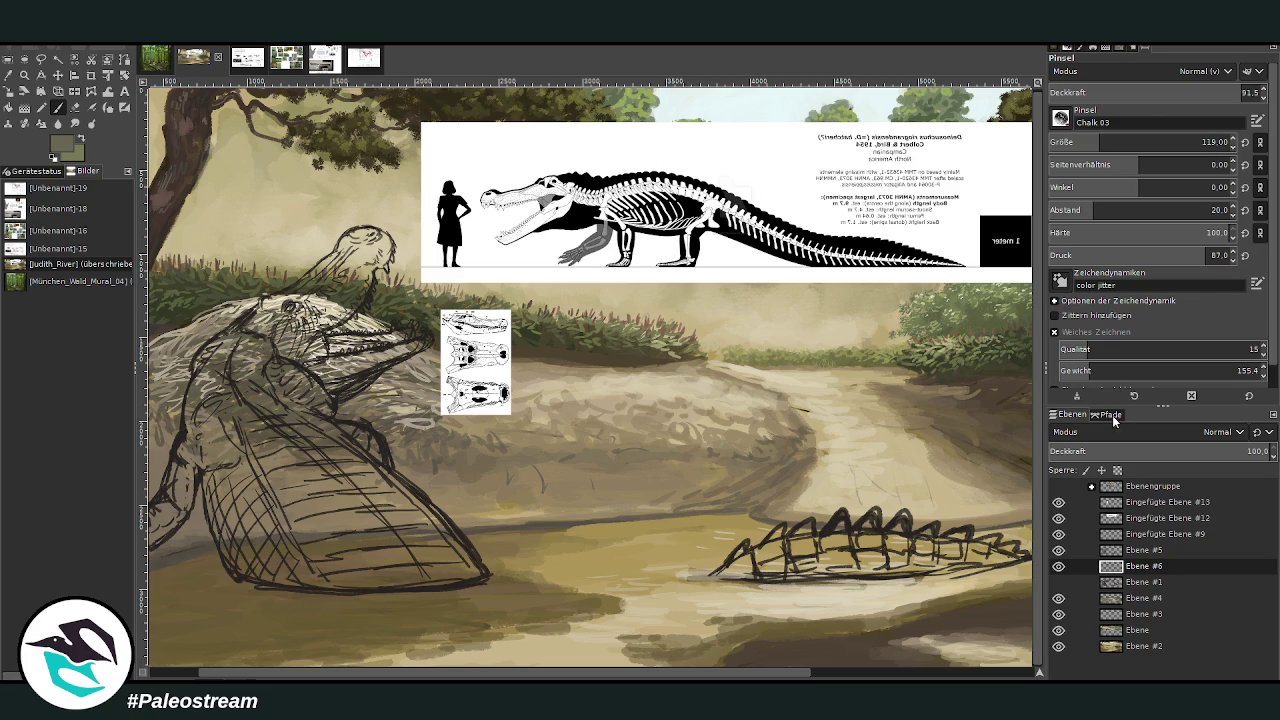
Set brush opacity to 100 and size 175, then lighten the big crocodile's belly hatching
{"action": "left_click_drag", "start_coordinate": [1110, 146], "coordinate": [1160, 146]}
{"action": "left_click_drag", "start_coordinate": [1120, 97], "coordinate": [1155, 99]}
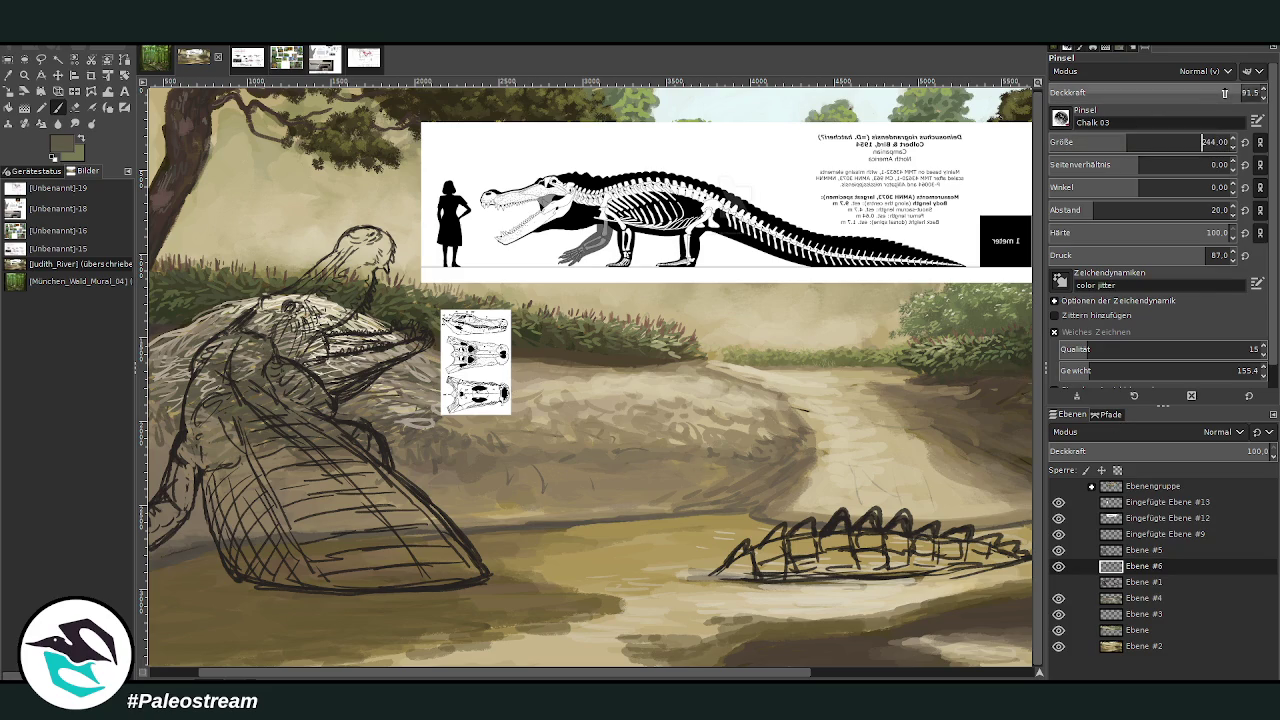
{"action": "left_click", "coordinate": [1203, 145]}
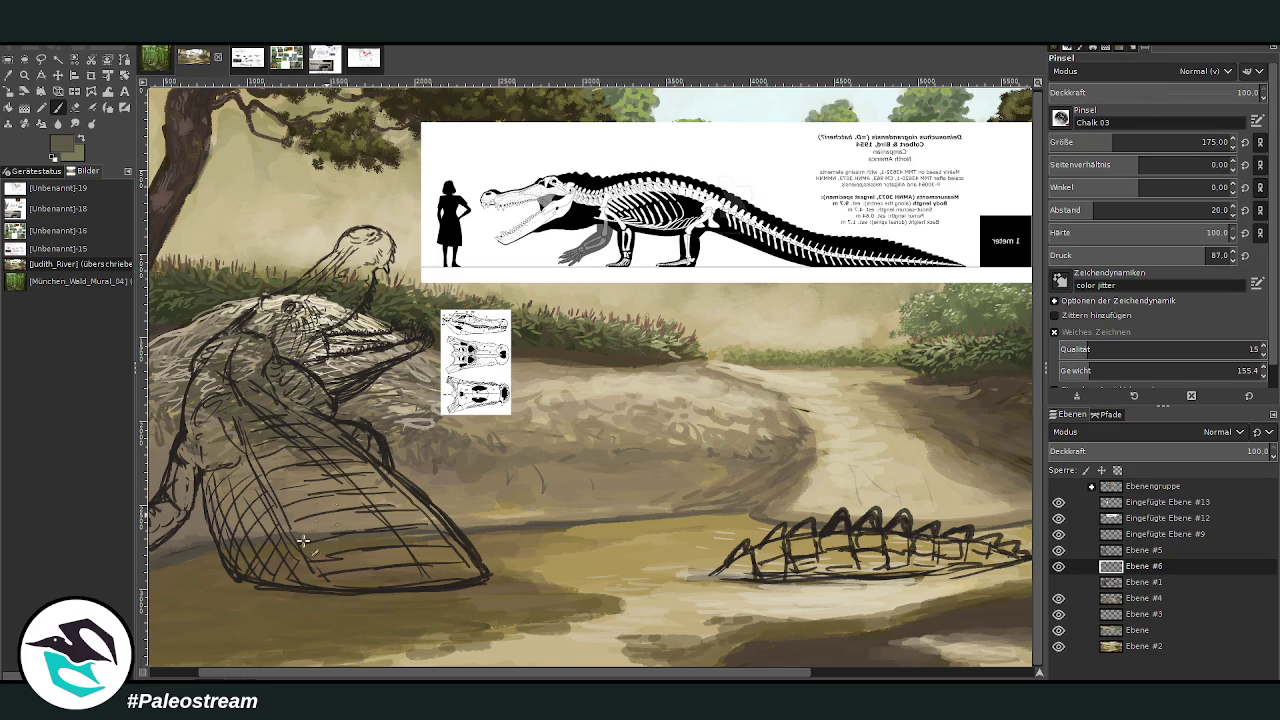
{"action": "left_click_drag", "start_coordinate": [306, 543], "coordinate": [285, 480]}
Paint the river crocodile's body at size 426, then refine around the spikes at 217
{"action": "left_click", "coordinate": [1203, 142]}
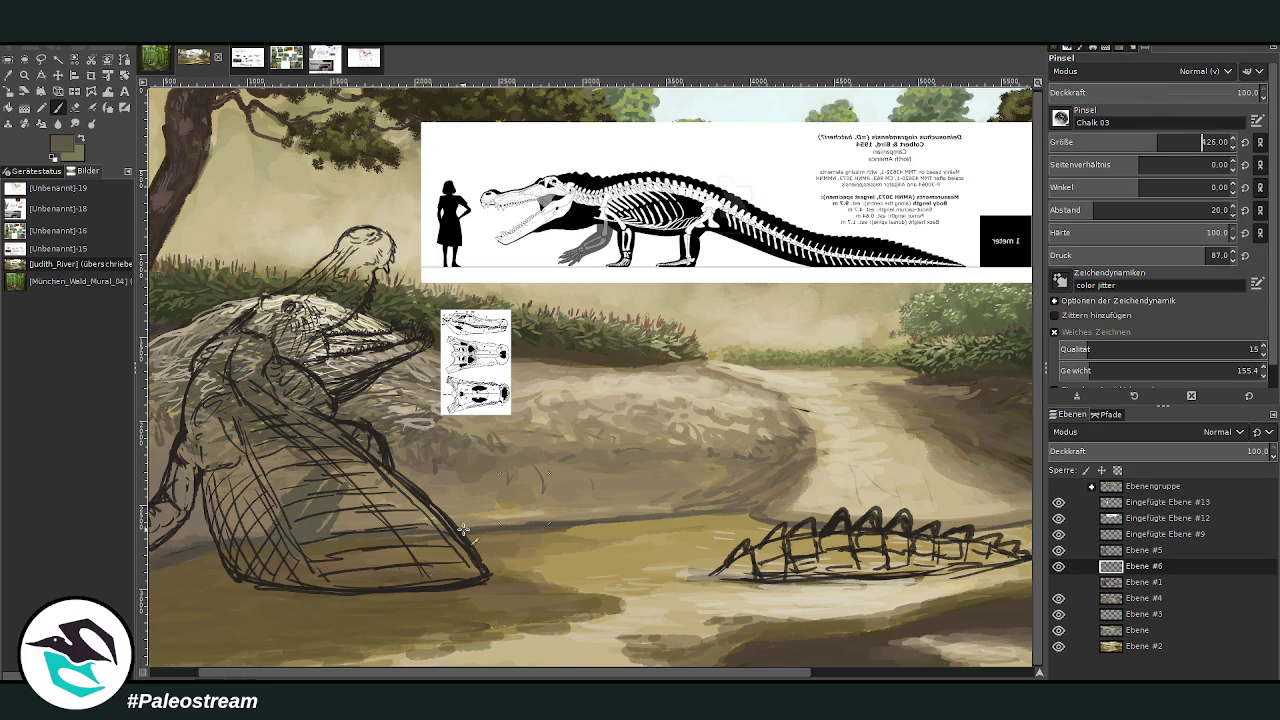
{"action": "type", "text": "426"}
{"action": "key", "text": "Return"}
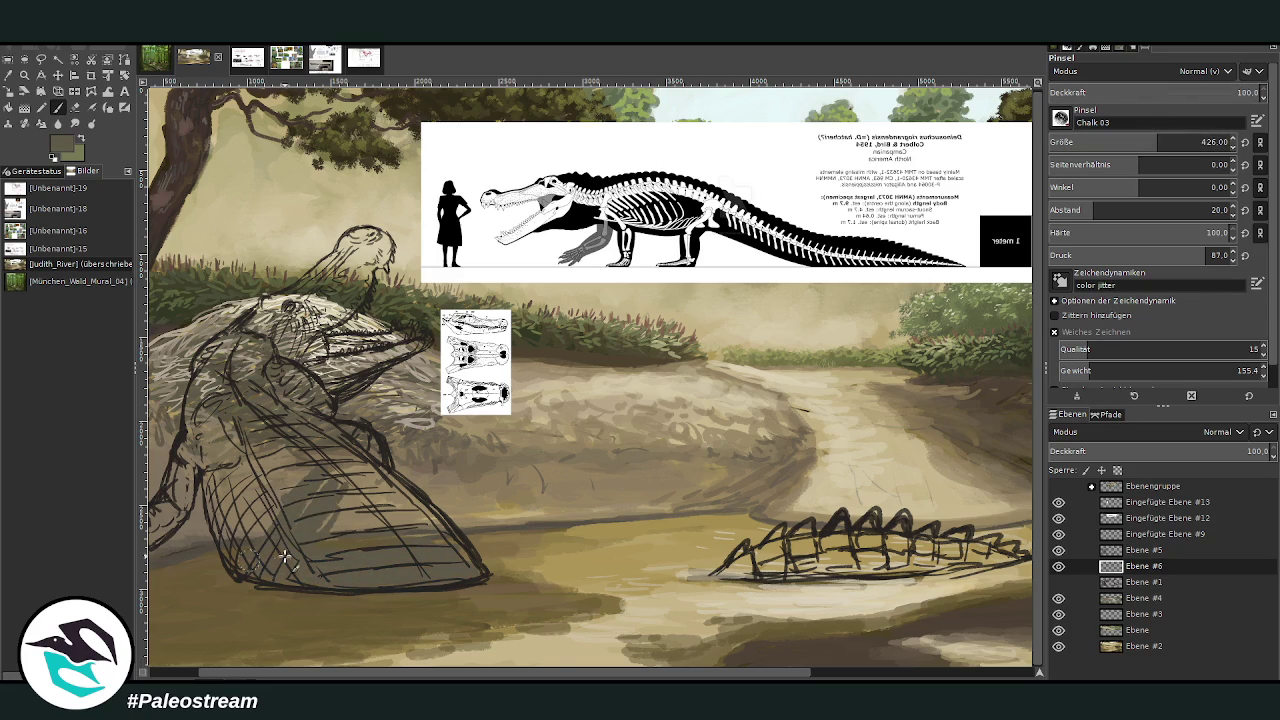
{"action": "left_click_drag", "start_coordinate": [275, 675], "coordinate": [440, 675]}
{"action": "mouse_move", "coordinate": [574, 540]}
{"action": "left_mouse_down"}
{"action": "mouse_move", "coordinate": [495, 565]}
{"action": "mouse_move", "coordinate": [720, 568]}
{"action": "mouse_move", "coordinate": [600, 548]}
{"action": "mouse_move", "coordinate": [482, 575]}
{"action": "mouse_move", "coordinate": [763, 557]}
{"action": "mouse_move", "coordinate": [670, 548]}
{"action": "mouse_move", "coordinate": [760, 550]}
{"action": "mouse_move", "coordinate": [563, 573]}
{"action": "left_mouse_up"}
{"action": "key", "text": "bracketleft"}
{"action": "key", "text": "bracketleft"}
{"action": "left_click_drag", "start_coordinate": [540, 530], "coordinate": [586, 530]}
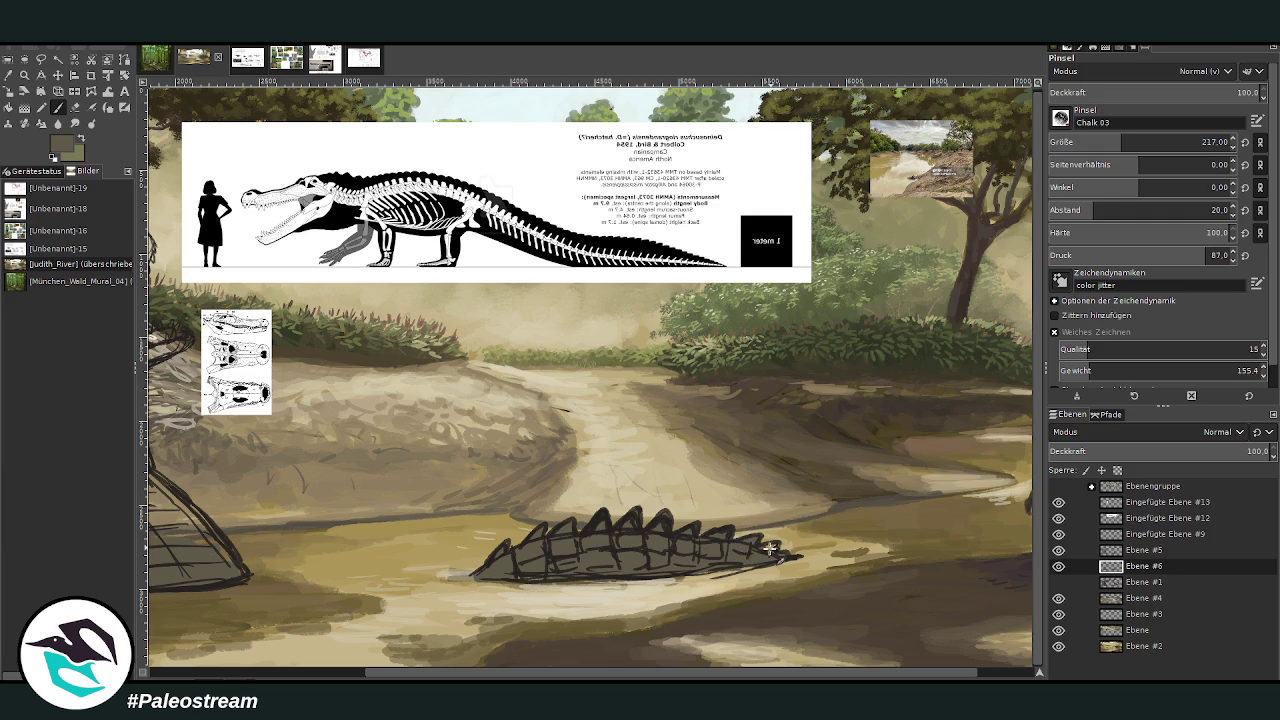
{"action": "left_click_drag", "start_coordinate": [465, 675], "coordinate": [253, 675]}
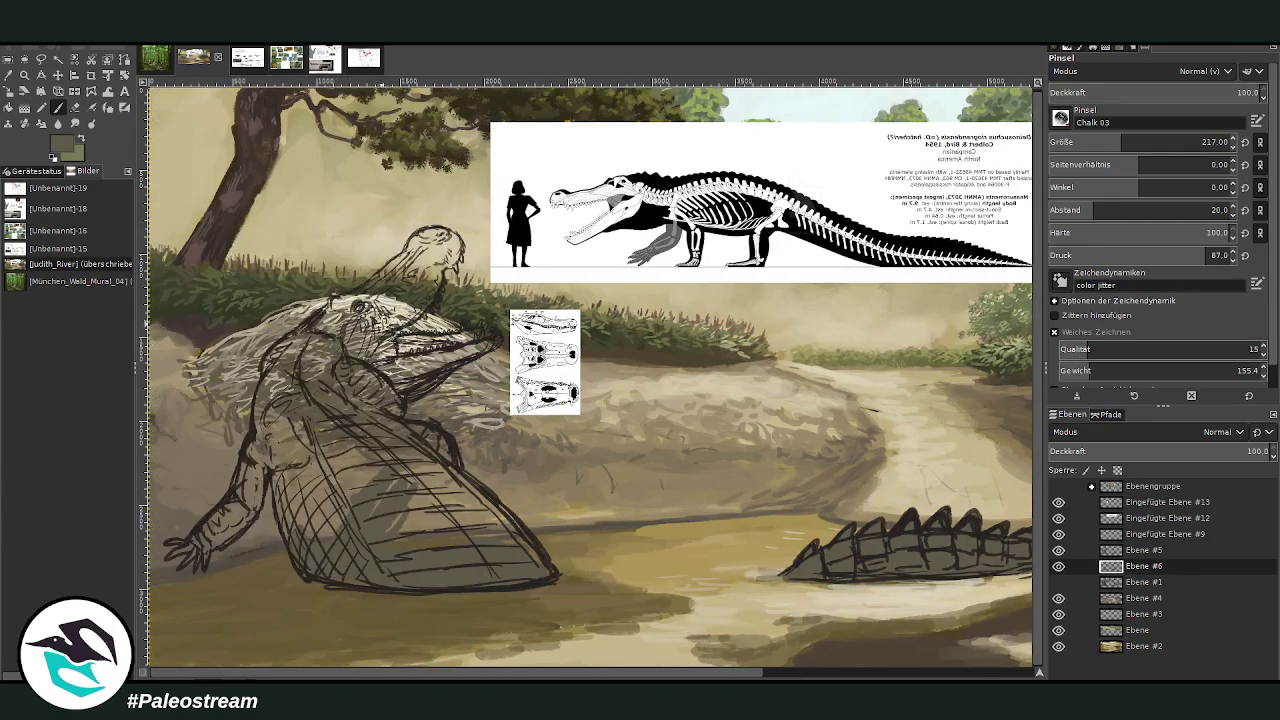
Shade the crocodile's left belly, forelimb, hand, neck and head with olive paint
{"action": "mouse_move", "coordinate": [354, 489]}
{"action": "left_mouse_down"}
{"action": "mouse_move", "coordinate": [300, 500]}
{"action": "mouse_move", "coordinate": [280, 440]}
{"action": "mouse_move", "coordinate": [320, 429]}
{"action": "mouse_move", "coordinate": [378, 498]}
{"action": "mouse_move", "coordinate": [366, 454]}
{"action": "mouse_move", "coordinate": [411, 541]}
{"action": "mouse_move", "coordinate": [522, 542]}
{"action": "left_mouse_up"}
{"action": "key", "text": "bracketright"}
{"action": "key", "text": "bracketright"}
{"action": "key", "text": "bracketright"}
{"action": "key", "text": "bracketright"}
{"action": "key", "text": "bracketright"}
{"action": "key", "text": "bracketright"}
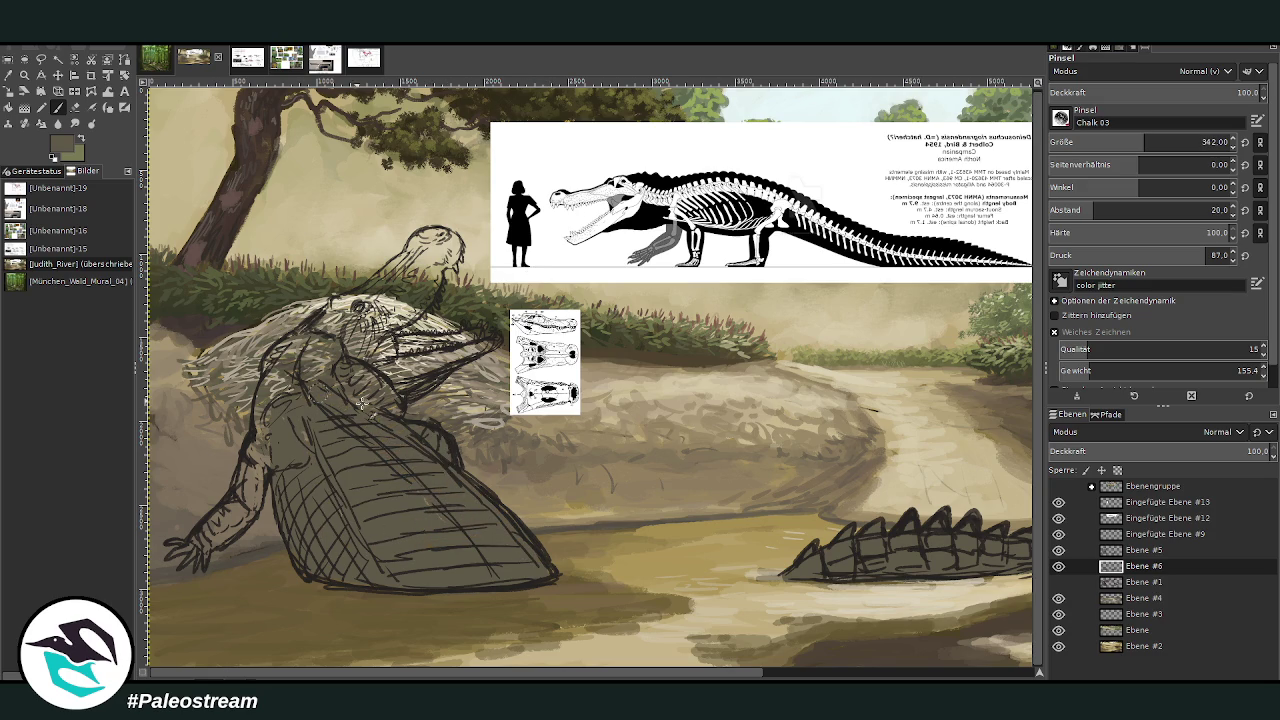
{"action": "mouse_move", "coordinate": [213, 538]}
{"action": "left_mouse_down"}
{"action": "mouse_move", "coordinate": [200, 548]}
{"action": "mouse_move", "coordinate": [232, 510]}
{"action": "mouse_move", "coordinate": [230, 535]}
{"action": "mouse_move", "coordinate": [262, 415]}
{"action": "mouse_move", "coordinate": [300, 365]}
{"action": "mouse_move", "coordinate": [315, 413]}
{"action": "mouse_move", "coordinate": [330, 325]}
{"action": "mouse_move", "coordinate": [292, 342]}
{"action": "left_mouse_up"}
{"action": "mouse_move", "coordinate": [294, 397]}
{"action": "left_mouse_down"}
{"action": "mouse_move", "coordinate": [372, 325]}
{"action": "mouse_move", "coordinate": [386, 293]}
{"action": "mouse_move", "coordinate": [325, 312]}
{"action": "left_mouse_up"}
At brush size 160, shade the throat, shoulder, neck under the jaw and head
{"action": "left_click", "coordinate": [1139, 142]}
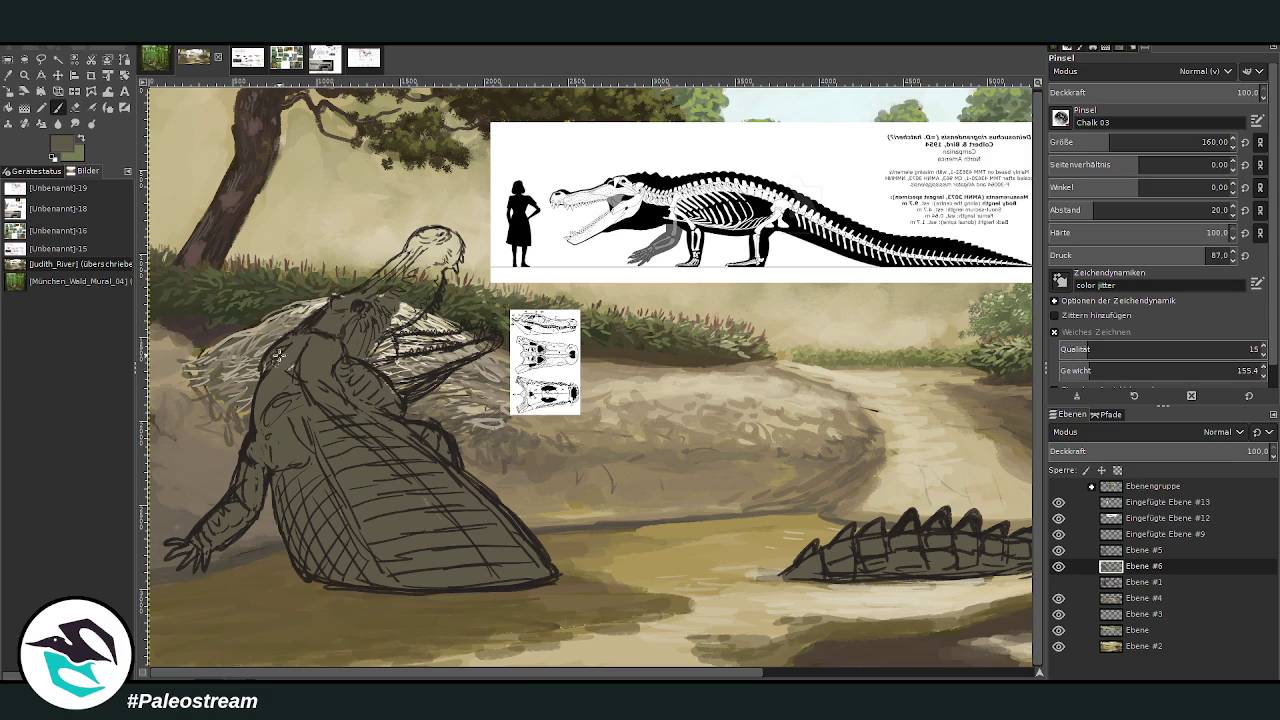
{"action": "mouse_move", "coordinate": [405, 359]}
{"action": "left_mouse_down"}
{"action": "mouse_move", "coordinate": [459, 366]}
{"action": "mouse_move", "coordinate": [411, 389]}
{"action": "mouse_move", "coordinate": [492, 342]}
{"action": "left_mouse_up"}
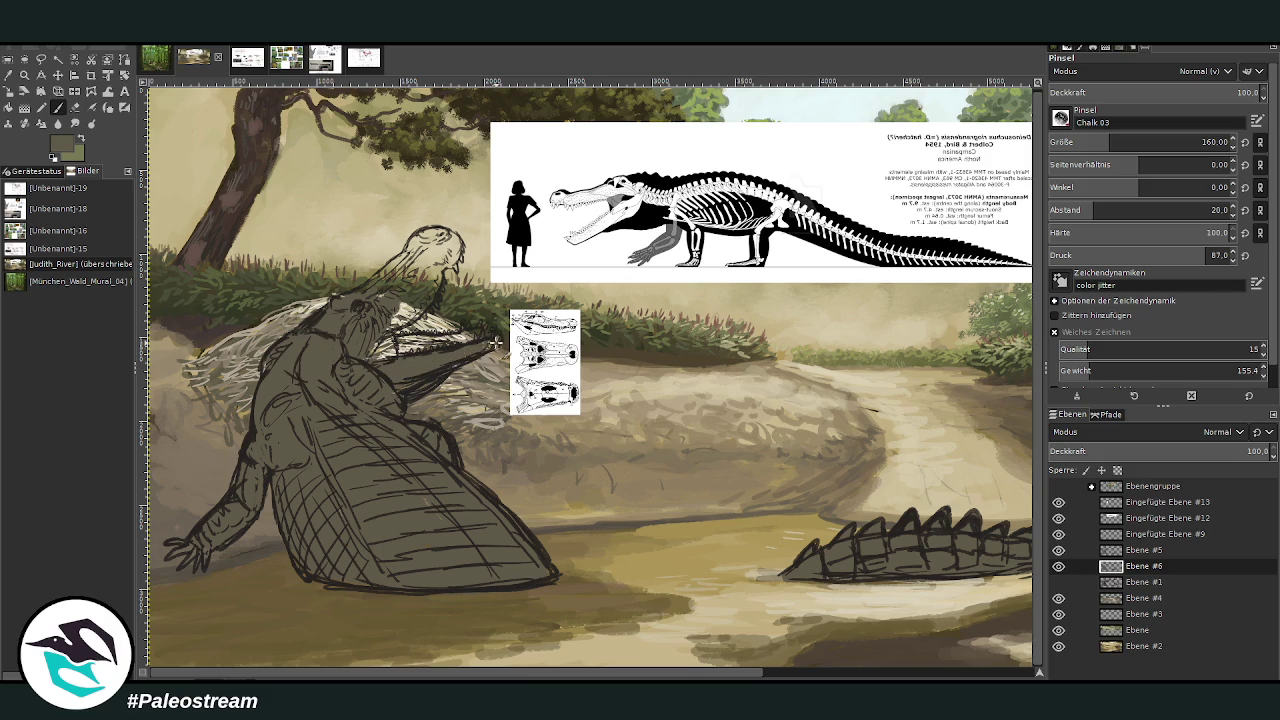
{"action": "mouse_move", "coordinate": [347, 363]}
{"action": "left_mouse_down"}
{"action": "mouse_move", "coordinate": [410, 318]}
{"action": "mouse_move", "coordinate": [414, 294]}
{"action": "mouse_move", "coordinate": [370, 315]}
{"action": "mouse_move", "coordinate": [415, 262]}
{"action": "mouse_move", "coordinate": [365, 295]}
{"action": "mouse_move", "coordinate": [395, 287]}
{"action": "mouse_move", "coordinate": [414, 242]}
{"action": "left_mouse_up"}
{"action": "mouse_move", "coordinate": [430, 235]}
{"action": "left_mouse_down"}
{"action": "mouse_move", "coordinate": [465, 272]}
{"action": "mouse_move", "coordinate": [445, 278]}
{"action": "mouse_move", "coordinate": [452, 262]}
{"action": "mouse_move", "coordinate": [418, 240]}
{"action": "left_mouse_up"}
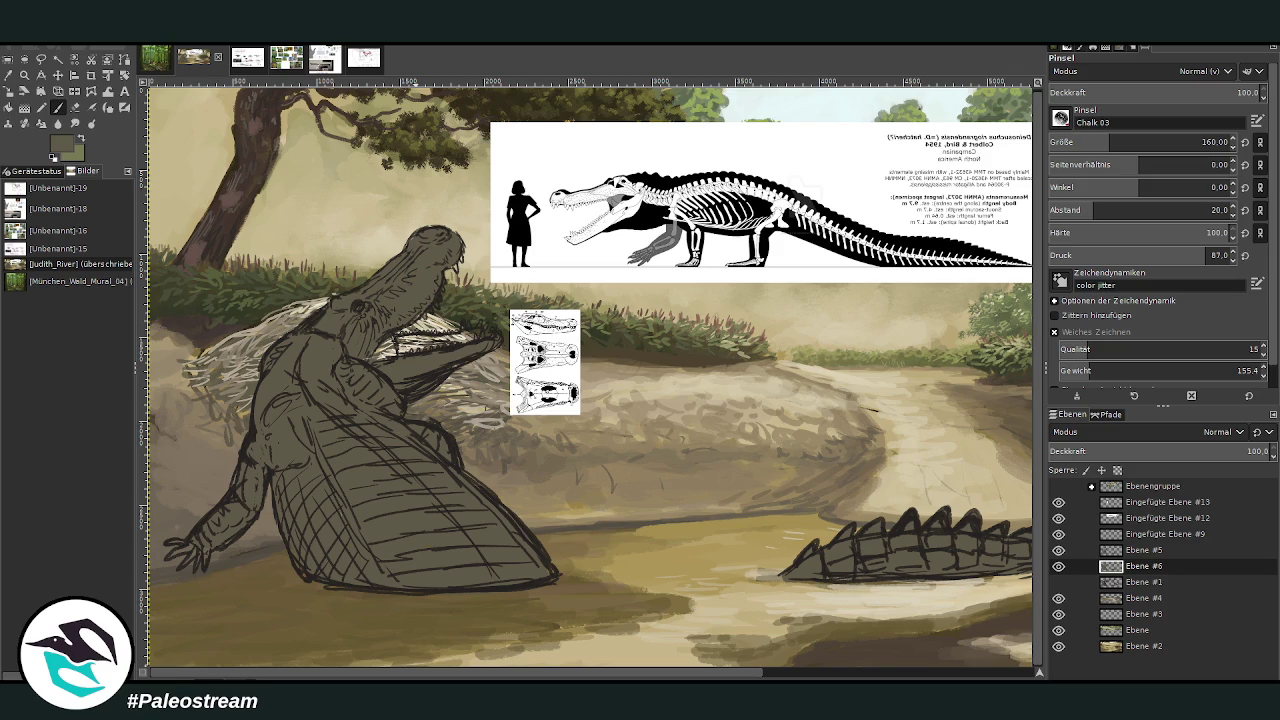
Zoom in on the head and fill the open mouth with dark brown
{"action": "key", "text": "z"}
{"action": "mouse_move", "coordinate": [260, 142]}
{"action": "left_mouse_down"}
{"action": "mouse_move", "coordinate": [380, 222]}
{"action": "mouse_move", "coordinate": [650, 525]}
{"action": "left_mouse_up"}
{"action": "key", "text": "p"}
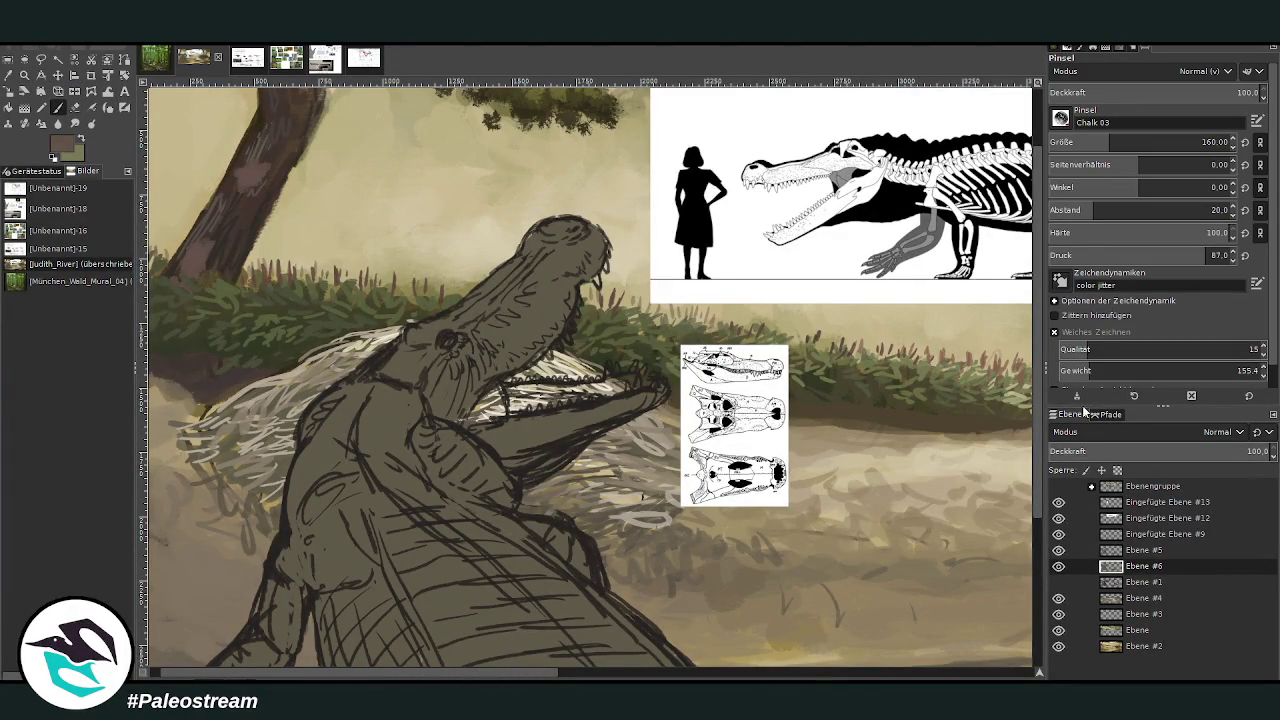
{"action": "scroll", "coordinate": [1140, 142], "scroll_direction": "down", "scroll_amount": 1}
{"action": "left_click_drag", "start_coordinate": [560, 397], "coordinate": [645, 375]}
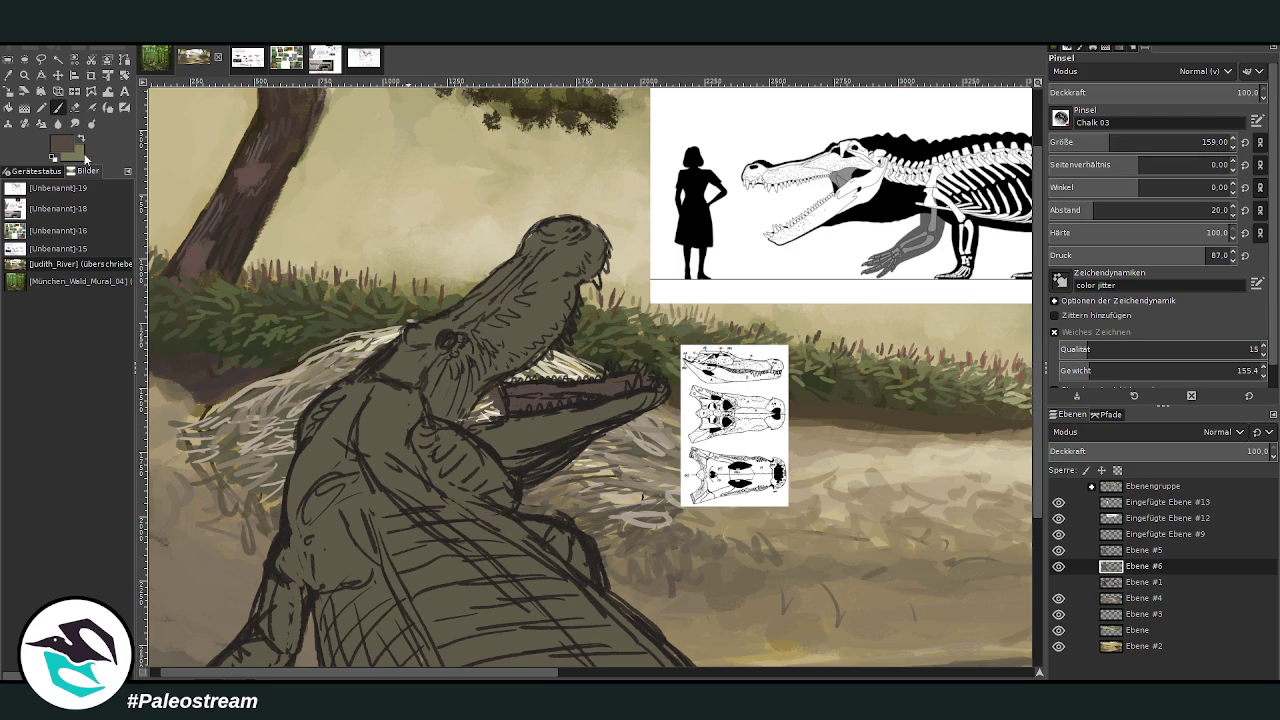
Pick a lighter khaki colour and paint light strokes along the lower jaw and teeth
{"action": "key", "text": "x"}
{"action": "left_click", "coordinate": [1012, 364], "text": "ctrl"}
{"action": "mouse_move", "coordinate": [632, 385]}
{"action": "left_mouse_down"}
{"action": "mouse_move", "coordinate": [512, 412]}
{"action": "mouse_move", "coordinate": [606, 394]}
{"action": "mouse_move", "coordinate": [596, 390]}
{"action": "left_mouse_up"}
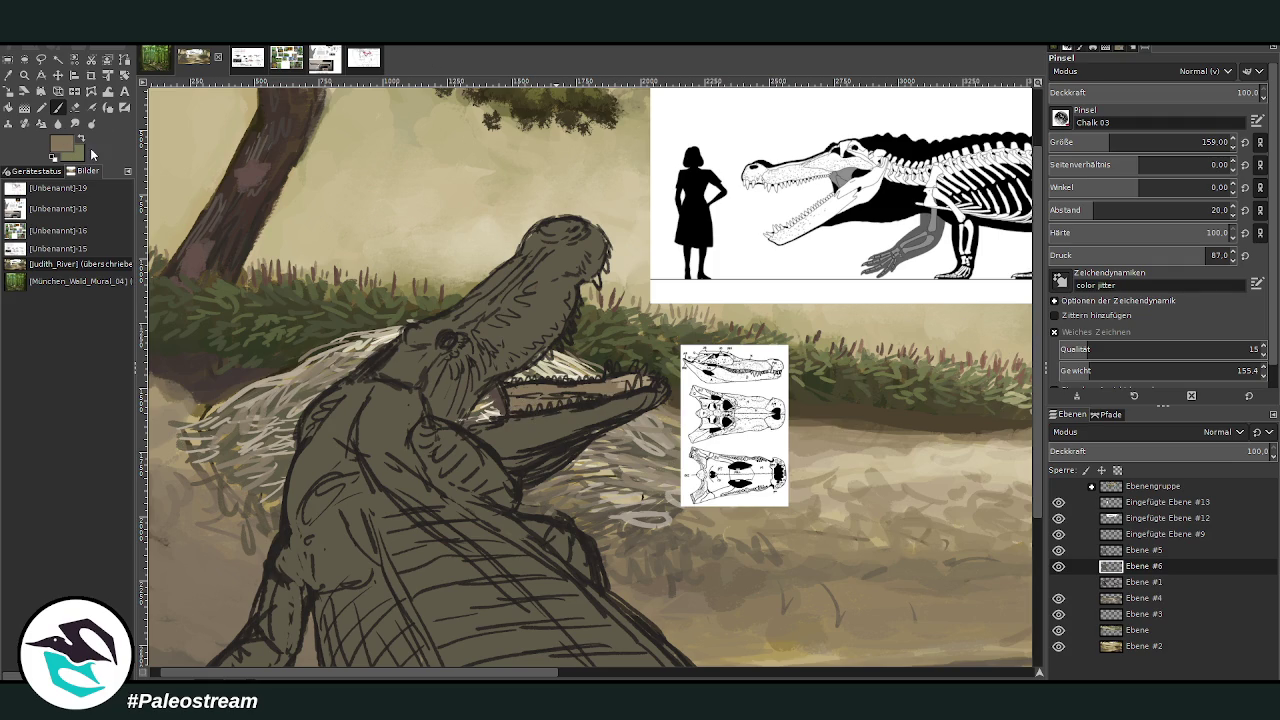
{"action": "key", "text": "x"}
{"action": "key", "text": "x"}
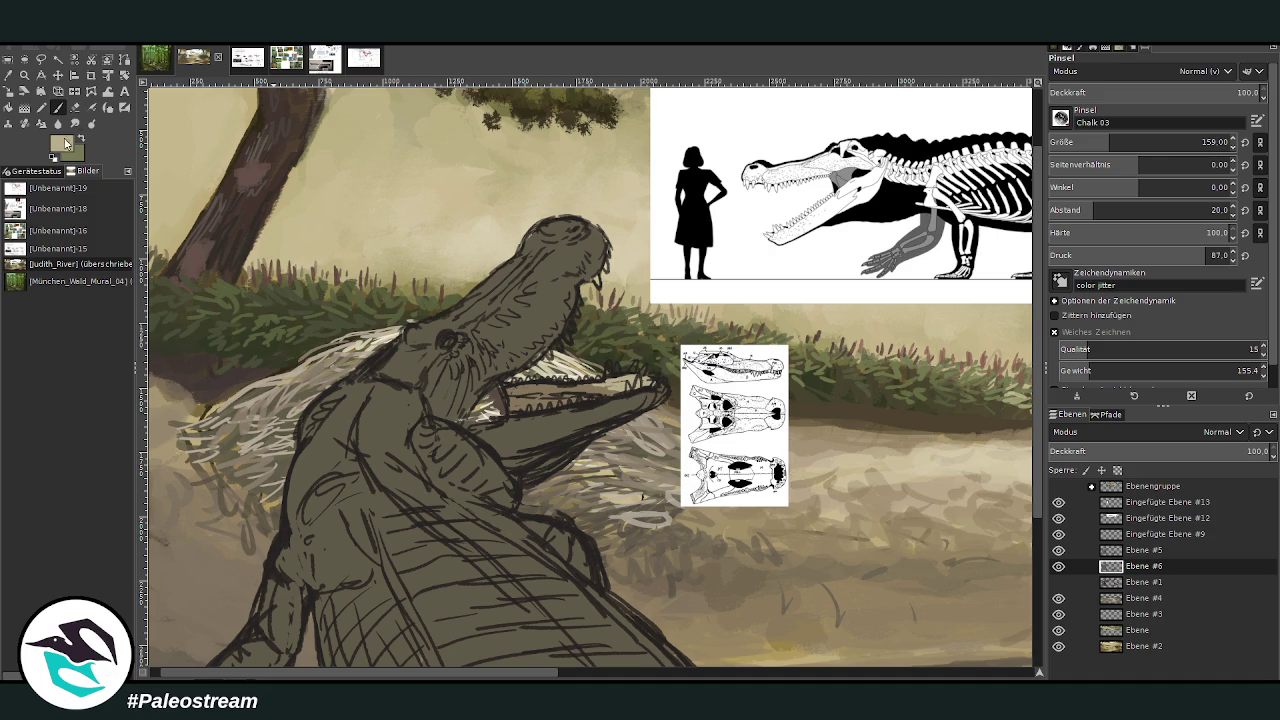
{"action": "key", "text": "x"}
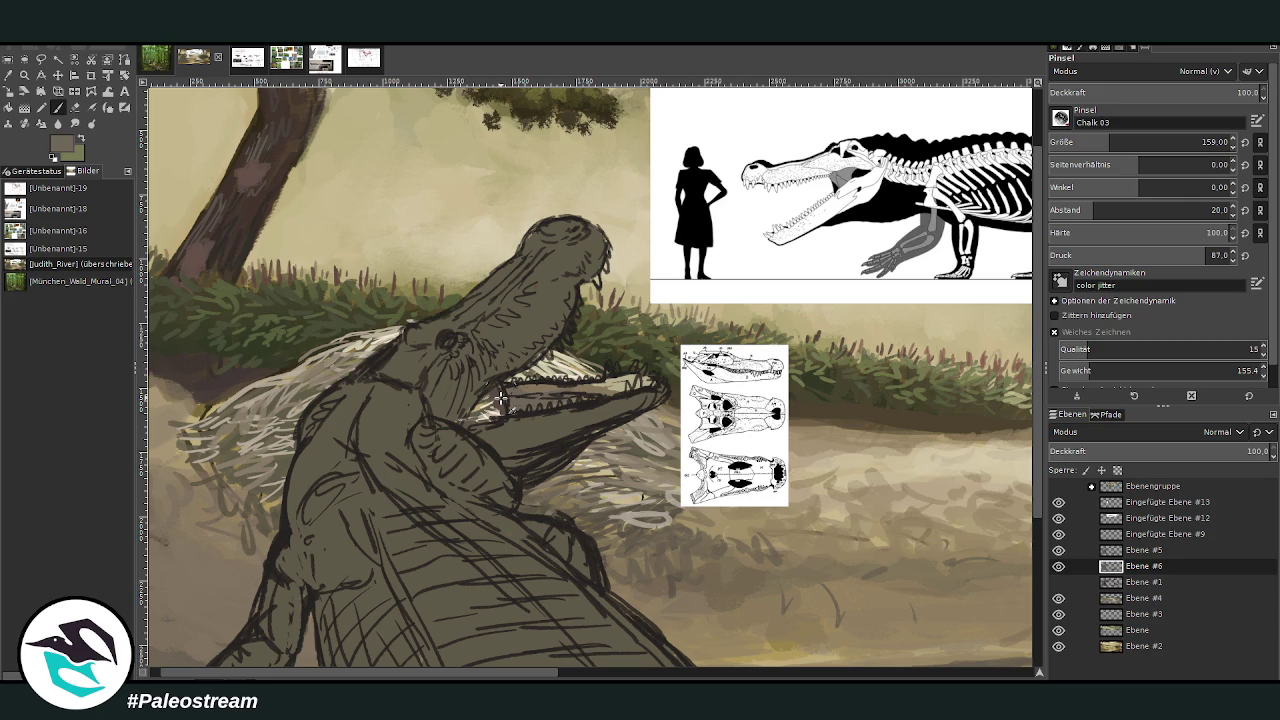
Sample a colour from the painting and lower brush opacity to 72.6
{"action": "key", "text": "o"}
{"action": "left_click", "coordinate": [503, 275]}
{"action": "key", "text": "p"}
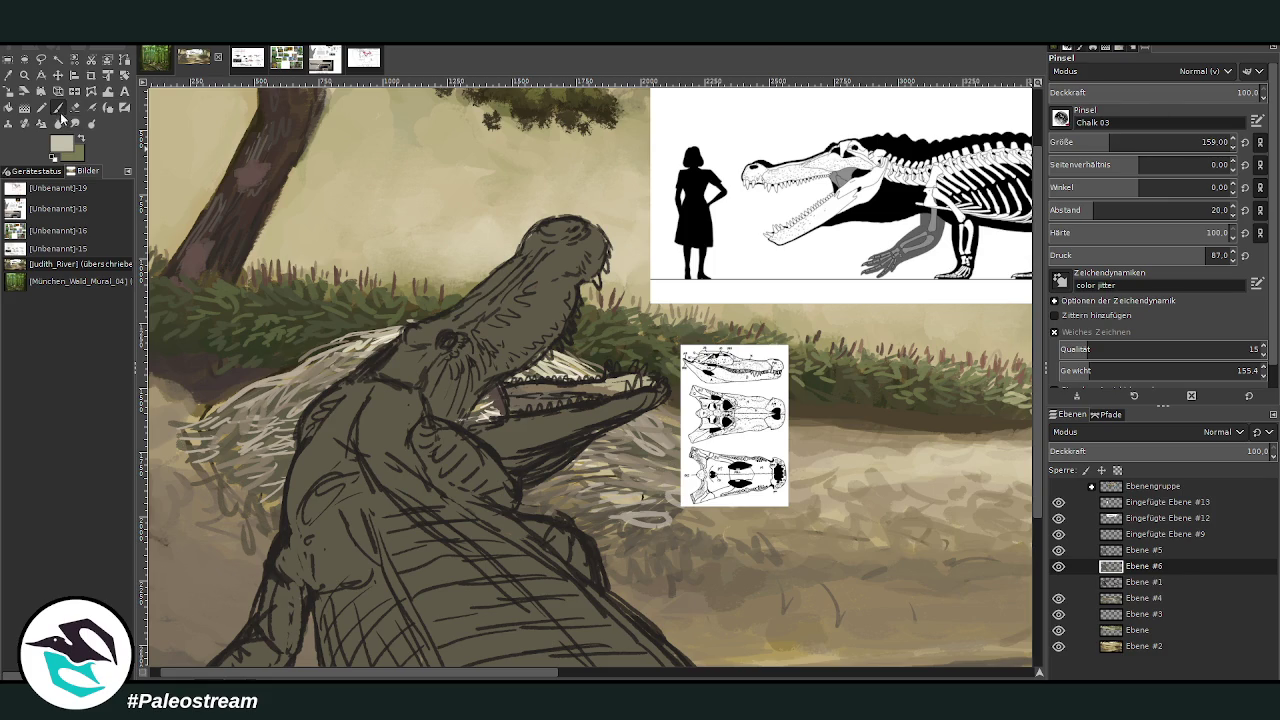
{"action": "left_click", "coordinate": [1208, 92]}
At 51.4 opacity, brush light grey over snout, throat, neck and shoulder; select Ebene #5
{"action": "left_click_drag", "start_coordinate": [486, 342], "coordinate": [525, 299]}
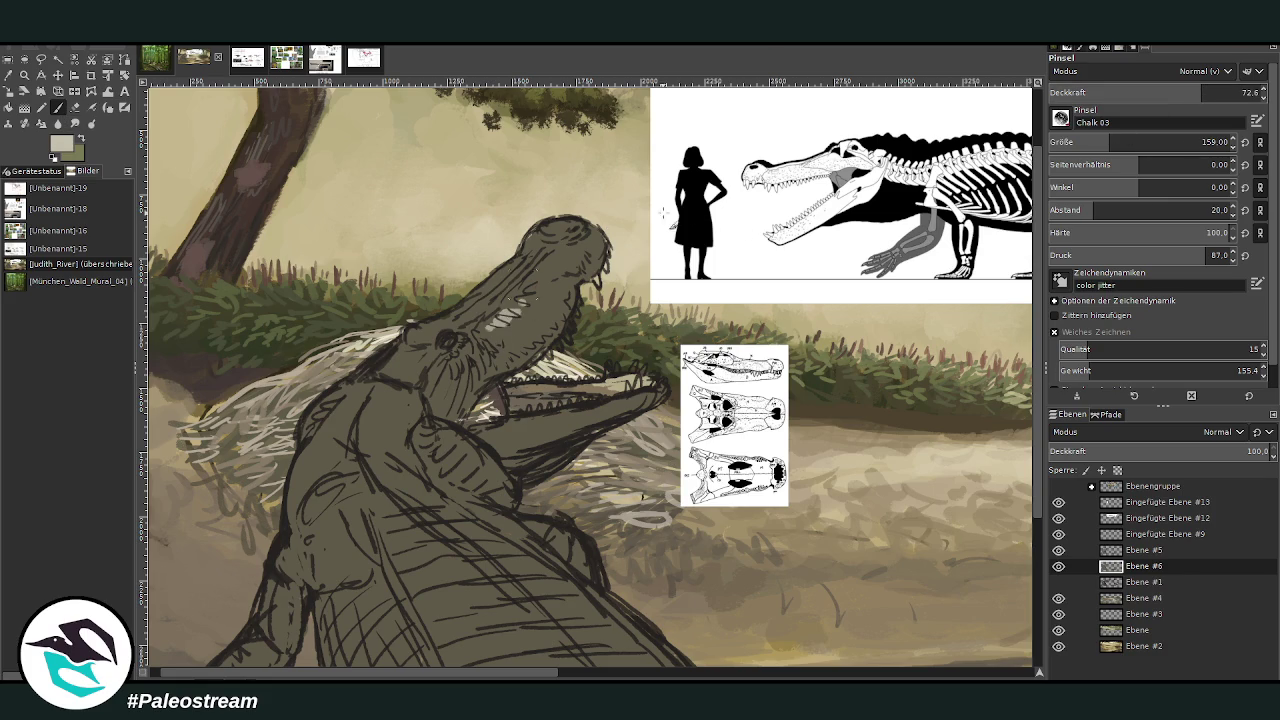
{"action": "left_click", "coordinate": [1156, 92]}
{"action": "mouse_move", "coordinate": [486, 340]}
{"action": "left_mouse_down"}
{"action": "mouse_move", "coordinate": [547, 287]}
{"action": "mouse_move", "coordinate": [510, 334]}
{"action": "mouse_move", "coordinate": [538, 316]}
{"action": "mouse_move", "coordinate": [568, 282]}
{"action": "mouse_move", "coordinate": [499, 336]}
{"action": "mouse_move", "coordinate": [452, 324]}
{"action": "mouse_move", "coordinate": [392, 366]}
{"action": "mouse_move", "coordinate": [420, 350]}
{"action": "mouse_move", "coordinate": [438, 370]}
{"action": "mouse_move", "coordinate": [398, 362]}
{"action": "mouse_move", "coordinate": [552, 255]}
{"action": "mouse_move", "coordinate": [535, 238]}
{"action": "mouse_move", "coordinate": [570, 220]}
{"action": "mouse_move", "coordinate": [560, 255]}
{"action": "mouse_move", "coordinate": [588, 268]}
{"action": "mouse_move", "coordinate": [593, 241]}
{"action": "mouse_move", "coordinate": [565, 265]}
{"action": "mouse_move", "coordinate": [595, 265]}
{"action": "mouse_move", "coordinate": [592, 252]}
{"action": "mouse_move", "coordinate": [550, 258]}
{"action": "mouse_move", "coordinate": [510, 300]}
{"action": "mouse_move", "coordinate": [470, 300]}
{"action": "mouse_move", "coordinate": [515, 306]}
{"action": "mouse_move", "coordinate": [480, 340]}
{"action": "mouse_move", "coordinate": [530, 348]}
{"action": "mouse_move", "coordinate": [565, 285]}
{"action": "mouse_move", "coordinate": [555, 295]}
{"action": "left_mouse_up"}
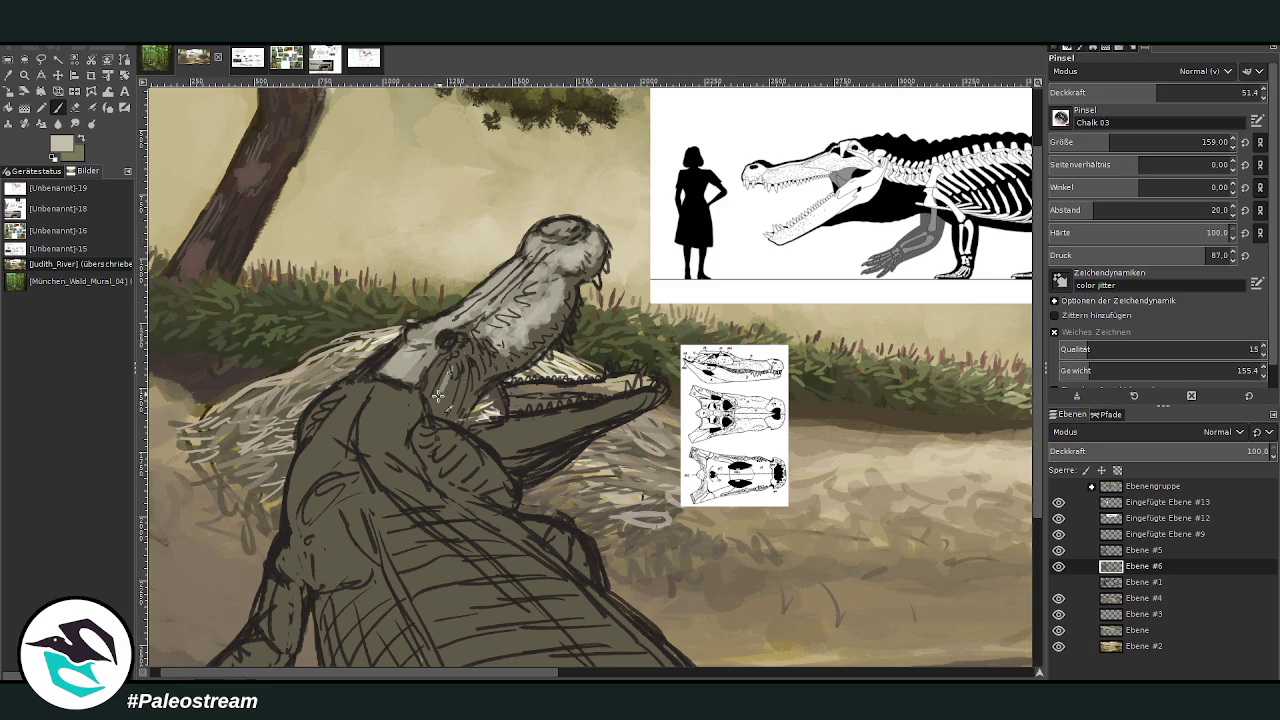
{"action": "mouse_move", "coordinate": [447, 375]}
{"action": "left_mouse_down"}
{"action": "mouse_move", "coordinate": [451, 399]}
{"action": "mouse_move", "coordinate": [481, 342]}
{"action": "mouse_move", "coordinate": [462, 412]}
{"action": "mouse_move", "coordinate": [430, 440]}
{"action": "mouse_move", "coordinate": [452, 452]}
{"action": "mouse_move", "coordinate": [368, 400]}
{"action": "mouse_move", "coordinate": [398, 395]}
{"action": "mouse_move", "coordinate": [360, 440]}
{"action": "mouse_move", "coordinate": [391, 397]}
{"action": "mouse_move", "coordinate": [340, 405]}
{"action": "left_mouse_up"}
{"action": "mouse_move", "coordinate": [385, 360]}
{"action": "left_mouse_down"}
{"action": "mouse_move", "coordinate": [362, 380]}
{"action": "mouse_move", "coordinate": [360, 435]}
{"action": "mouse_move", "coordinate": [406, 410]}
{"action": "mouse_move", "coordinate": [355, 445]}
{"action": "left_mouse_up"}
{"action": "mouse_move", "coordinate": [368, 400]}
{"action": "left_mouse_down"}
{"action": "mouse_move", "coordinate": [315, 450]}
{"action": "mouse_move", "coordinate": [330, 472]}
{"action": "mouse_move", "coordinate": [316, 475]}
{"action": "mouse_move", "coordinate": [375, 482]}
{"action": "mouse_move", "coordinate": [490, 450]}
{"action": "mouse_move", "coordinate": [500, 406]}
{"action": "left_mouse_up"}
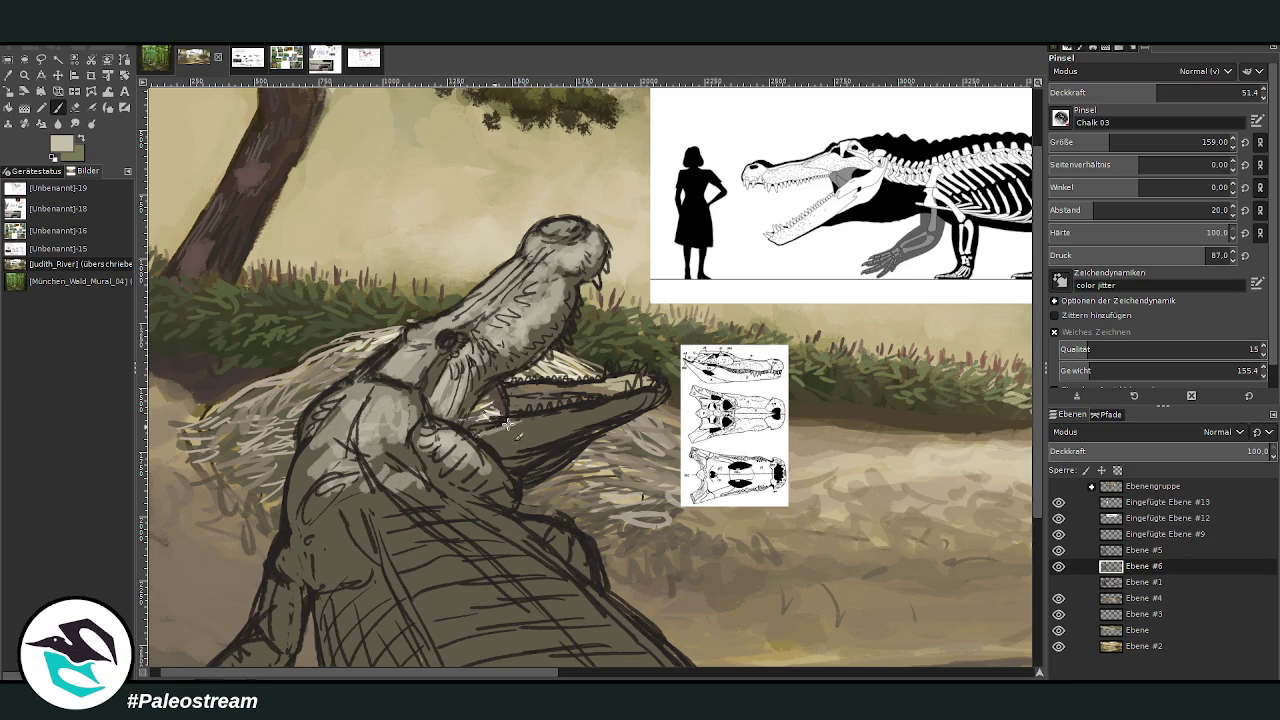
{"action": "left_click", "coordinate": [1137, 552]}
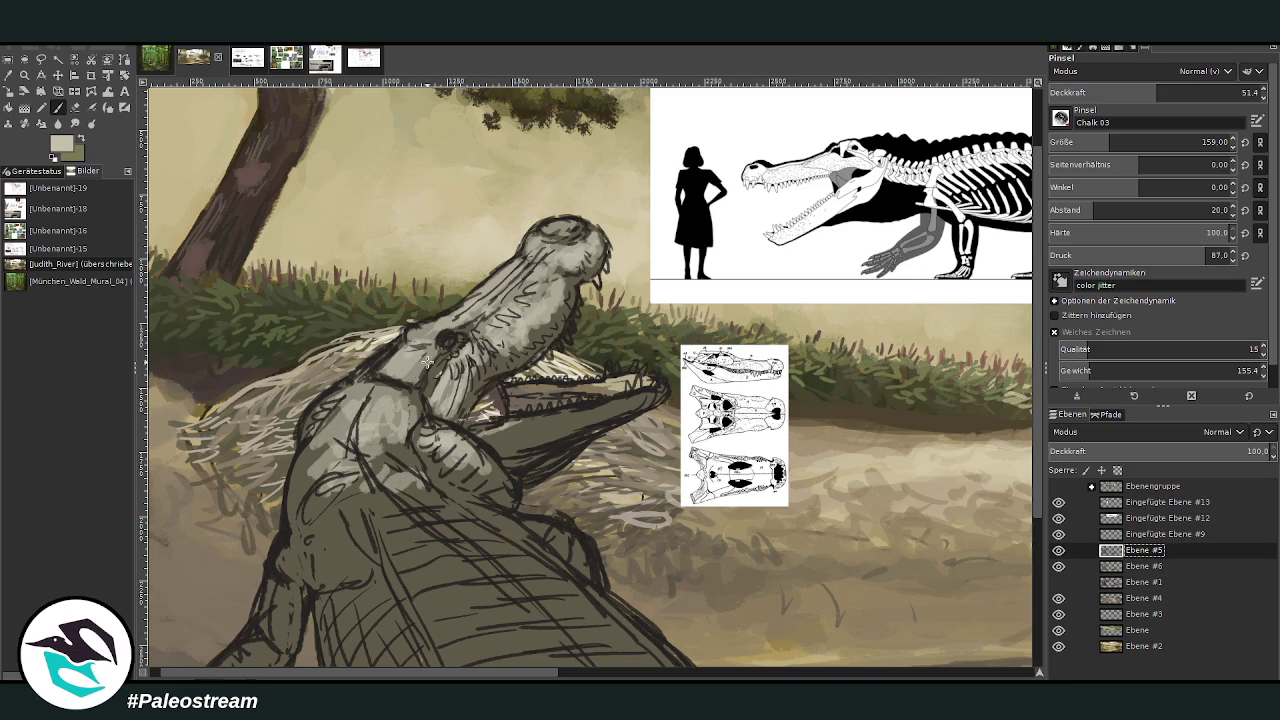
Set brush size 61 and highlight the neck, upper snout, snout tip and eye area
{"action": "mouse_move", "coordinate": [416, 352]}
{"action": "left_mouse_down"}
{"action": "mouse_move", "coordinate": [368, 364]}
{"action": "mouse_move", "coordinate": [380, 352]}
{"action": "mouse_move", "coordinate": [322, 420]}
{"action": "mouse_move", "coordinate": [354, 379]}
{"action": "left_mouse_up"}
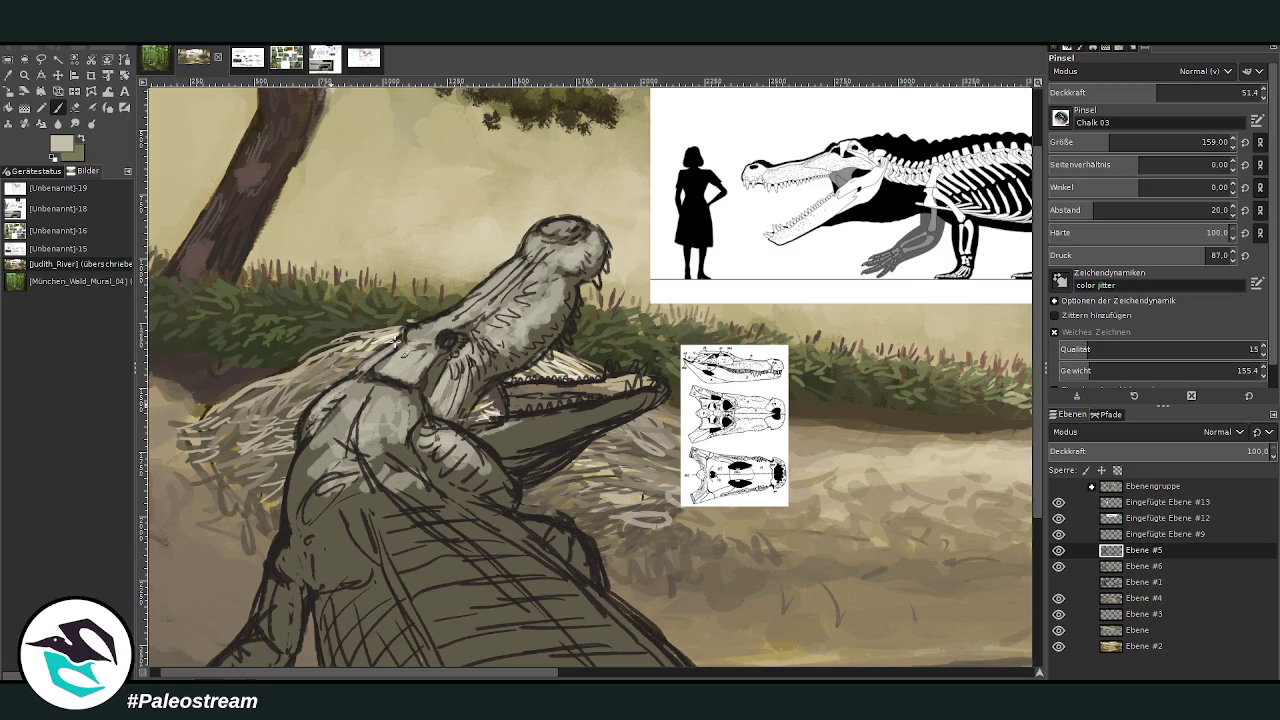
{"action": "left_click_drag", "start_coordinate": [505, 271], "coordinate": [462, 305]}
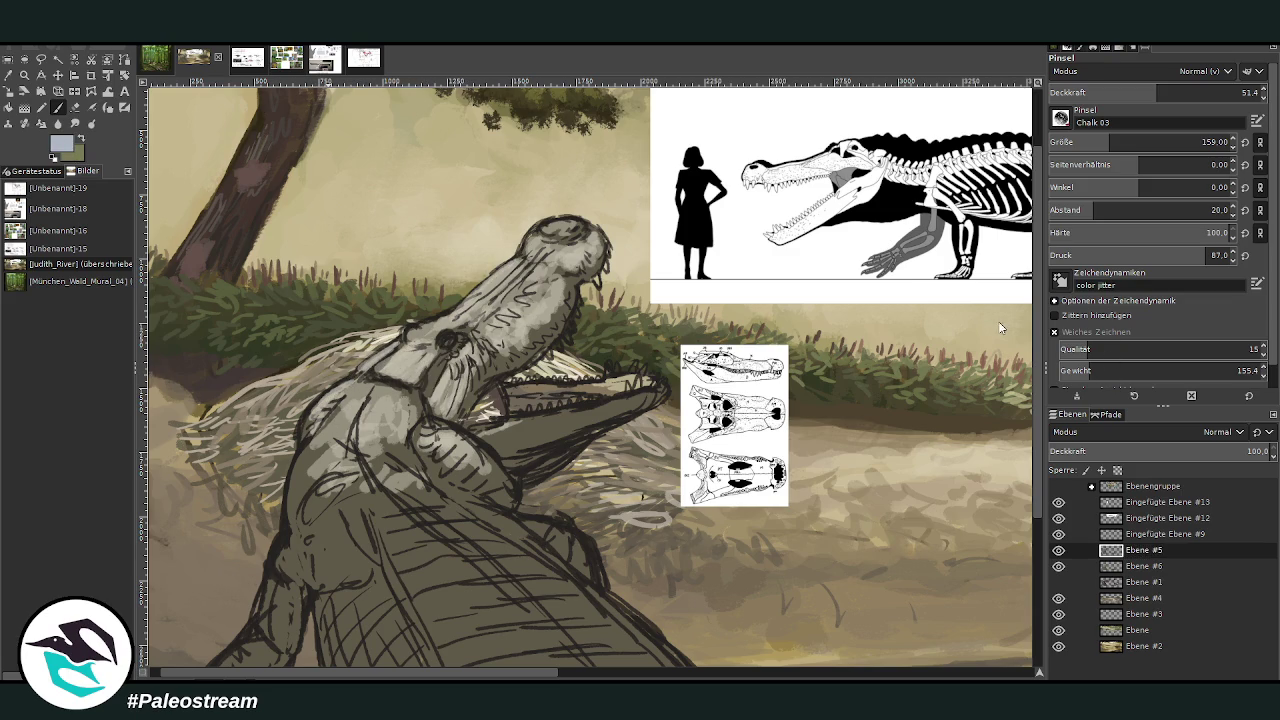
{"action": "left_click_drag", "start_coordinate": [1055, 145], "coordinate": [1020, 57]}
{"action": "key", "text": "Page_Up"}
{"action": "left_click_drag", "start_coordinate": [546, 228], "coordinate": [590, 232]}
{"action": "left_click_drag", "start_coordinate": [510, 262], "coordinate": [480, 288]}
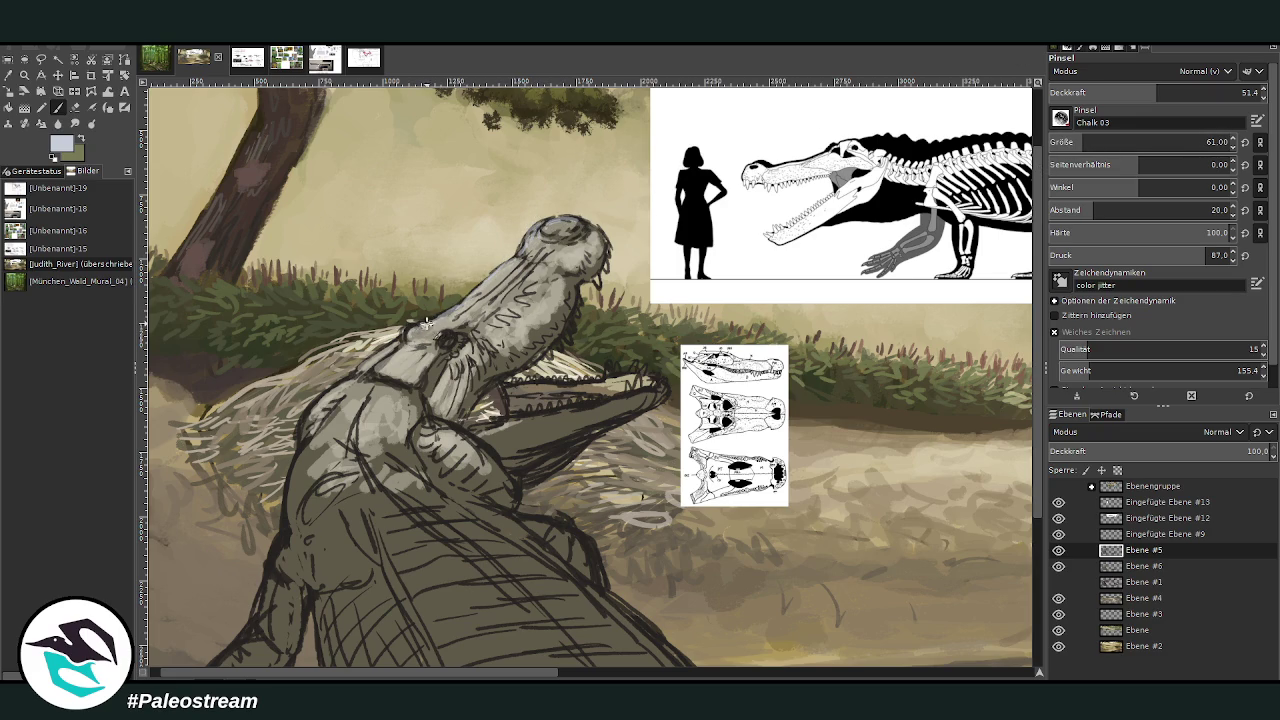
{"action": "mouse_move", "coordinate": [450, 342]}
{"action": "left_mouse_down"}
{"action": "mouse_move", "coordinate": [416, 333]}
{"action": "mouse_move", "coordinate": [310, 425]}
{"action": "mouse_move", "coordinate": [305, 460]}
{"action": "mouse_move", "coordinate": [339, 416]}
{"action": "left_mouse_up"}
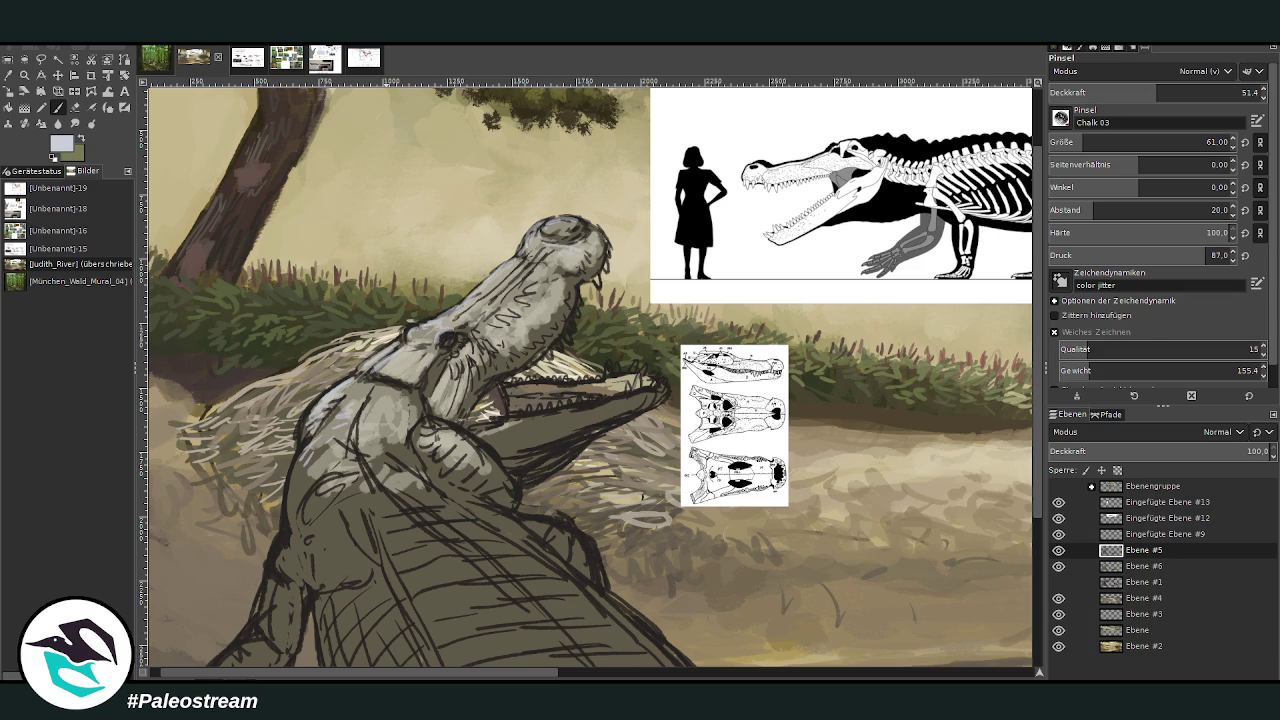
Sample a colour from the painting and paint eye and snout highlights at 67.2 opacity
{"action": "left_click", "coordinate": [40, 84]}
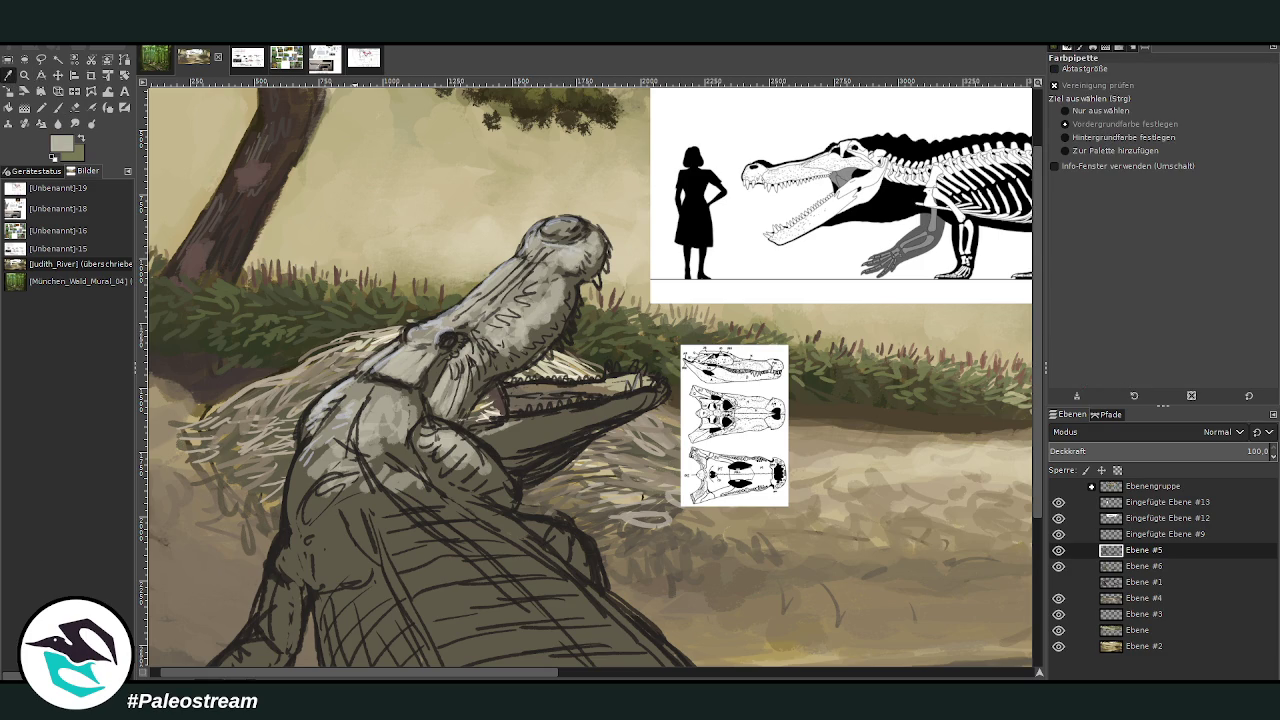
{"action": "key", "text": "p"}
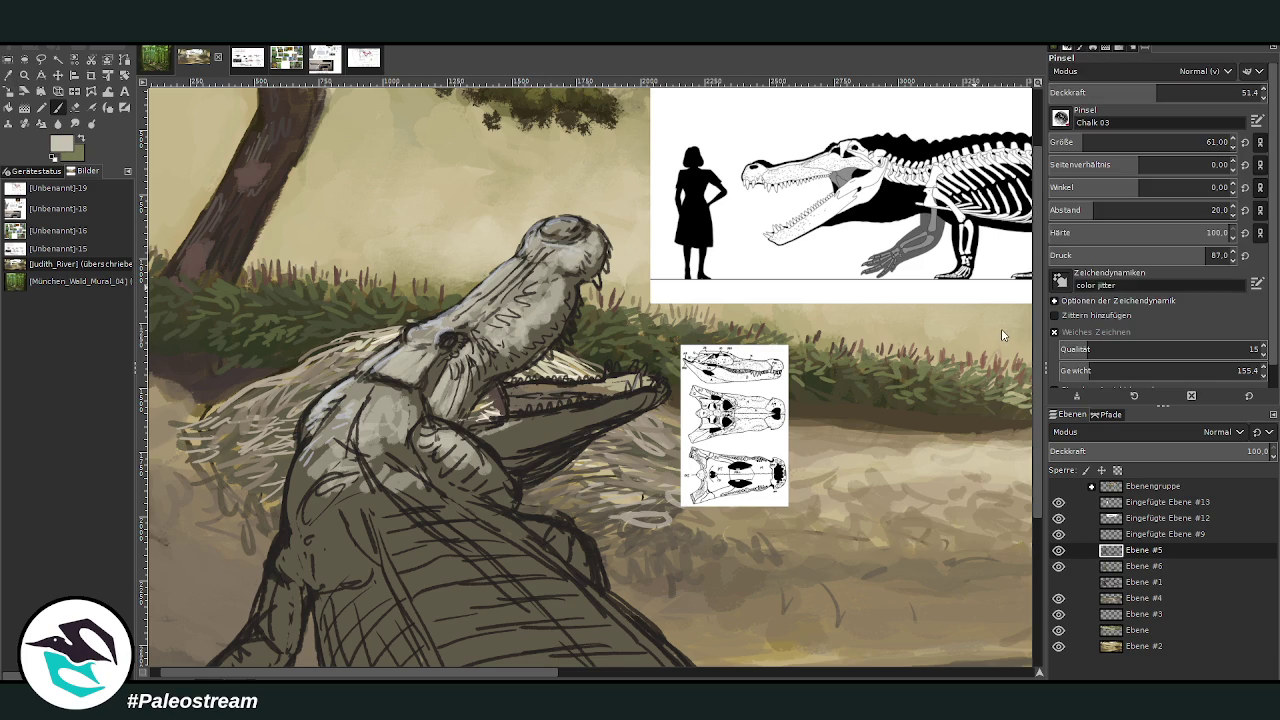
{"action": "left_click", "coordinate": [1190, 90]}
{"action": "left_click_drag", "start_coordinate": [462, 328], "coordinate": [432, 398]}
{"action": "left_click_drag", "start_coordinate": [468, 352], "coordinate": [488, 339]}
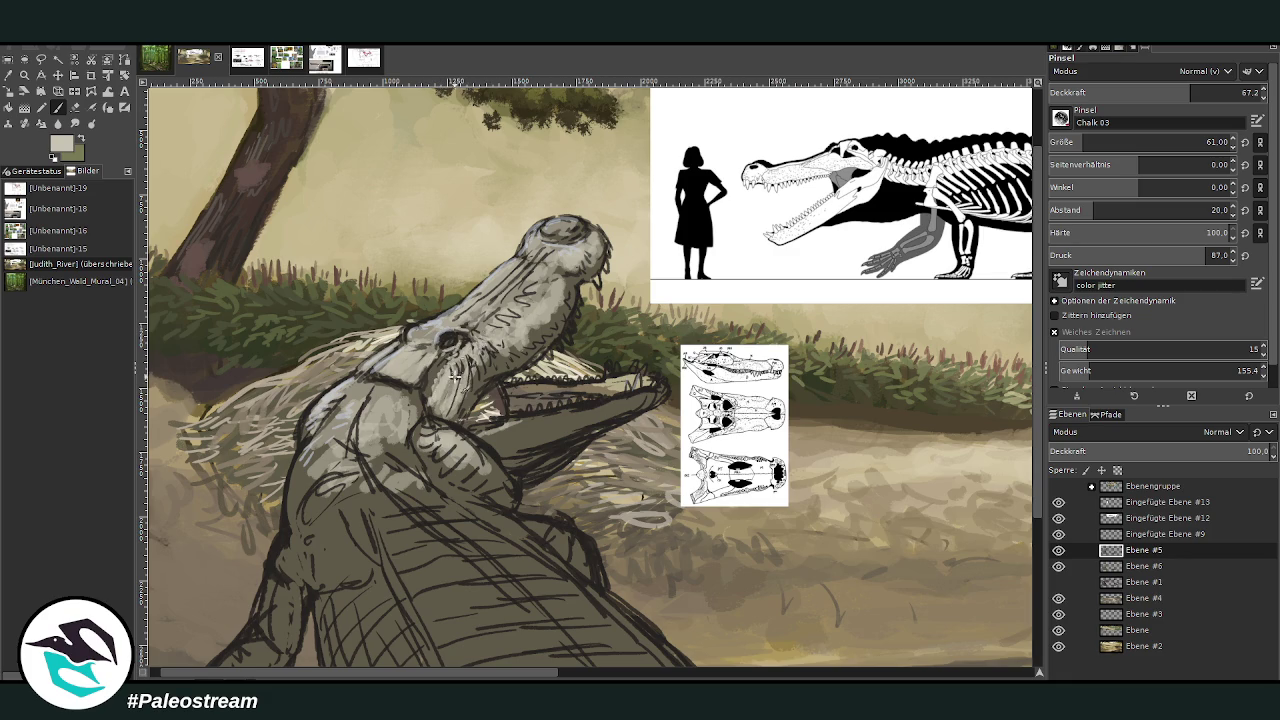
{"action": "mouse_move", "coordinate": [470, 360]}
{"action": "left_mouse_down"}
{"action": "mouse_move", "coordinate": [425, 325]}
{"action": "mouse_move", "coordinate": [589, 228]}
{"action": "mouse_move", "coordinate": [590, 245]}
{"action": "left_mouse_up"}
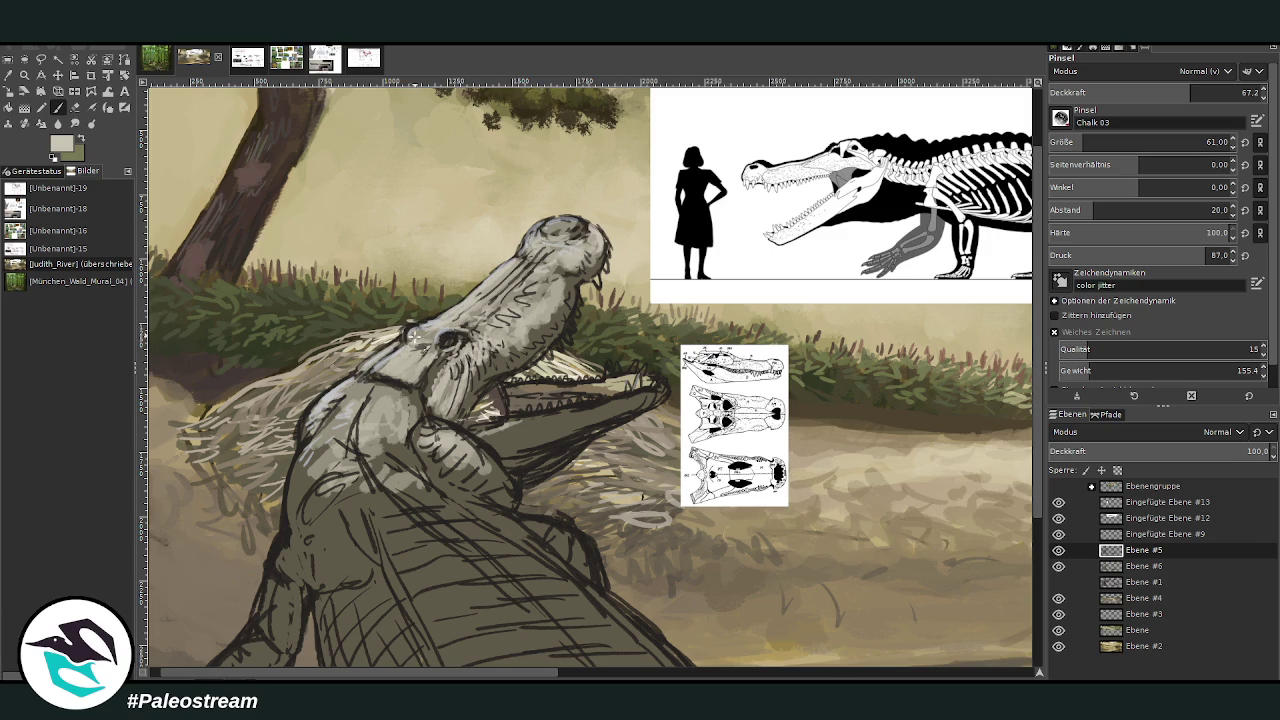
At 83.3 opacity, brighten the neck in light grey and shade the throat grey-brown
{"action": "left_click", "coordinate": [1005, 353], "text": "ctrl"}
{"action": "left_click_drag", "start_coordinate": [1221, 77], "coordinate": [1226, 77]}
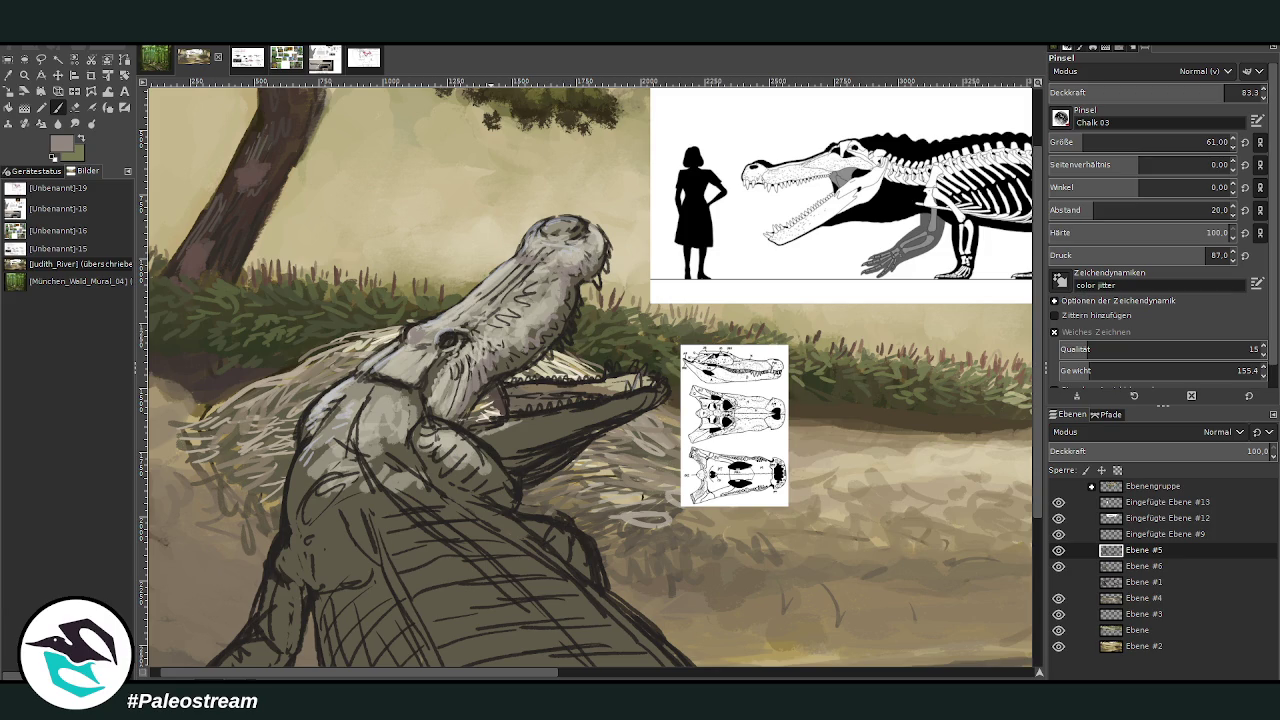
{"action": "left_click", "coordinate": [1007, 372], "text": "ctrl"}
{"action": "left_click", "coordinate": [1012, 370], "text": "ctrl"}
{"action": "left_click_drag", "start_coordinate": [380, 400], "coordinate": [505, 480]}
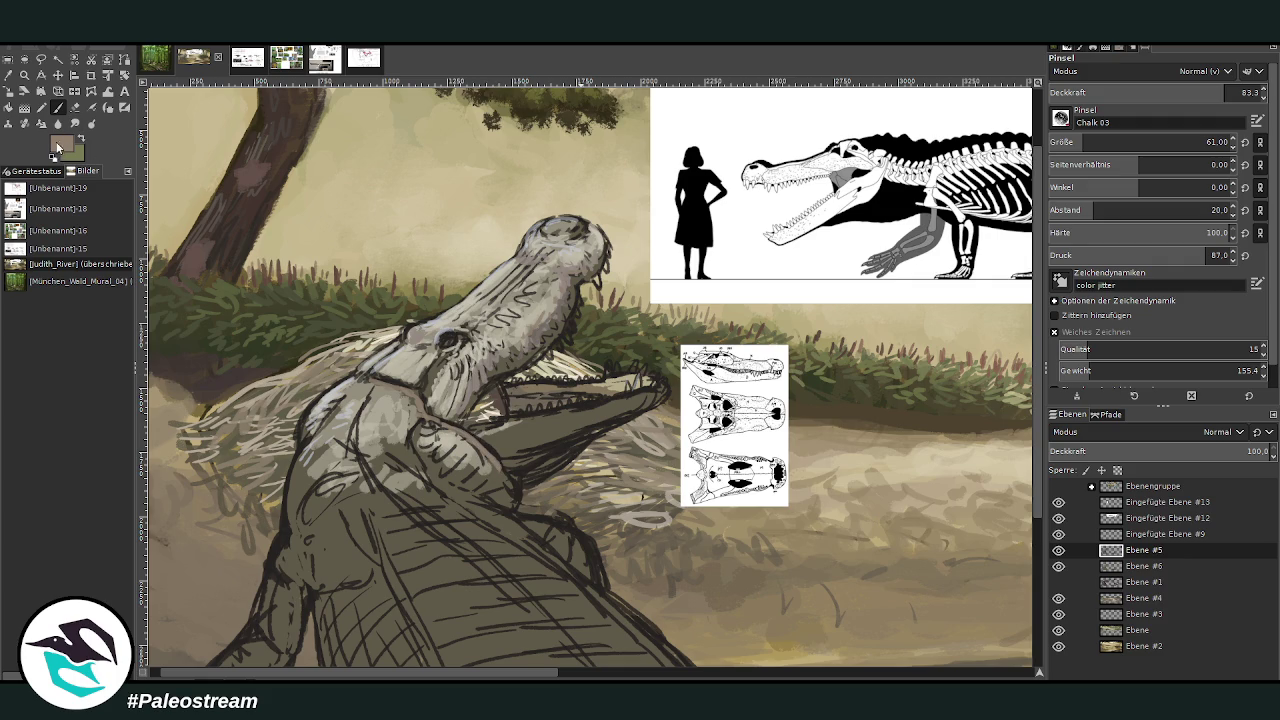
{"action": "left_click", "coordinate": [1015, 375], "text": "ctrl"}
{"action": "left_click_drag", "start_coordinate": [483, 461], "coordinate": [418, 444]}
Lighten the neck further and add a faint dark green stroke along the foreleg
{"action": "mouse_move", "coordinate": [322, 420]}
{"action": "left_mouse_down"}
{"action": "mouse_move", "coordinate": [305, 445]}
{"action": "mouse_move", "coordinate": [312, 405]}
{"action": "mouse_move", "coordinate": [338, 385]}
{"action": "mouse_move", "coordinate": [300, 466]}
{"action": "mouse_move", "coordinate": [305, 409]}
{"action": "left_mouse_up"}
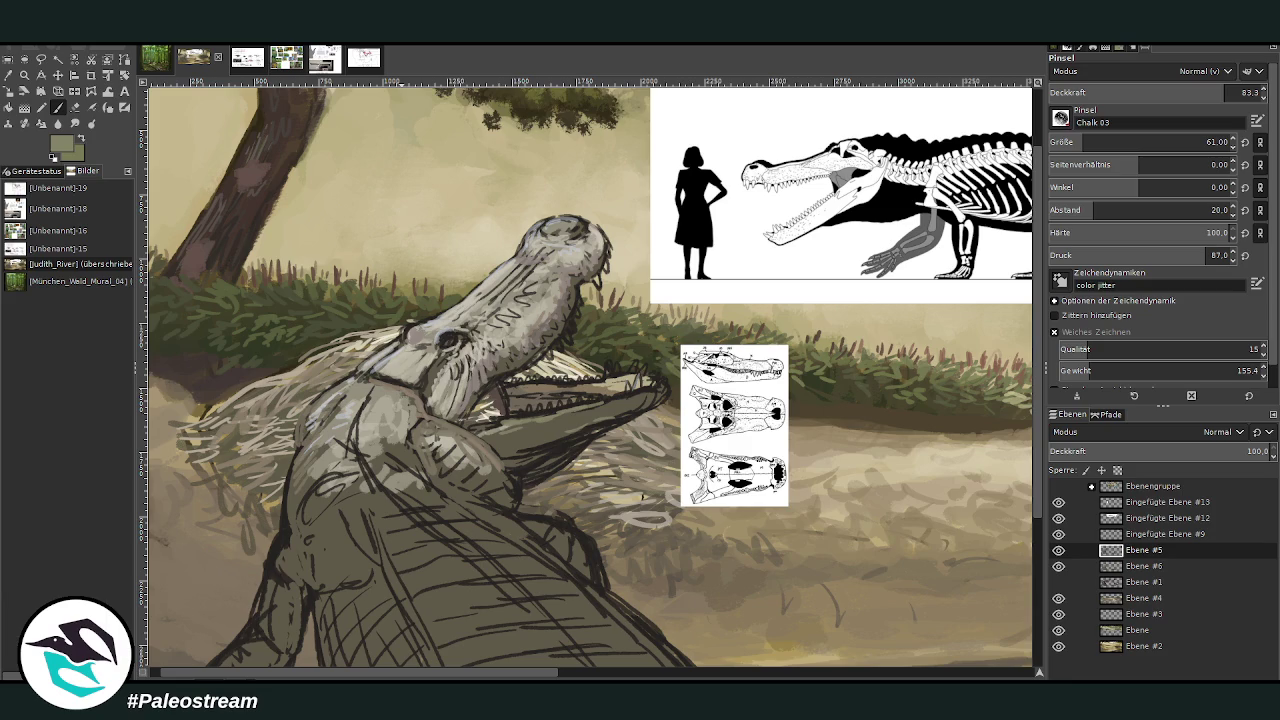
{"action": "left_click", "coordinate": [1005, 378], "text": "ctrl"}
{"action": "left_click", "coordinate": [978, 376], "text": "ctrl"}
{"action": "left_click_drag", "start_coordinate": [286, 500], "coordinate": [299, 567]}
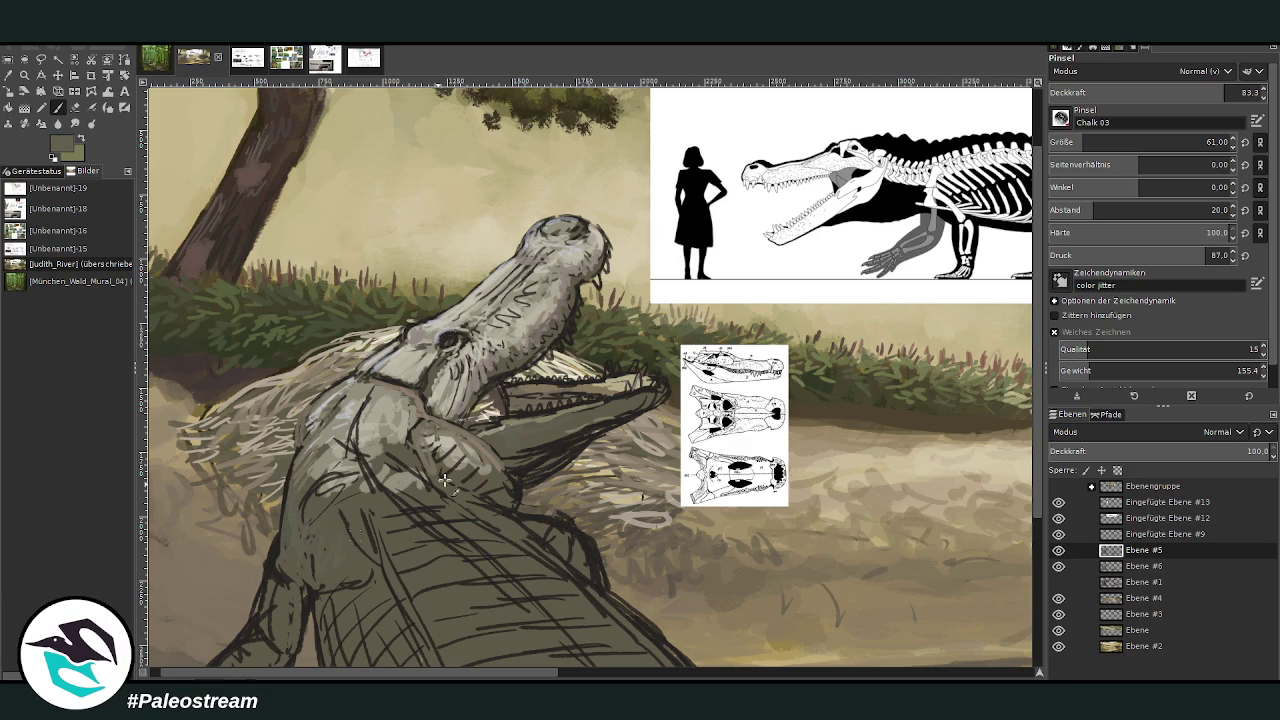
{"action": "scroll", "coordinate": [1030, 513], "scroll_direction": "down", "scroll_amount": 4}
With a size 178 brush, darken the belly's left edge and soften the lower belly and back
{"action": "scroll", "coordinate": [1029, 584], "scroll_direction": "down", "scroll_amount": 1}
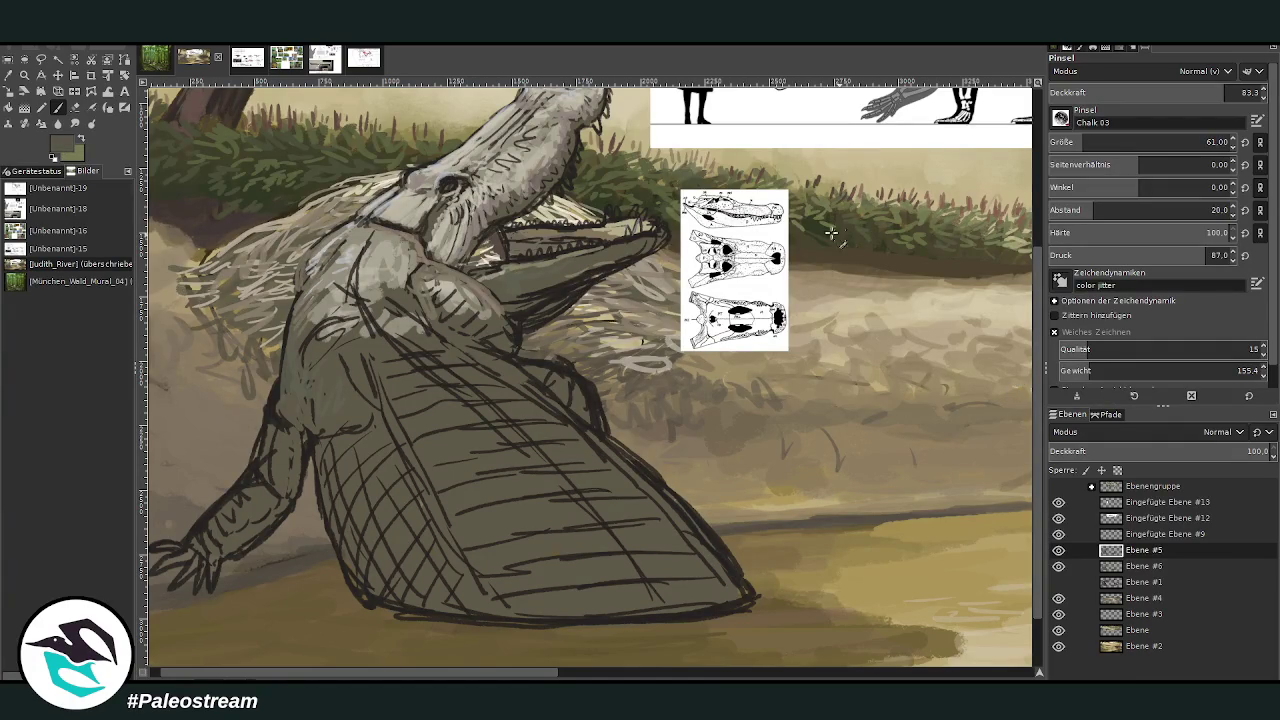
{"action": "left_click_drag", "start_coordinate": [327, 438], "coordinate": [360, 585]}
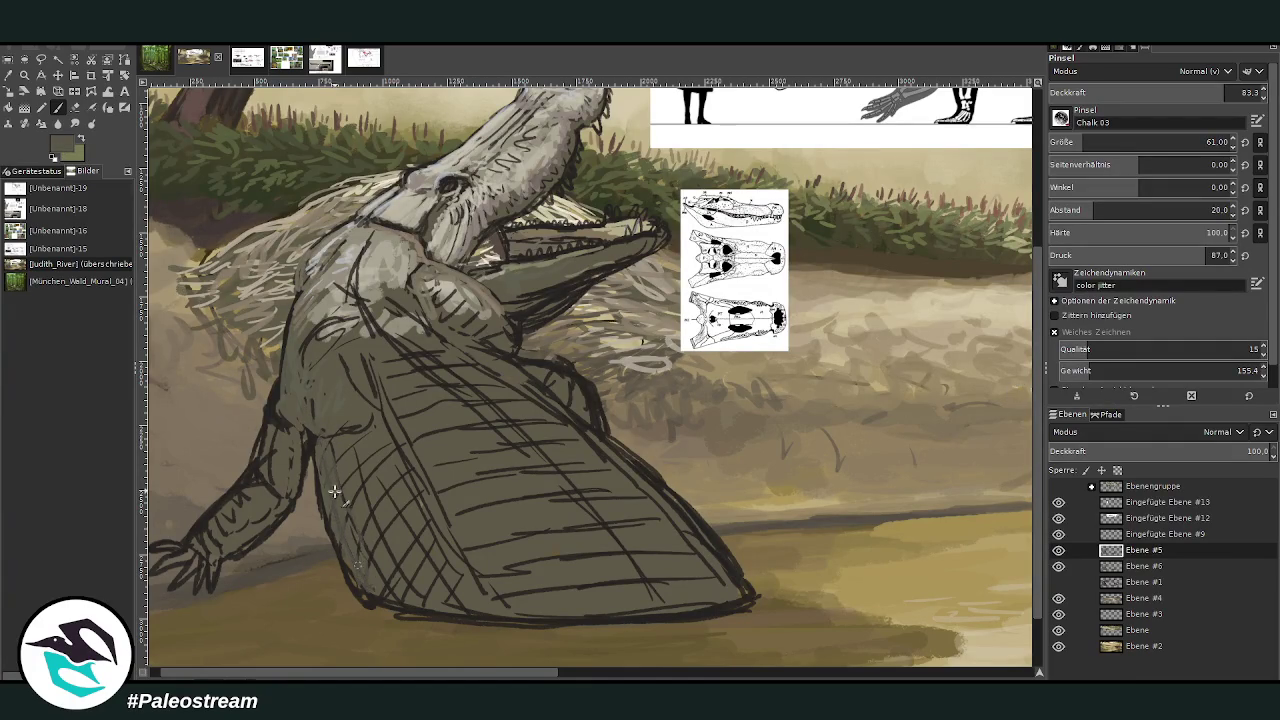
{"action": "left_click", "coordinate": [1203, 142]}
{"action": "mouse_move", "coordinate": [465, 585]}
{"action": "left_mouse_down"}
{"action": "mouse_move", "coordinate": [464, 608]}
{"action": "mouse_move", "coordinate": [349, 568]}
{"action": "mouse_move", "coordinate": [335, 442]}
{"action": "left_mouse_up"}
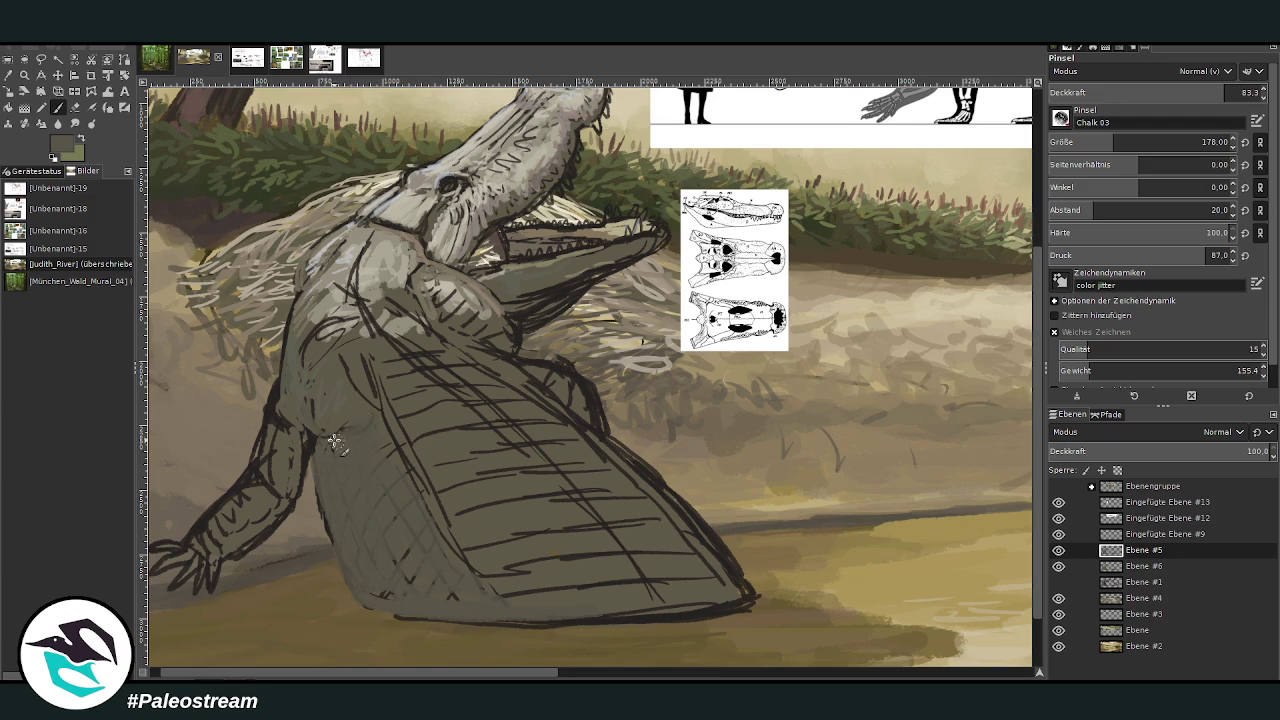
{"action": "left_click_drag", "start_coordinate": [580, 409], "coordinate": [594, 425]}
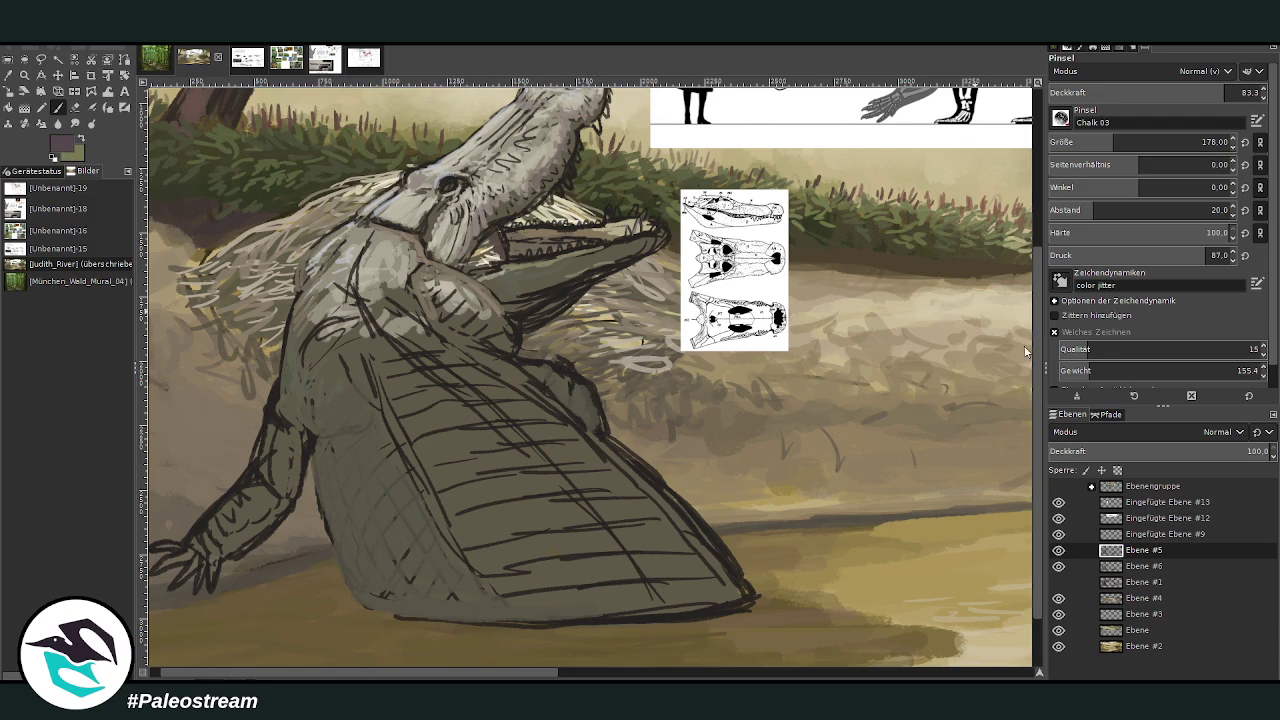
Dab magenta test spots over the belly, back and flank, then undo them
{"action": "left_click", "coordinate": [538, 551]}
{"action": "left_click", "coordinate": [476, 550]}
{"action": "left_click", "coordinate": [633, 545]}
{"action": "left_click", "coordinate": [567, 485]}
{"action": "left_click", "coordinate": [462, 452]}
{"action": "left_click", "coordinate": [404, 463]}
{"action": "left_click", "coordinate": [401, 395]}
{"action": "left_click", "coordinate": [474, 377]}
{"action": "left_click", "coordinate": [405, 345]}
{"action": "left_click", "coordinate": [356, 416]}
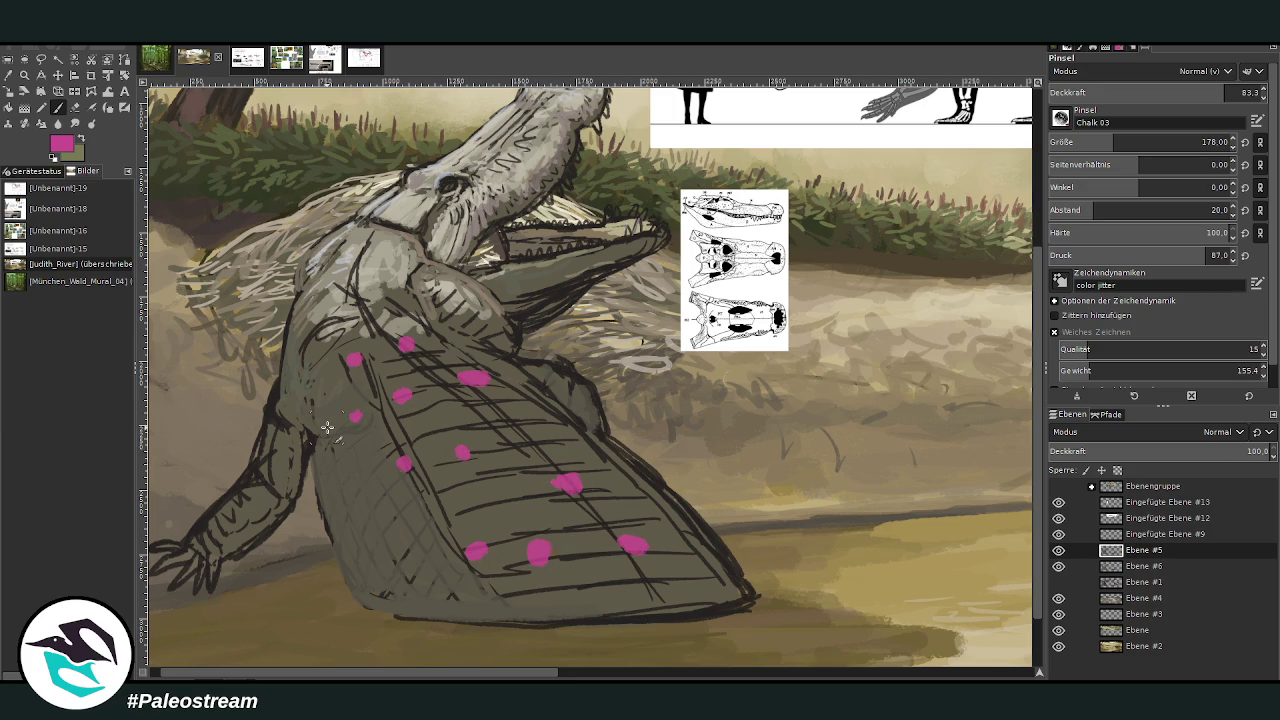
{"action": "key", "text": "ctrl+z"}
{"action": "key", "text": "ctrl+z"}
{"action": "key", "text": "ctrl+z"}
{"action": "key", "text": "ctrl+z"}
{"action": "key", "text": "ctrl+z"}
{"action": "key", "text": "ctrl+z"}
{"action": "key", "text": "ctrl+z"}
{"action": "key", "text": "ctrl+z"}
{"action": "key", "text": "ctrl+z"}
{"action": "key", "text": "ctrl+z"}
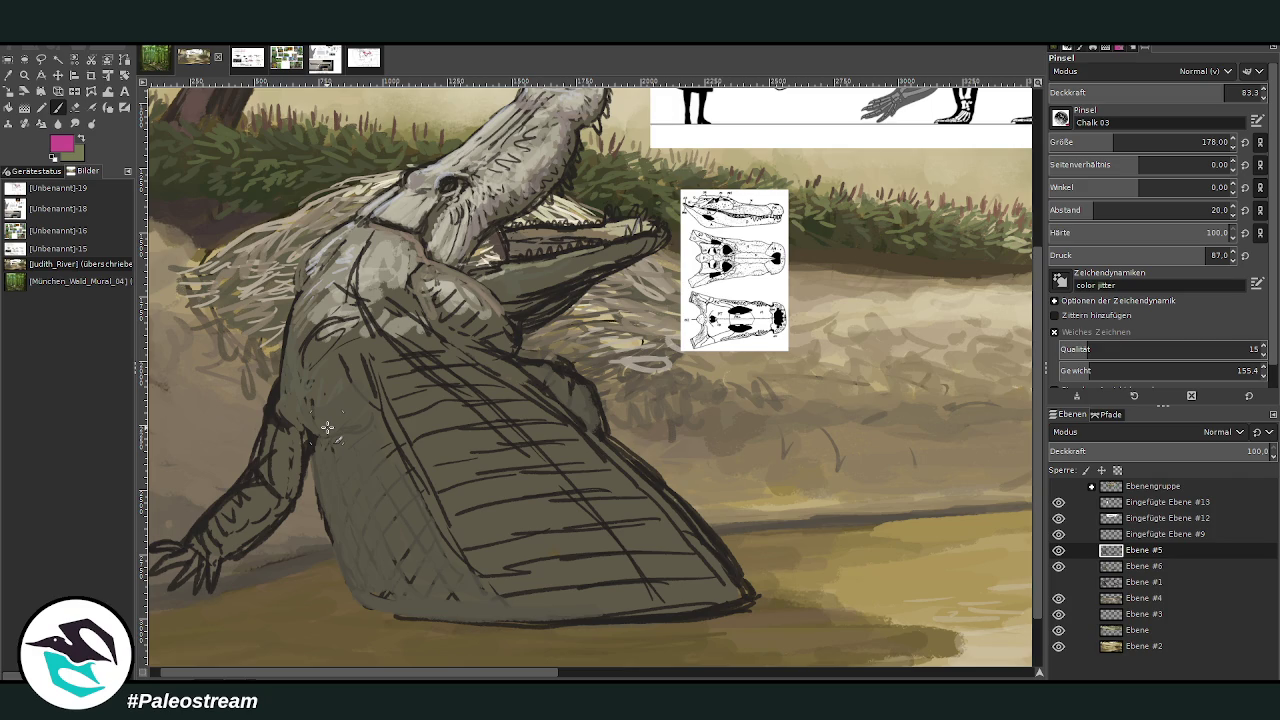
Sample the grey-olive body colour and shade around the front leg and its gap with the body
{"action": "key", "text": "o"}
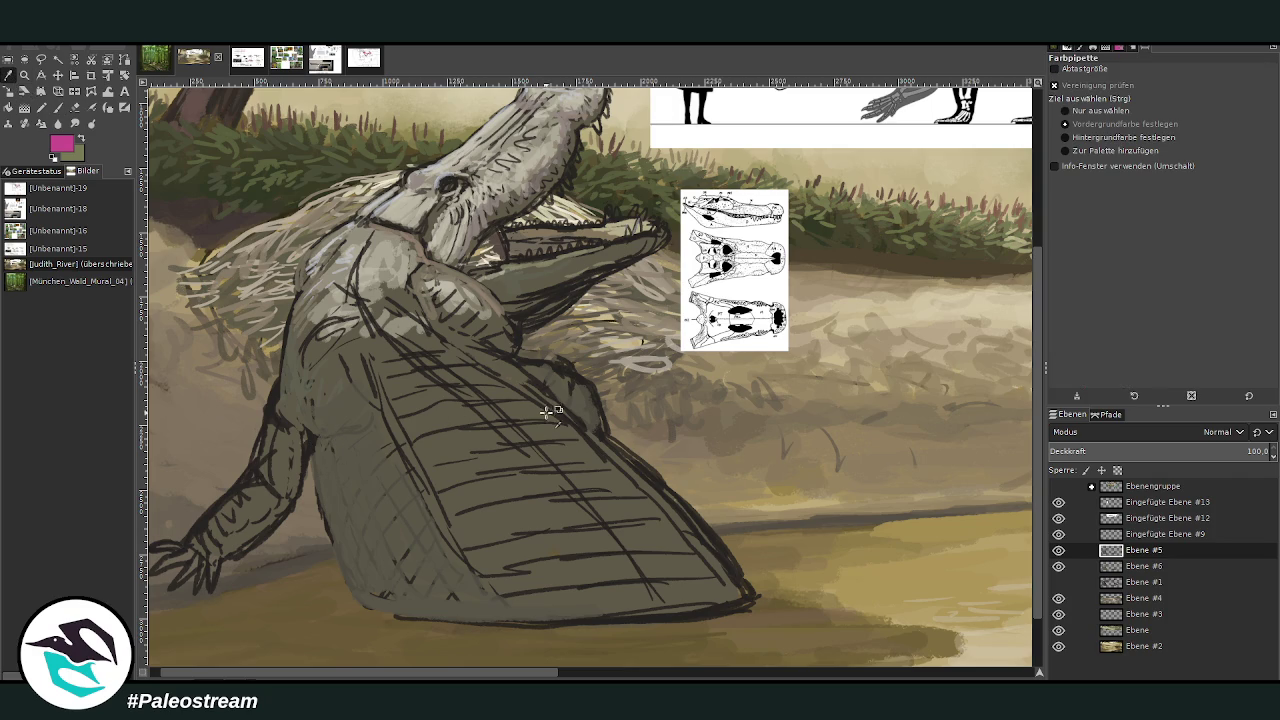
{"action": "left_click", "coordinate": [312, 545]}
{"action": "key", "text": "p"}
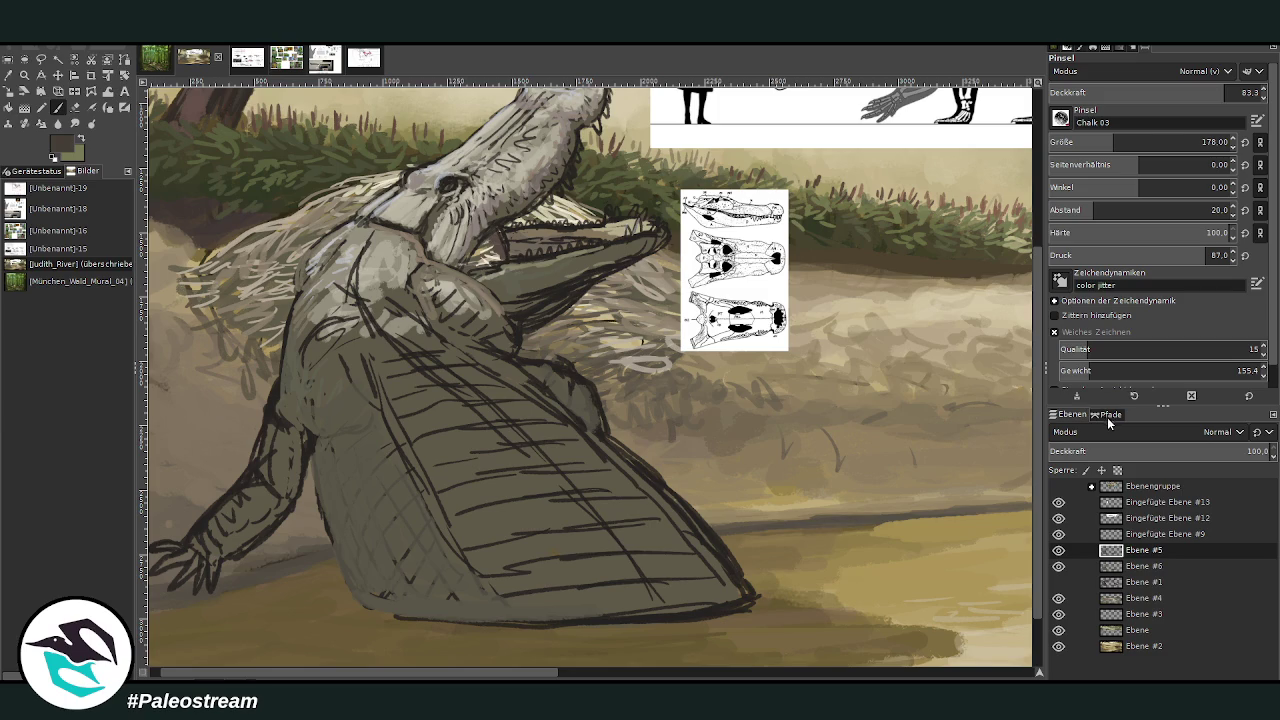
{"action": "mouse_move", "coordinate": [318, 548]}
{"action": "left_mouse_down"}
{"action": "mouse_move", "coordinate": [310, 485]}
{"action": "mouse_move", "coordinate": [300, 510]}
{"action": "mouse_move", "coordinate": [220, 570]}
{"action": "mouse_move", "coordinate": [311, 543]}
{"action": "left_mouse_up"}
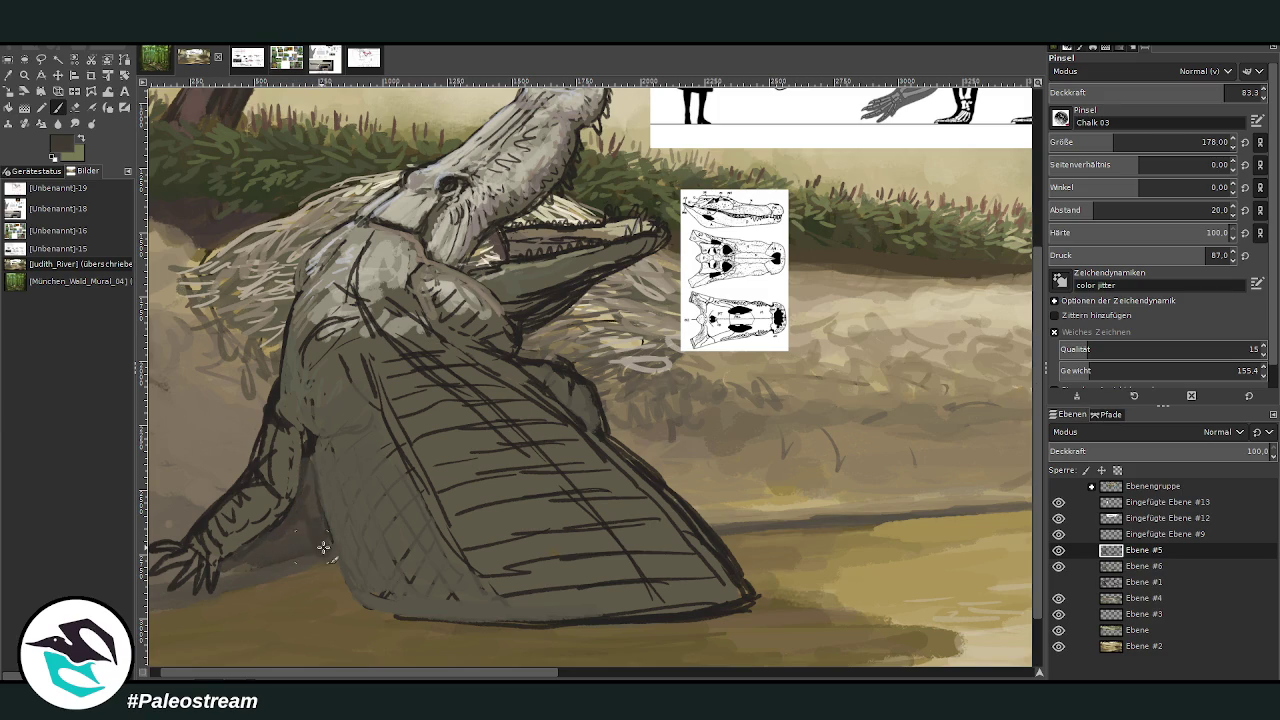
{"action": "mouse_move", "coordinate": [310, 480]}
{"action": "left_mouse_down"}
{"action": "mouse_move", "coordinate": [287, 541]}
{"action": "mouse_move", "coordinate": [312, 430]}
{"action": "left_mouse_up"}
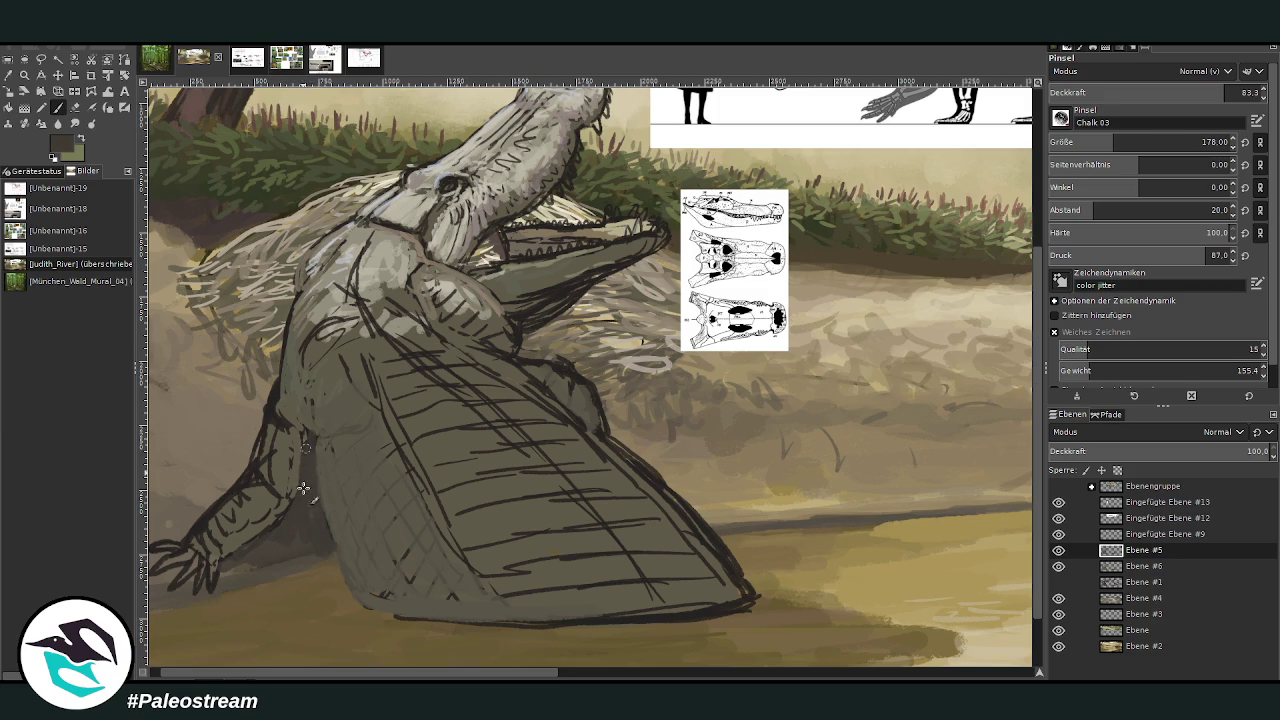
{"action": "left_click_drag", "start_coordinate": [340, 585], "coordinate": [327, 557]}
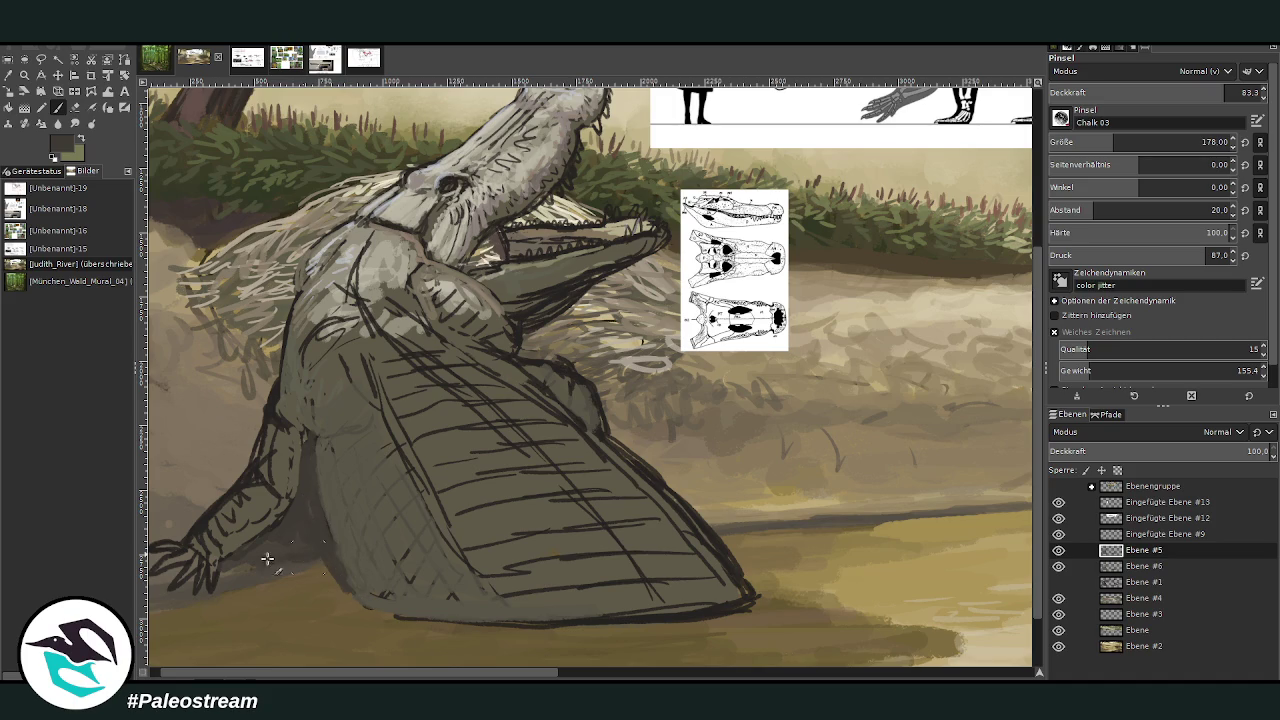
At size 101 and 60.6 opacity, shade under the jaw, neck edge, foreleg and belly underside
{"action": "left_click_drag", "start_coordinate": [1123, 142], "coordinate": [1104, 142]}
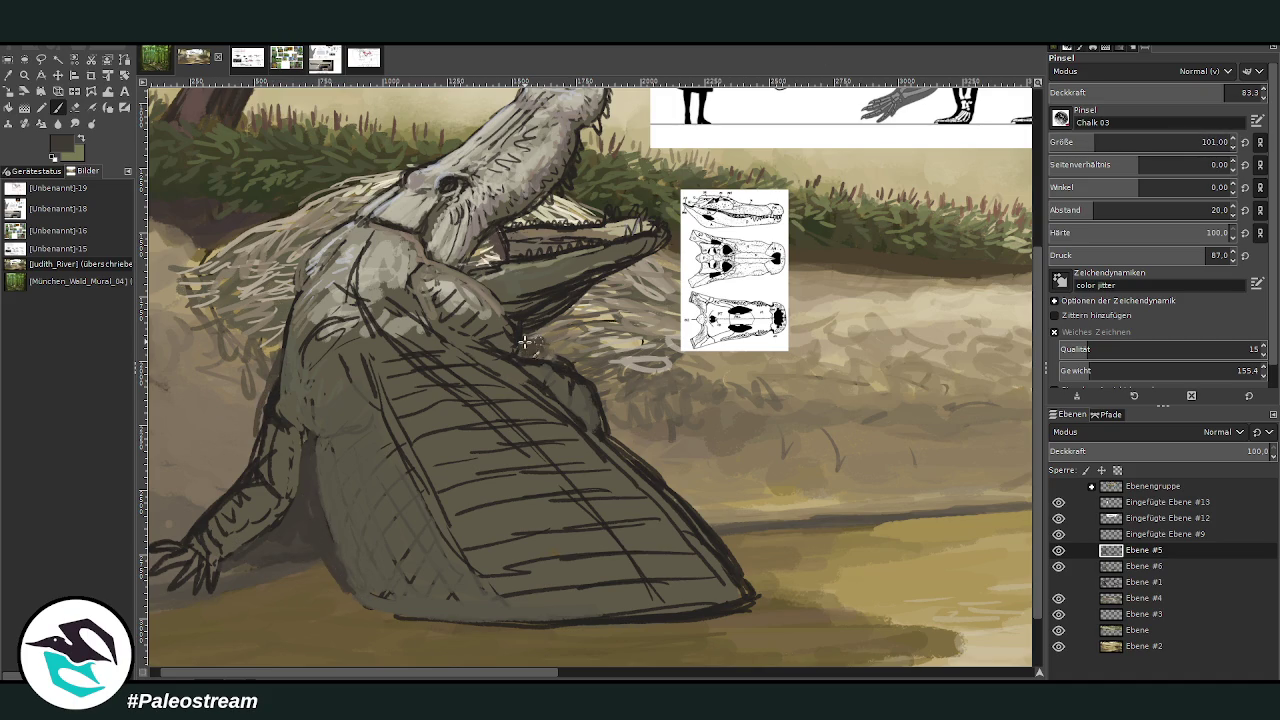
{"action": "mouse_move", "coordinate": [545, 335]}
{"action": "left_mouse_down"}
{"action": "mouse_move", "coordinate": [572, 306]}
{"action": "mouse_move", "coordinate": [540, 334]}
{"action": "mouse_move", "coordinate": [553, 311]}
{"action": "mouse_move", "coordinate": [622, 291]}
{"action": "mouse_move", "coordinate": [515, 335]}
{"action": "left_mouse_up"}
{"action": "key", "text": "less"}
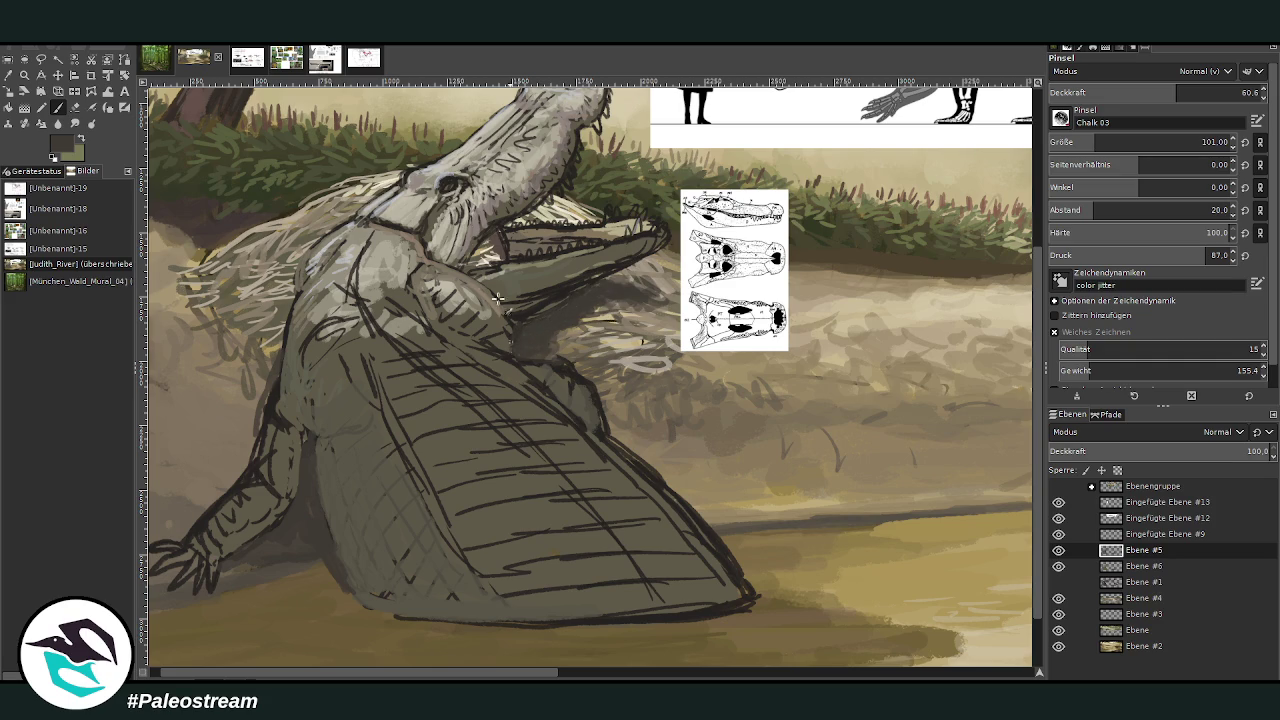
{"action": "mouse_move", "coordinate": [285, 330]}
{"action": "left_mouse_down"}
{"action": "mouse_move", "coordinate": [263, 374]}
{"action": "mouse_move", "coordinate": [240, 385]}
{"action": "left_mouse_up"}
{"action": "mouse_move", "coordinate": [293, 518]}
{"action": "left_mouse_down"}
{"action": "mouse_move", "coordinate": [266, 569]}
{"action": "mouse_move", "coordinate": [315, 567]}
{"action": "left_mouse_up"}
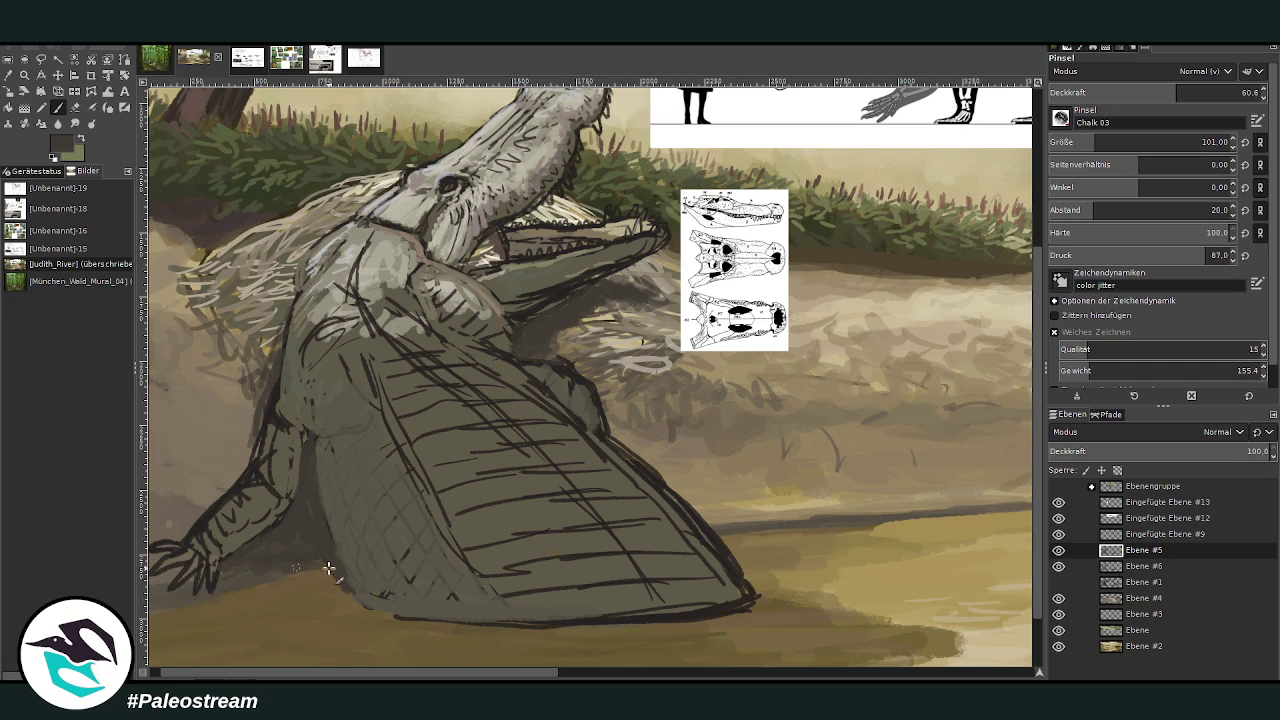
{"action": "mouse_move", "coordinate": [517, 620]}
{"action": "left_mouse_down"}
{"action": "mouse_move", "coordinate": [626, 597]}
{"action": "mouse_move", "coordinate": [666, 608]}
{"action": "mouse_move", "coordinate": [488, 617]}
{"action": "left_mouse_up"}
Zoom in closely on the crocodile's head
{"action": "scroll", "coordinate": [405, 614], "scroll_direction": "down", "scroll_amount": 1}
{"action": "scroll", "coordinate": [405, 614], "scroll_direction": "down", "scroll_amount": 1}
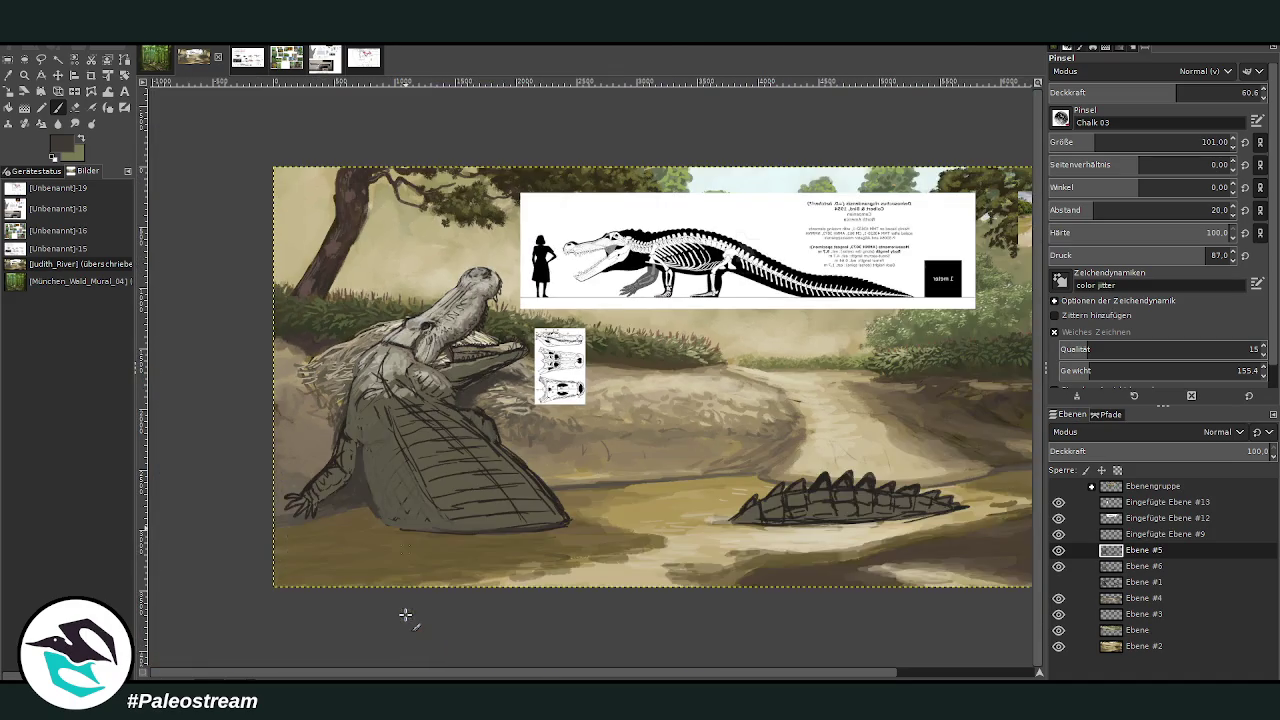
{"action": "scroll", "coordinate": [405, 614], "scroll_direction": "down", "scroll_amount": 1}
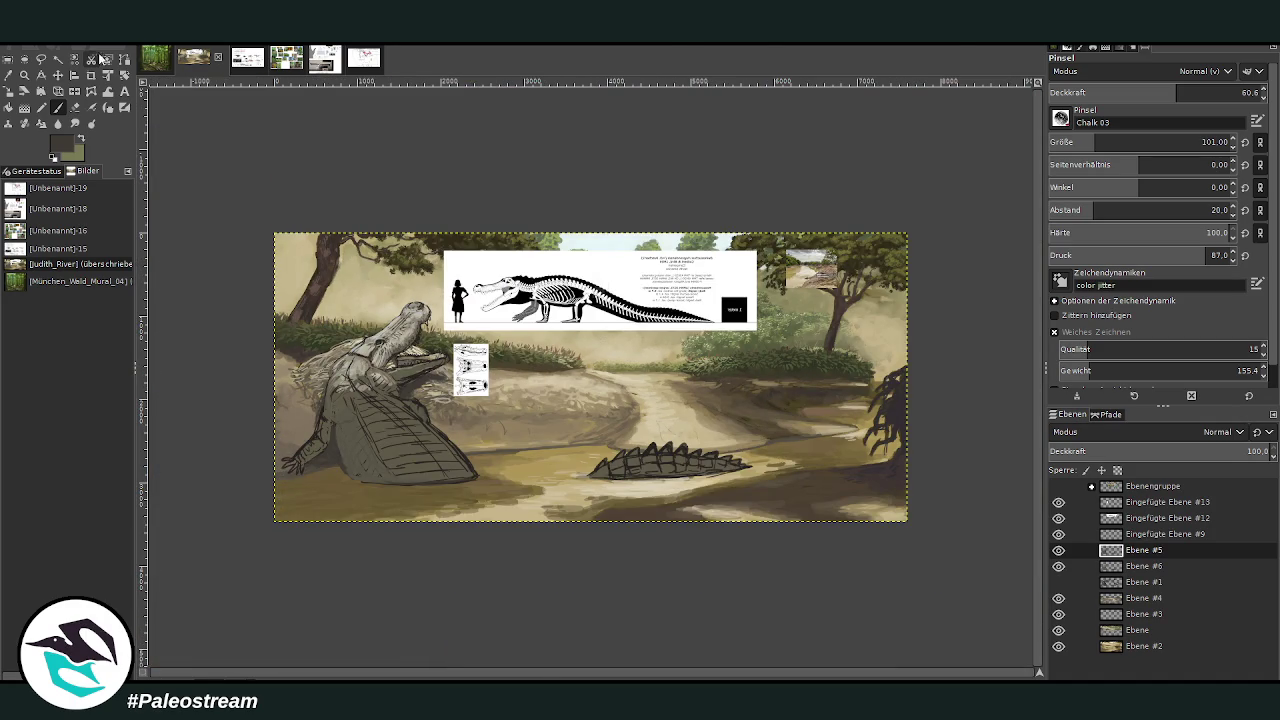
{"action": "left_click", "coordinate": [24, 75]}
{"action": "left_click", "coordinate": [310, 330]}
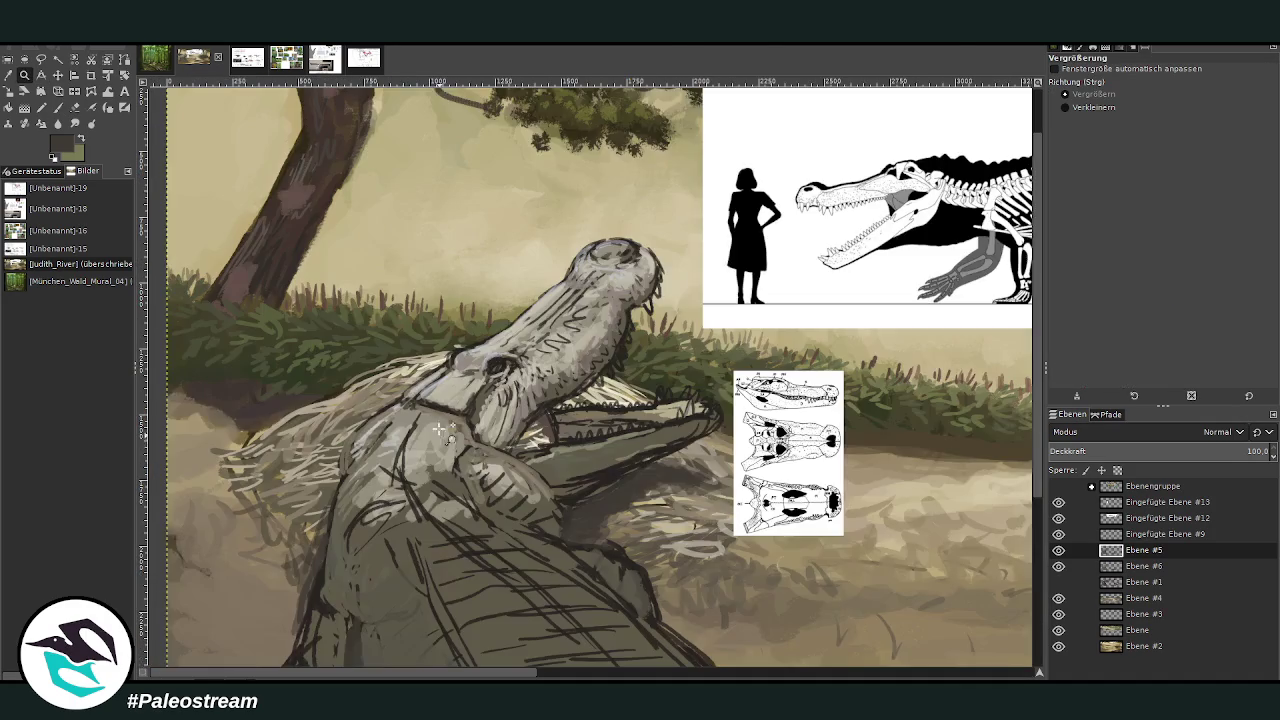
{"action": "left_click_drag", "start_coordinate": [386, 160], "coordinate": [735, 610]}
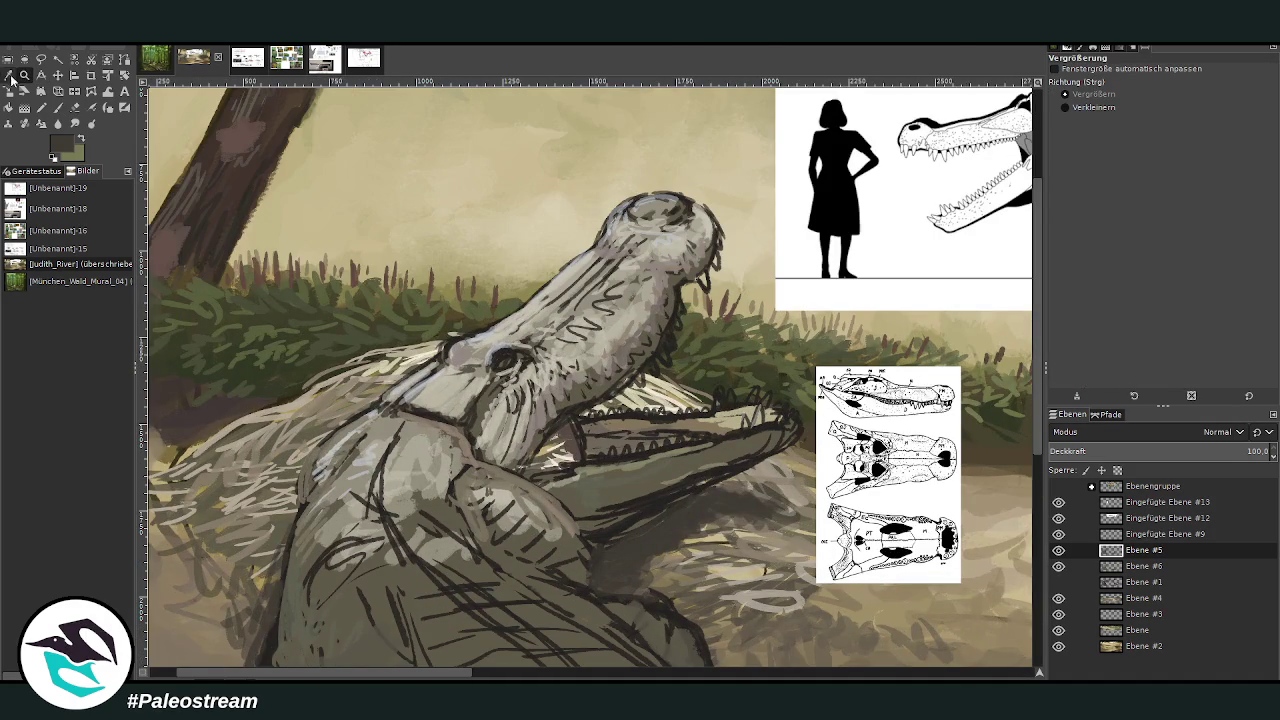
Pick olive and greyish-brown tones and paint light strokes over the neck and shoulder
{"action": "left_click", "coordinate": [8, 75]}
{"action": "left_click", "coordinate": [524, 288]}
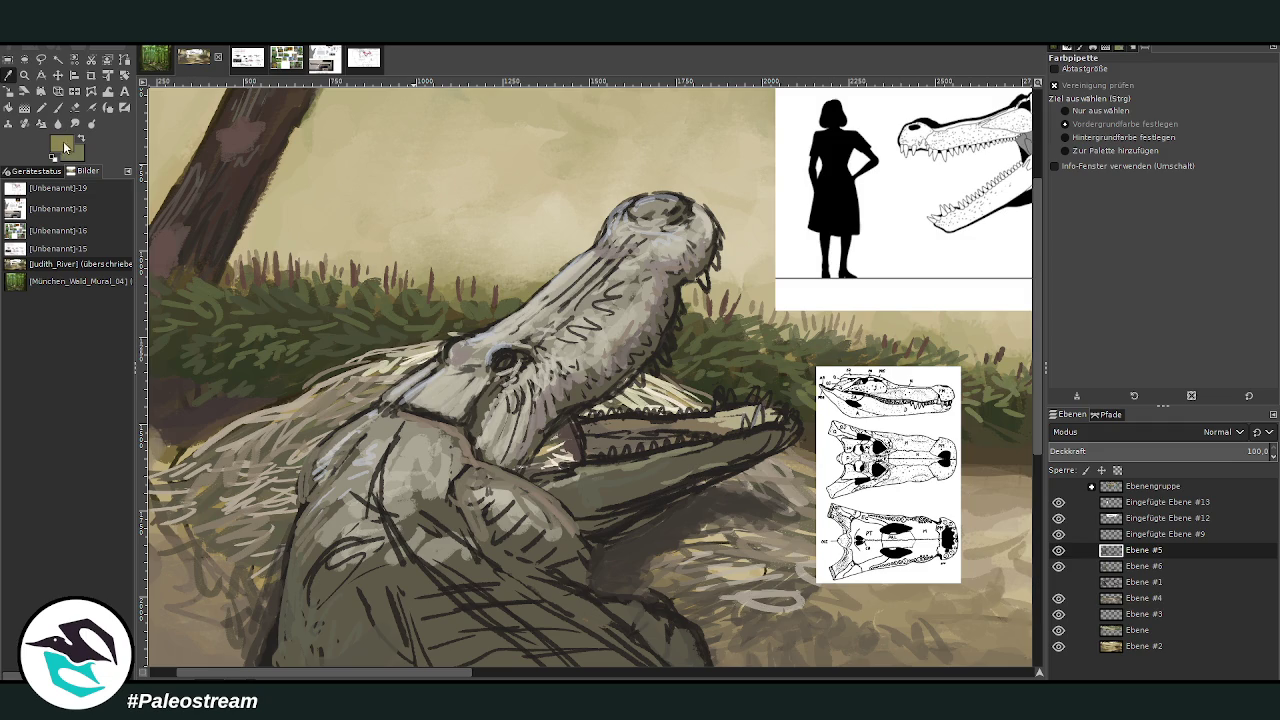
{"action": "left_click", "coordinate": [1020, 360]}
{"action": "left_click", "coordinate": [57, 107]}
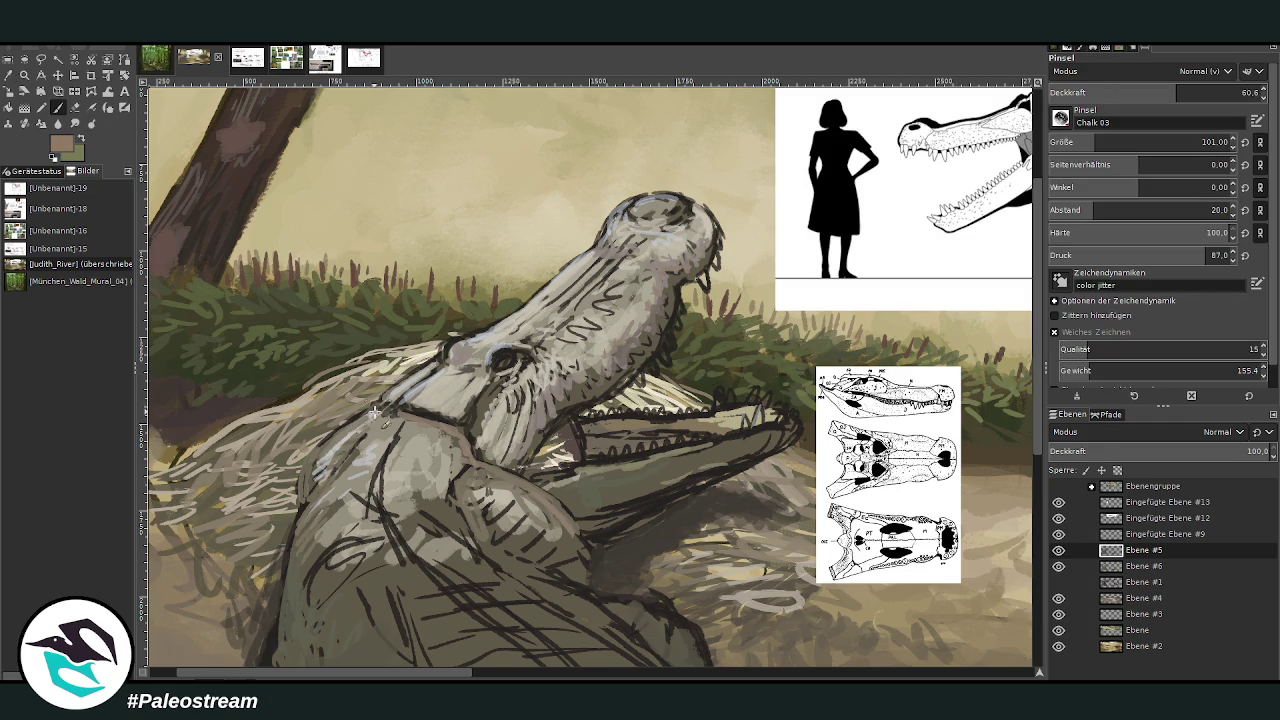
{"action": "mouse_move", "coordinate": [330, 440]}
{"action": "left_mouse_down"}
{"action": "mouse_move", "coordinate": [390, 445]}
{"action": "mouse_move", "coordinate": [378, 512]}
{"action": "mouse_move", "coordinate": [428, 540]}
{"action": "mouse_move", "coordinate": [445, 495]}
{"action": "mouse_move", "coordinate": [470, 476]}
{"action": "mouse_move", "coordinate": [581, 472]}
{"action": "left_mouse_up"}
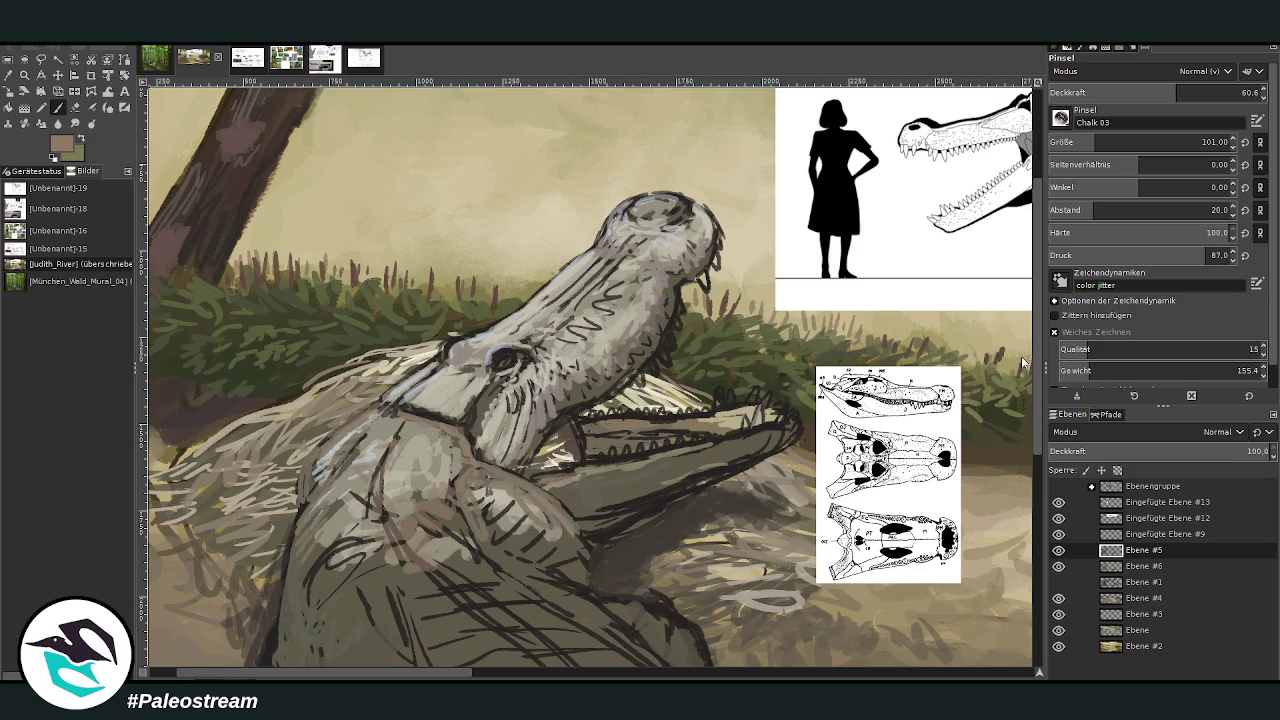
At about 80 opacity, highlight the mouth corner and brighten the upper jaw's lower edge and tip
{"action": "left_click_drag", "start_coordinate": [1145, 97], "coordinate": [1141, 115]}
{"action": "type", "text": "80"}
{"action": "mouse_move", "coordinate": [579, 444]}
{"action": "left_mouse_down"}
{"action": "mouse_move", "coordinate": [562, 470]}
{"action": "mouse_move", "coordinate": [545, 450]}
{"action": "mouse_move", "coordinate": [567, 447]}
{"action": "mouse_move", "coordinate": [560, 480]}
{"action": "mouse_move", "coordinate": [784, 426]}
{"action": "left_mouse_up"}
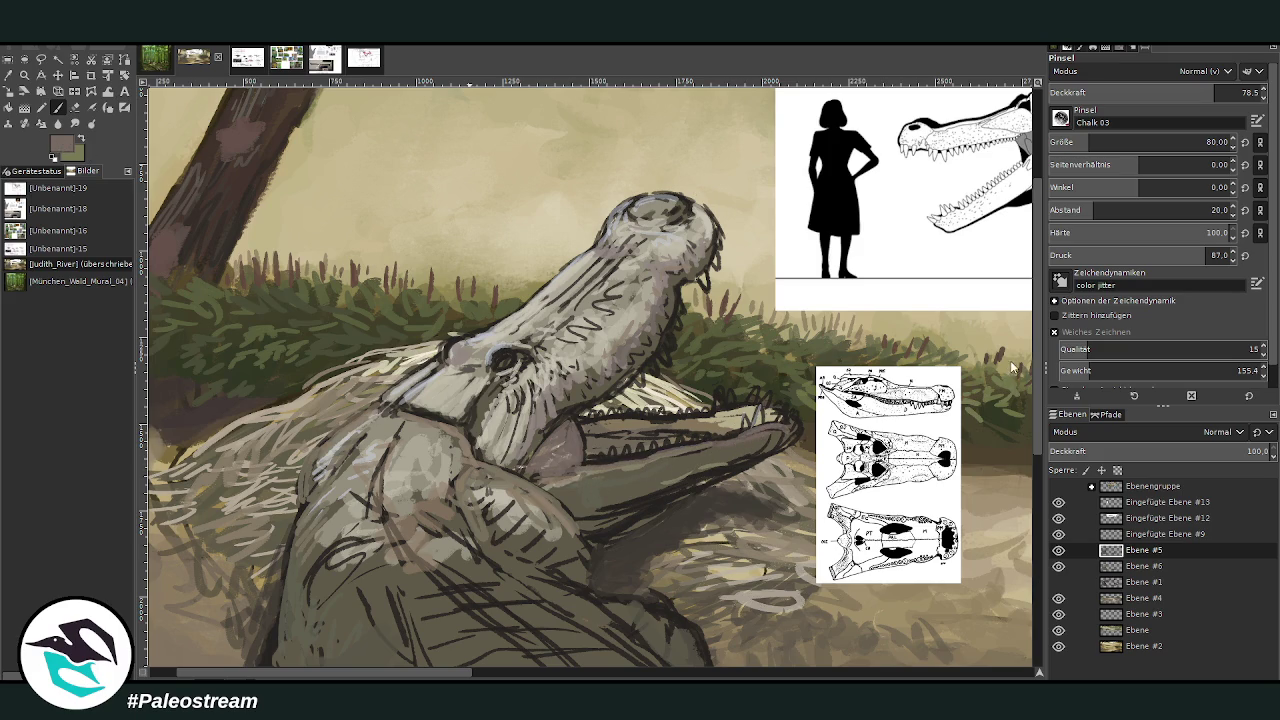
{"action": "left_click", "coordinate": [1005, 322], "text": "ctrl"}
{"action": "mouse_move", "coordinate": [762, 432]}
{"action": "left_mouse_down"}
{"action": "mouse_move", "coordinate": [735, 440]}
{"action": "mouse_move", "coordinate": [780, 428]}
{"action": "mouse_move", "coordinate": [708, 446]}
{"action": "left_mouse_up"}
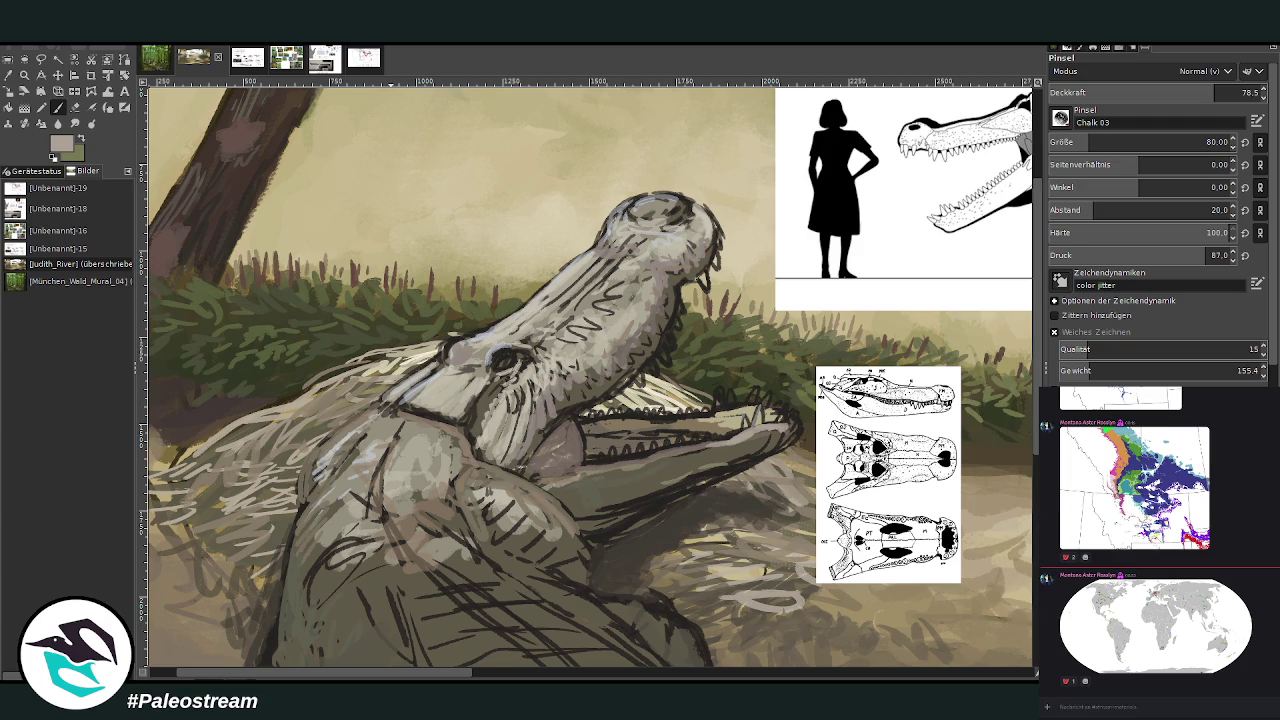
View the shared world map image enlarged, then close the preview
{"action": "left_click", "coordinate": [1155, 625]}
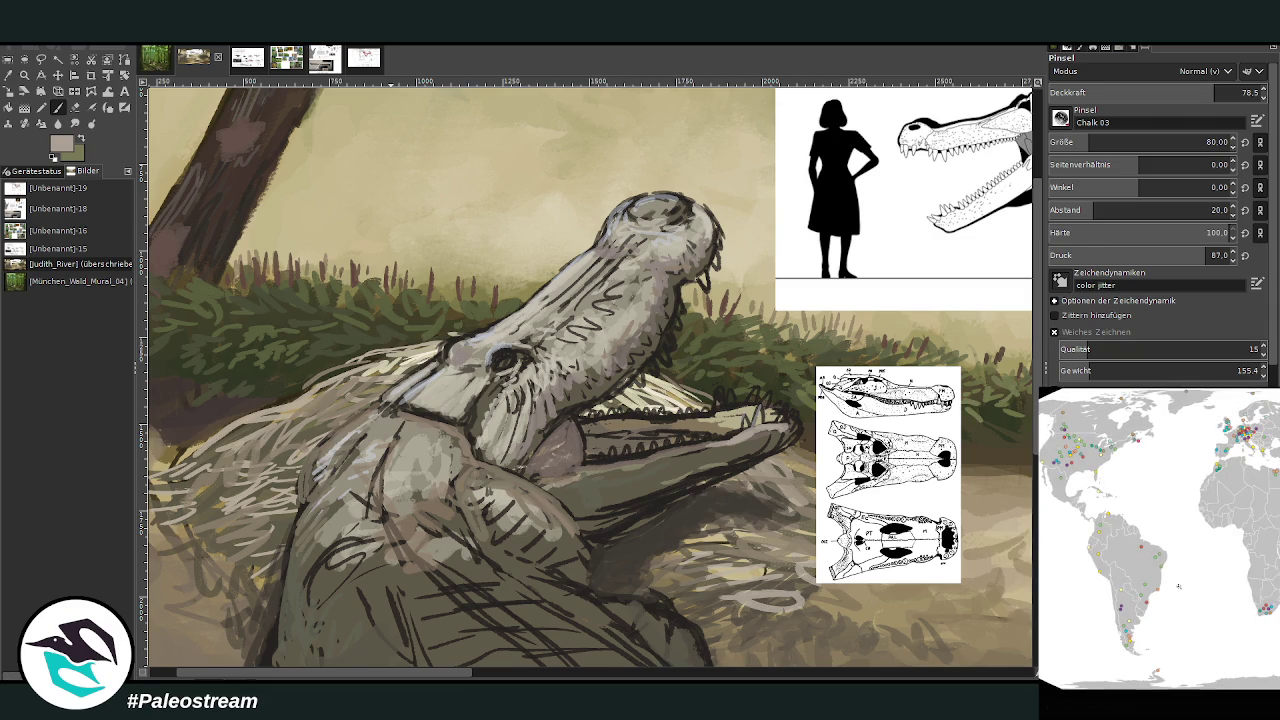
{"action": "left_click", "coordinate": [1061, 708]}
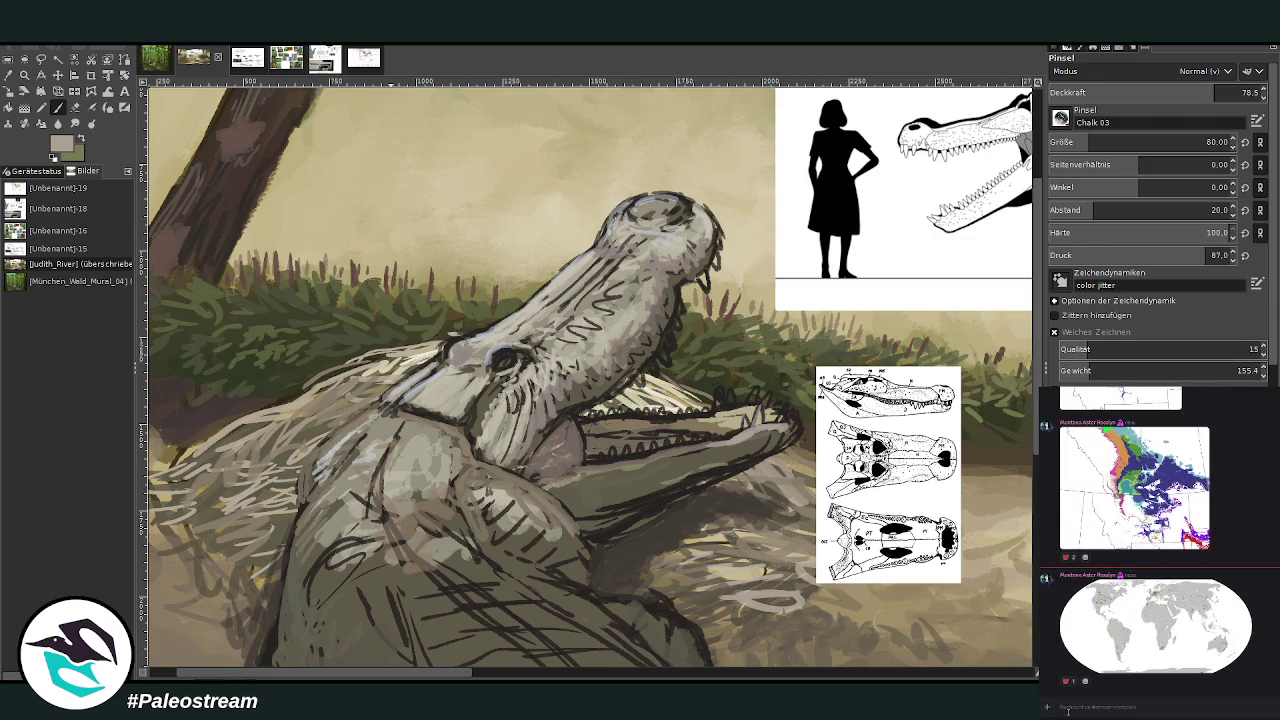
{"action": "key", "text": "m"}
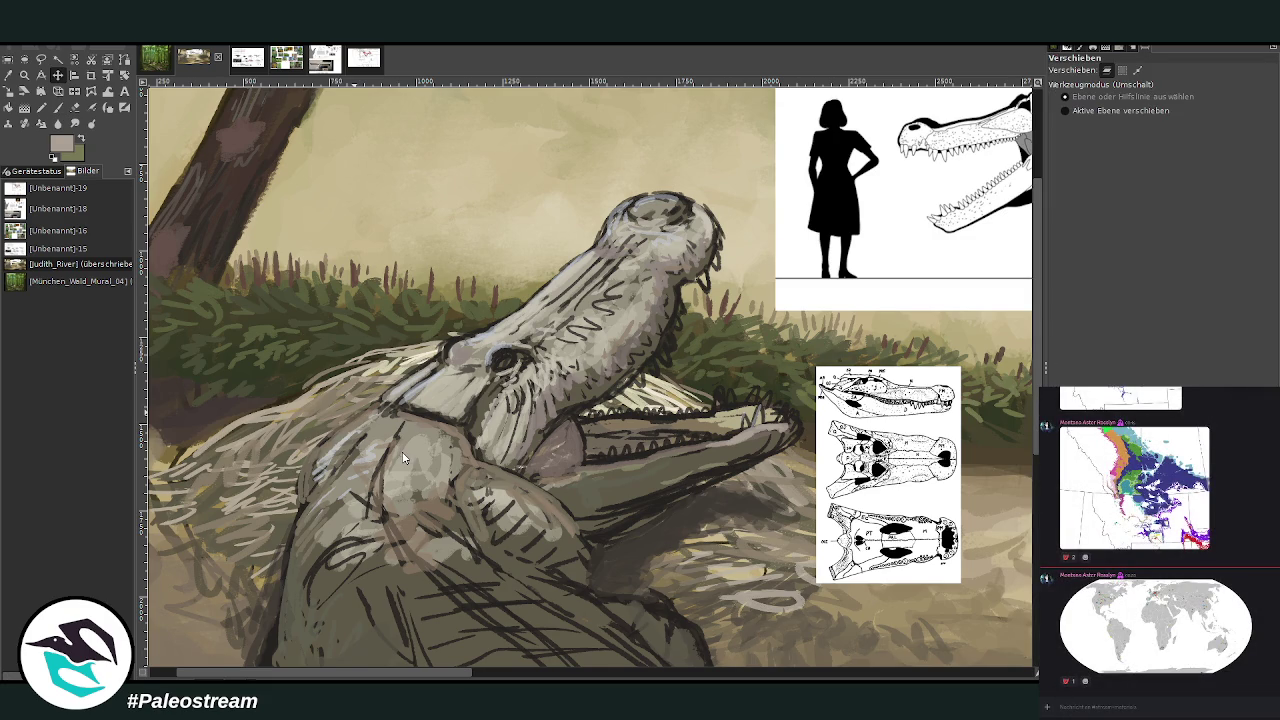
Paste the world map as a new image, zoom in on it, then return to the crocodile painting
{"action": "key", "text": "ctrl+shift+v"}
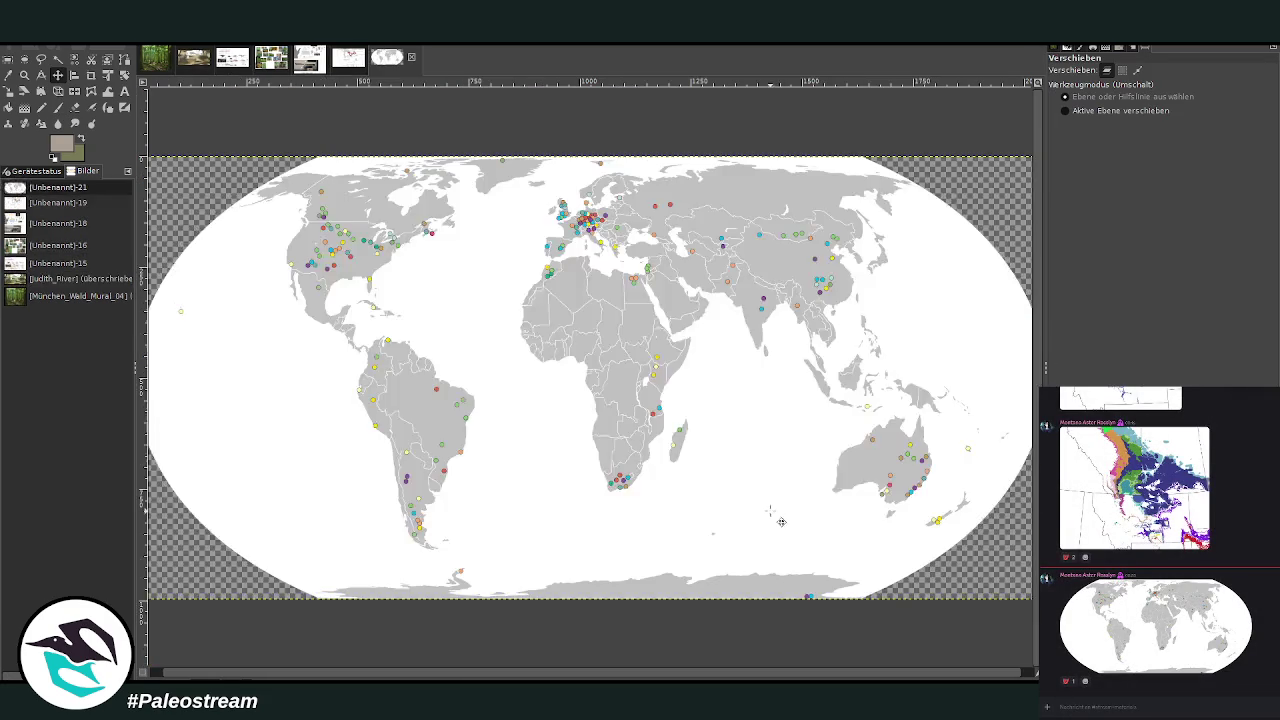
{"action": "left_click", "coordinate": [24, 74]}
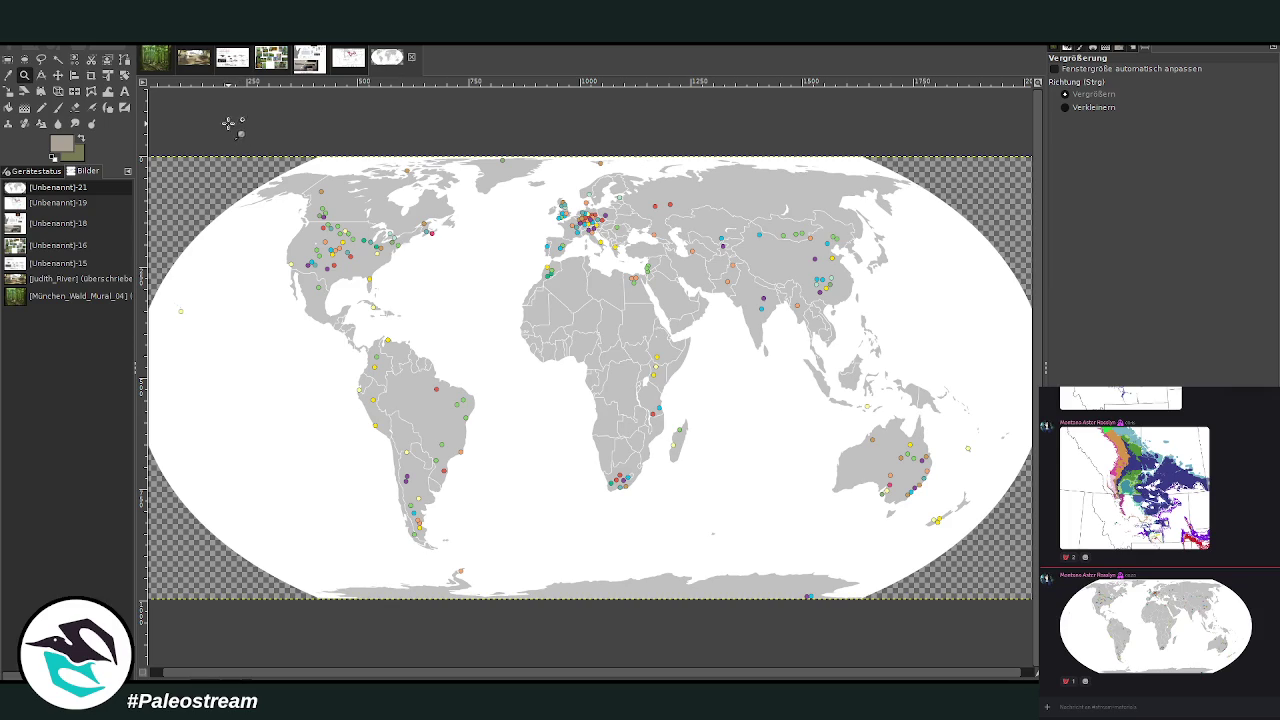
{"action": "mouse_move", "coordinate": [184, 150]}
{"action": "left_mouse_down"}
{"action": "mouse_move", "coordinate": [861, 650]}
{"action": "mouse_move", "coordinate": [986, 640]}
{"action": "left_mouse_up"}
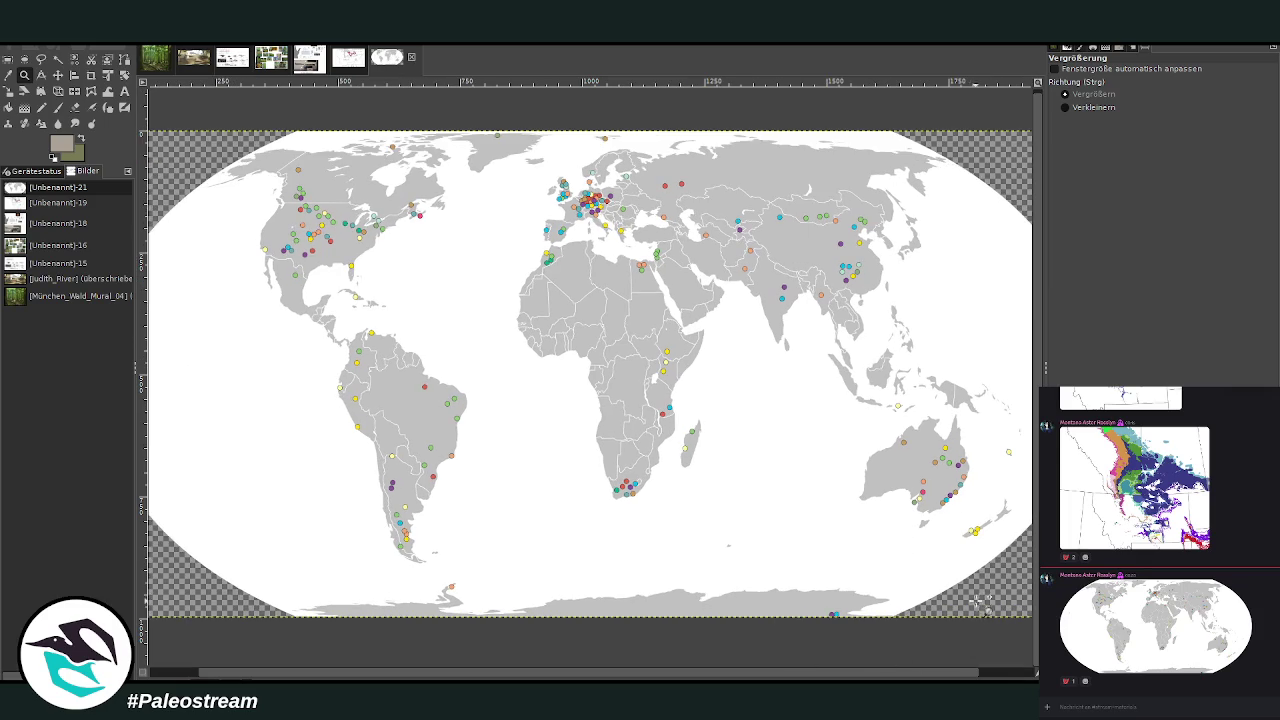
{"action": "left_click_drag", "start_coordinate": [762, 675], "coordinate": [753, 677]}
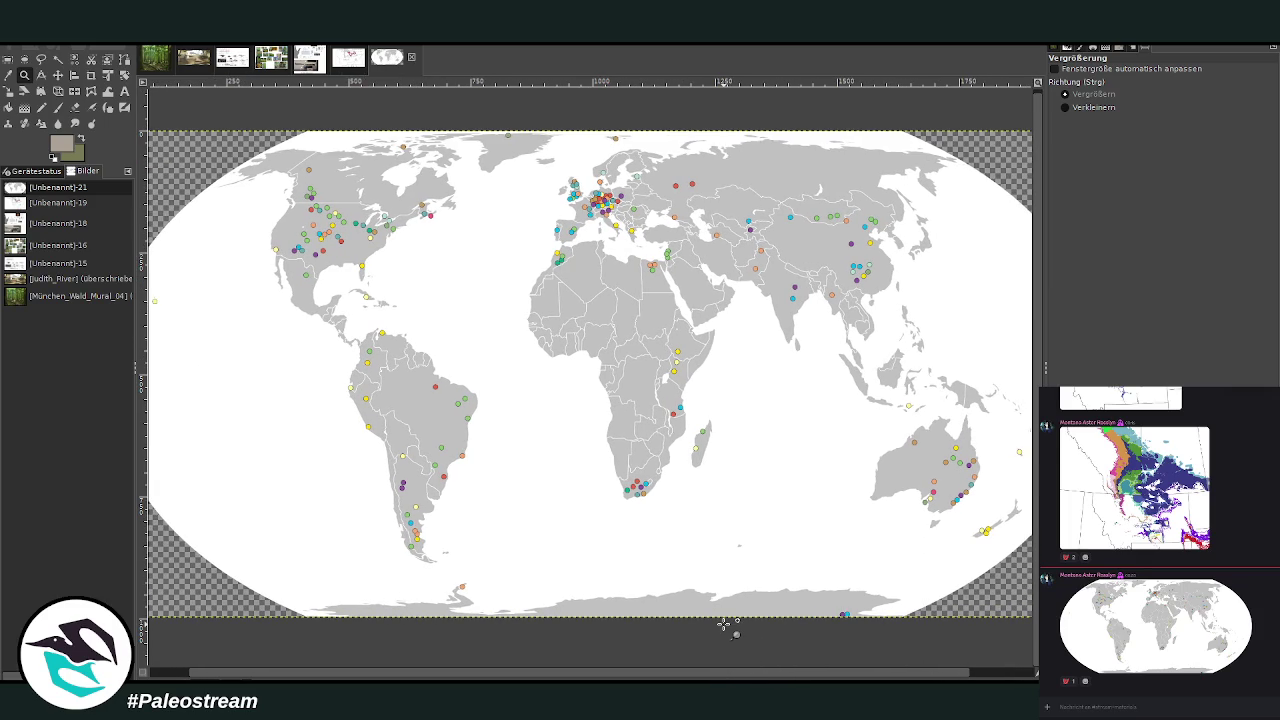
{"action": "key", "text": "p"}
{"action": "left_click", "coordinate": [193, 62]}
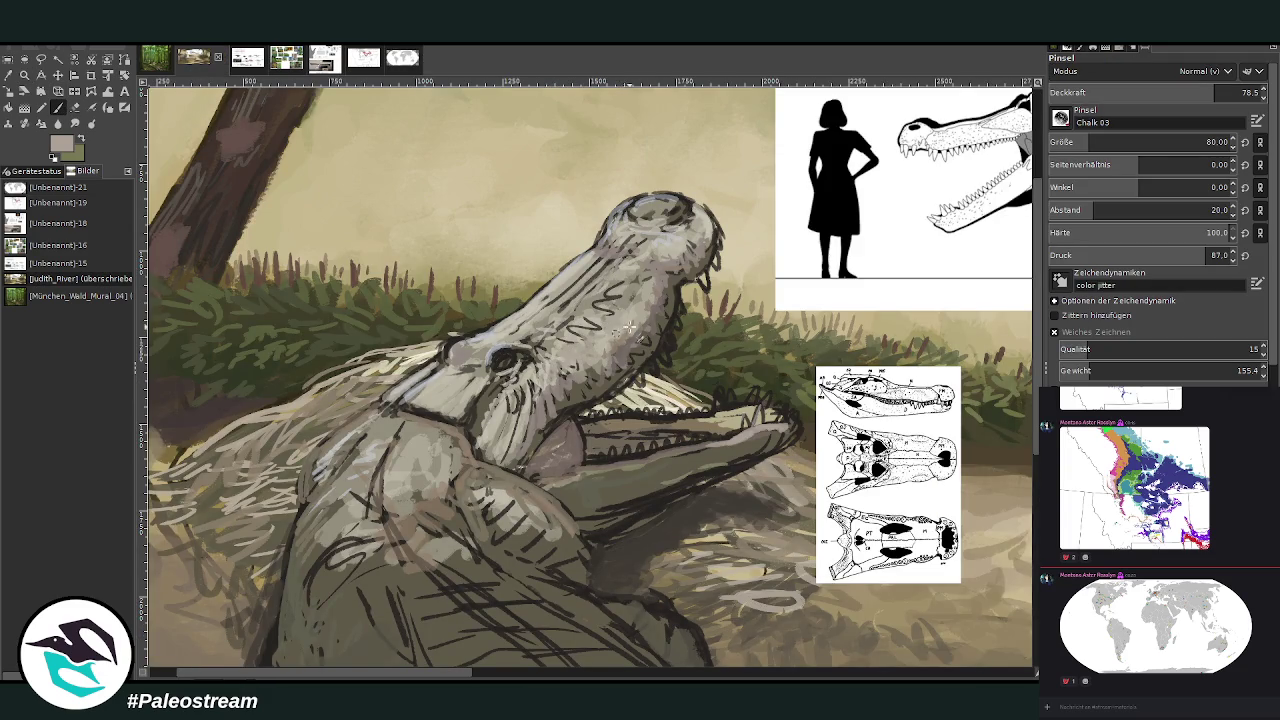
Pick a light beige colour, paint strokes over the snout, then scroll across the canvas
{"action": "left_click", "coordinate": [1028, 320], "text": "ctrl"}
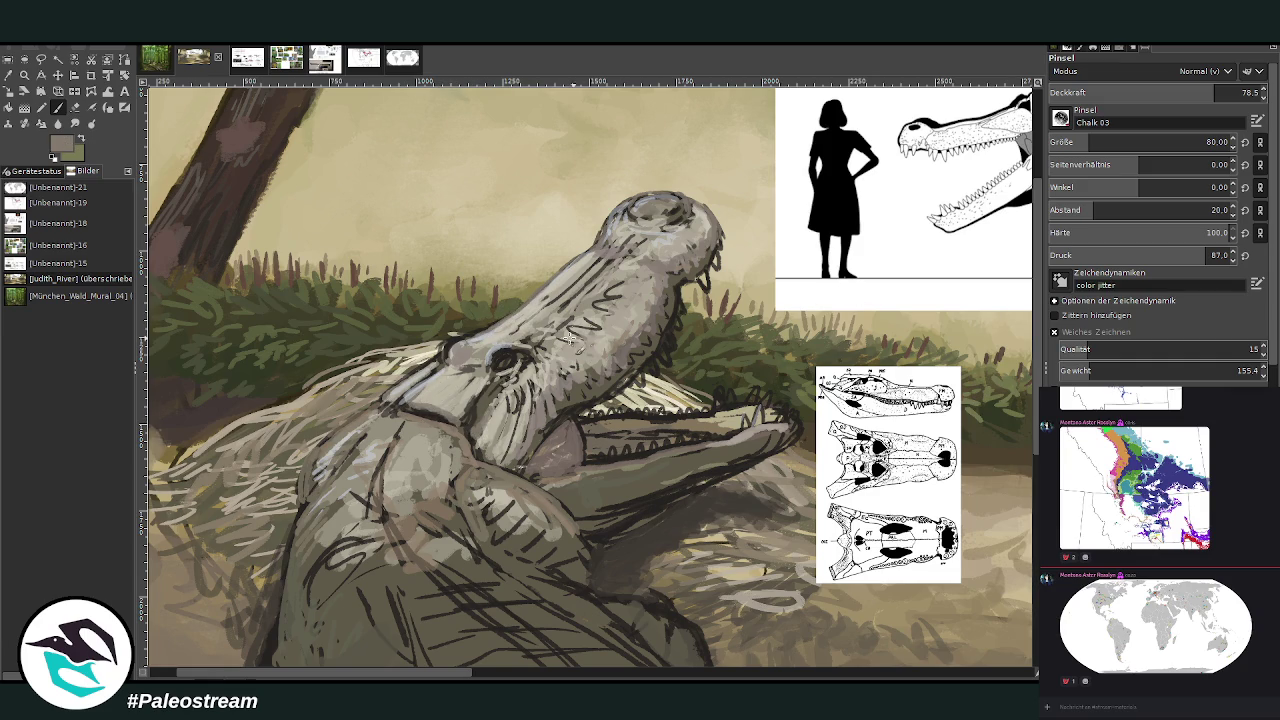
{"action": "left_click", "coordinate": [1002, 340], "text": "ctrl"}
{"action": "mouse_move", "coordinate": [589, 336]}
{"action": "left_mouse_down"}
{"action": "mouse_move", "coordinate": [620, 285]}
{"action": "mouse_move", "coordinate": [540, 348]}
{"action": "left_mouse_up"}
{"action": "scroll", "coordinate": [765, 570], "scroll_direction": "right", "scroll_amount": 10}
{"action": "scroll", "coordinate": [867, 522], "scroll_direction": "right", "scroll_amount": 5}
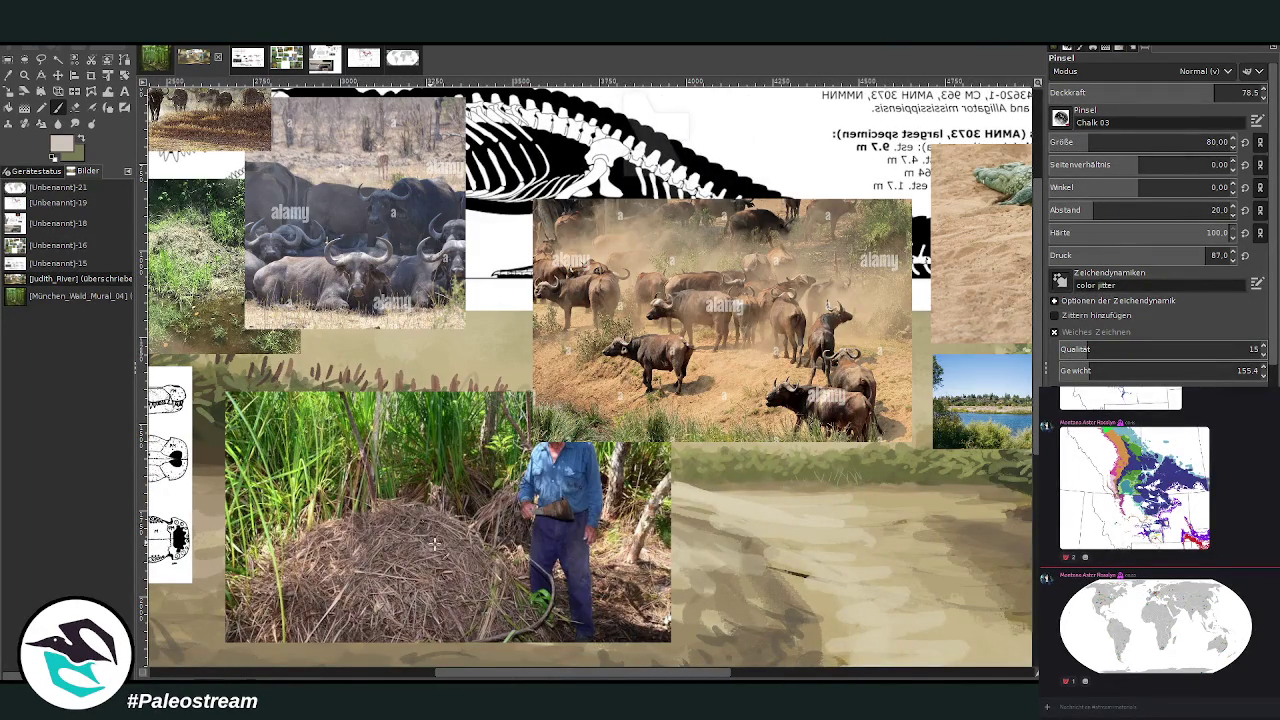
{"action": "mouse_move", "coordinate": [583, 677]}
{"action": "left_mouse_down"}
{"action": "mouse_move", "coordinate": [775, 672]}
{"action": "mouse_move", "coordinate": [226, 664]}
{"action": "left_mouse_up"}
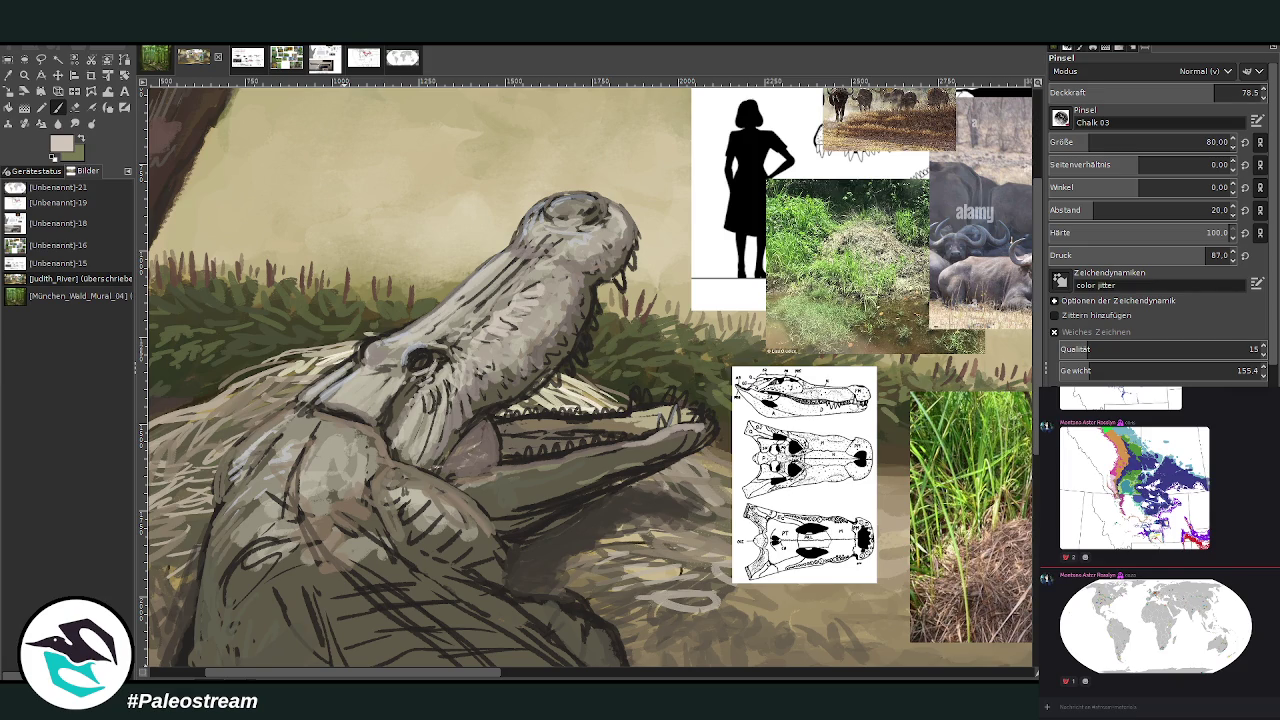
{"action": "key", "text": "z"}
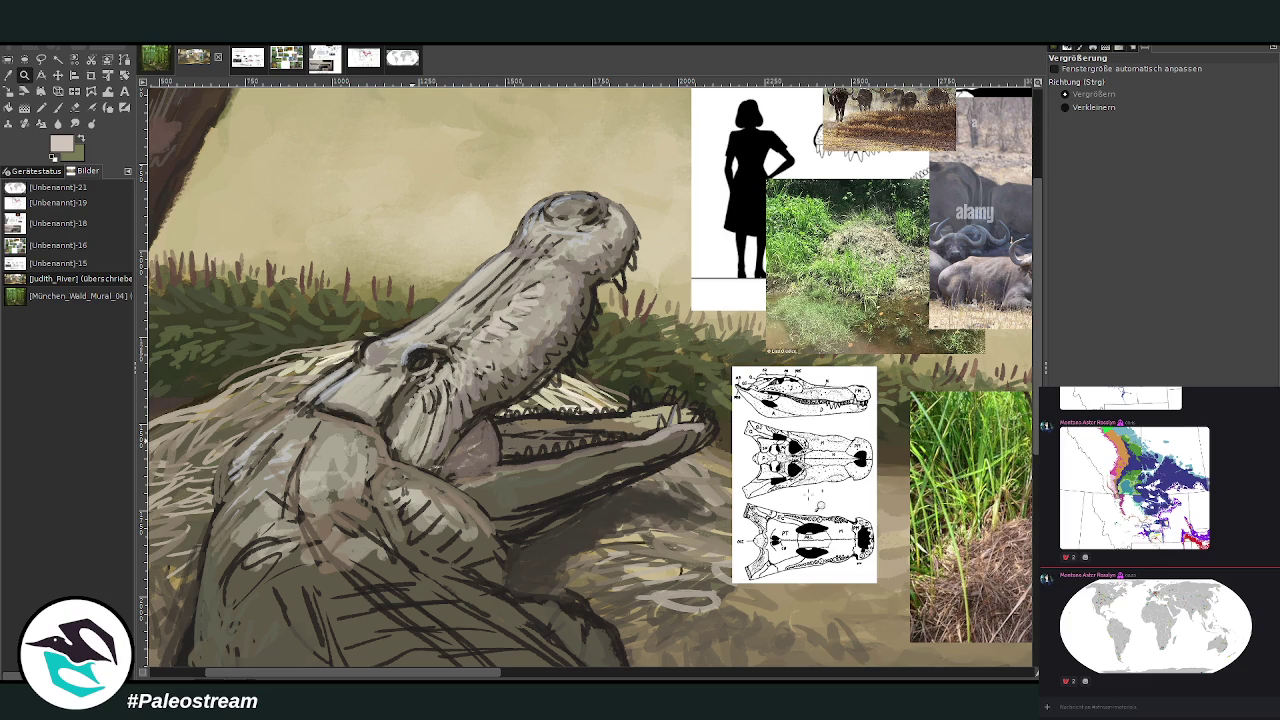
Paste the crocodile photo and move it to the mural's upper left
{"action": "key", "text": "ctrl+v"}
{"action": "left_click", "coordinate": [58, 76]}
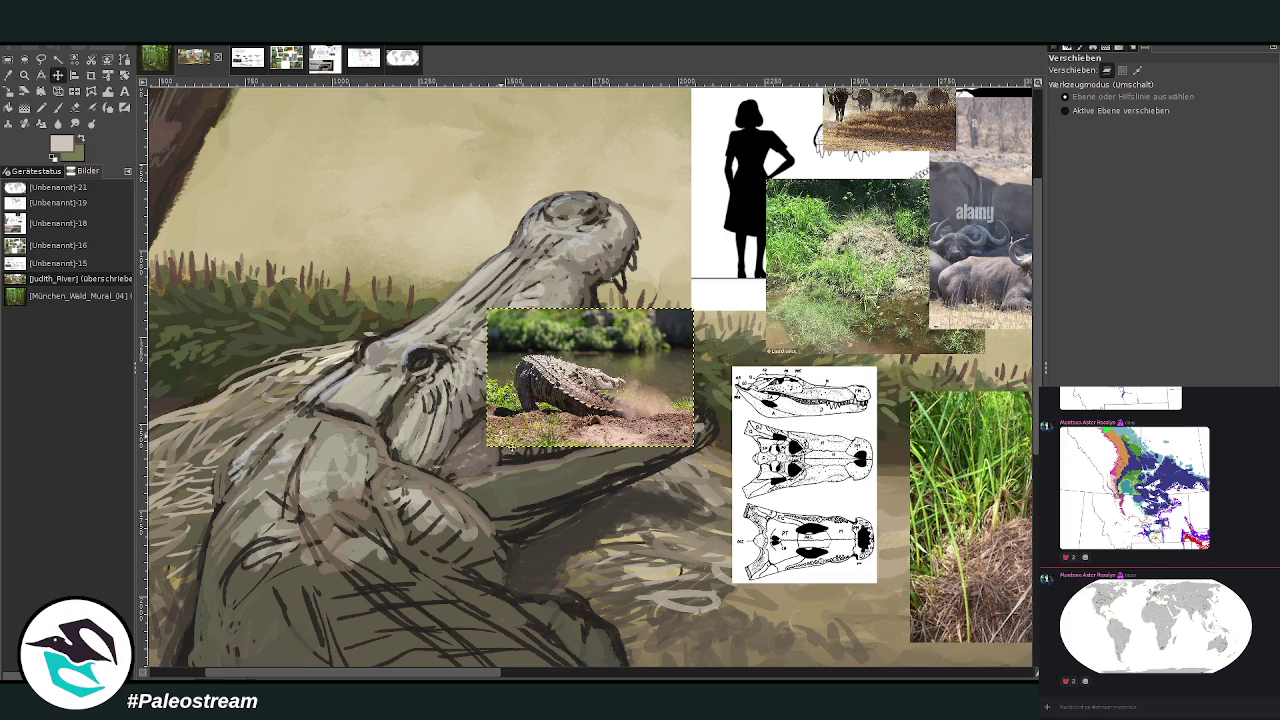
{"action": "left_click_drag", "start_coordinate": [530, 407], "coordinate": [243, 256]}
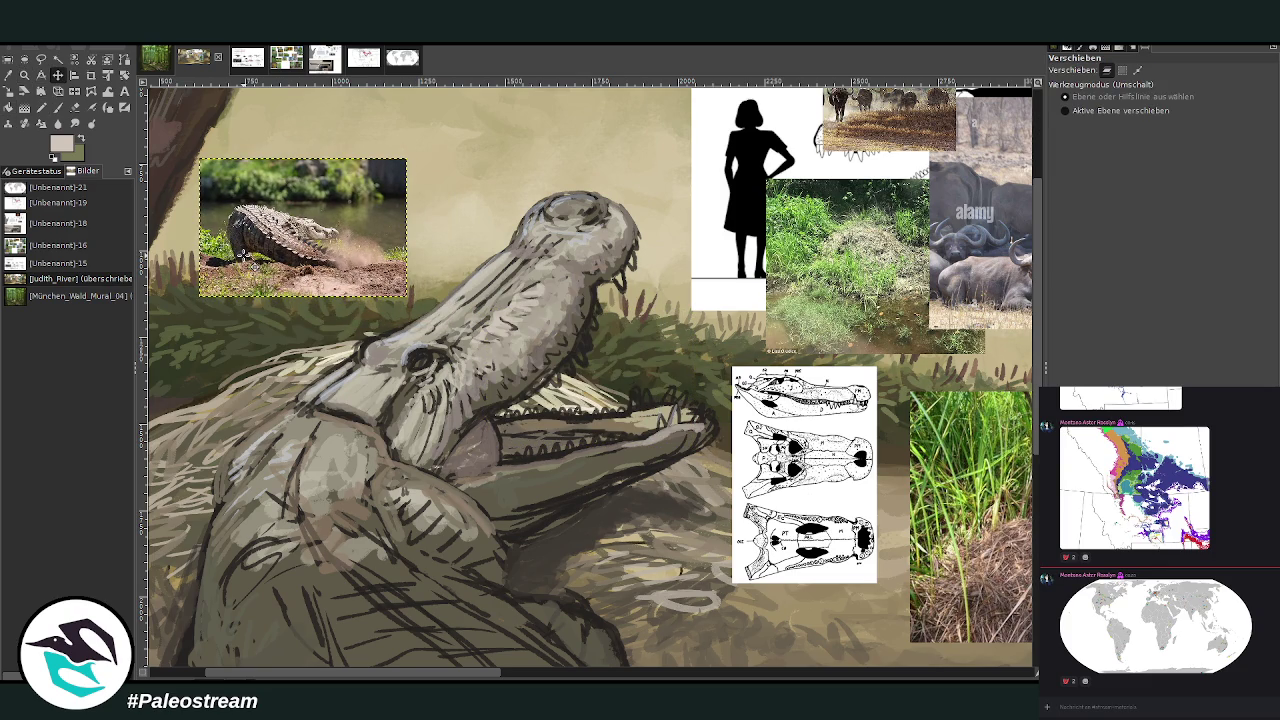
Sample tan and near-white colours from the crocodile photo, then clear the selection
{"action": "key", "text": "p"}
{"action": "left_click", "coordinate": [8, 75]}
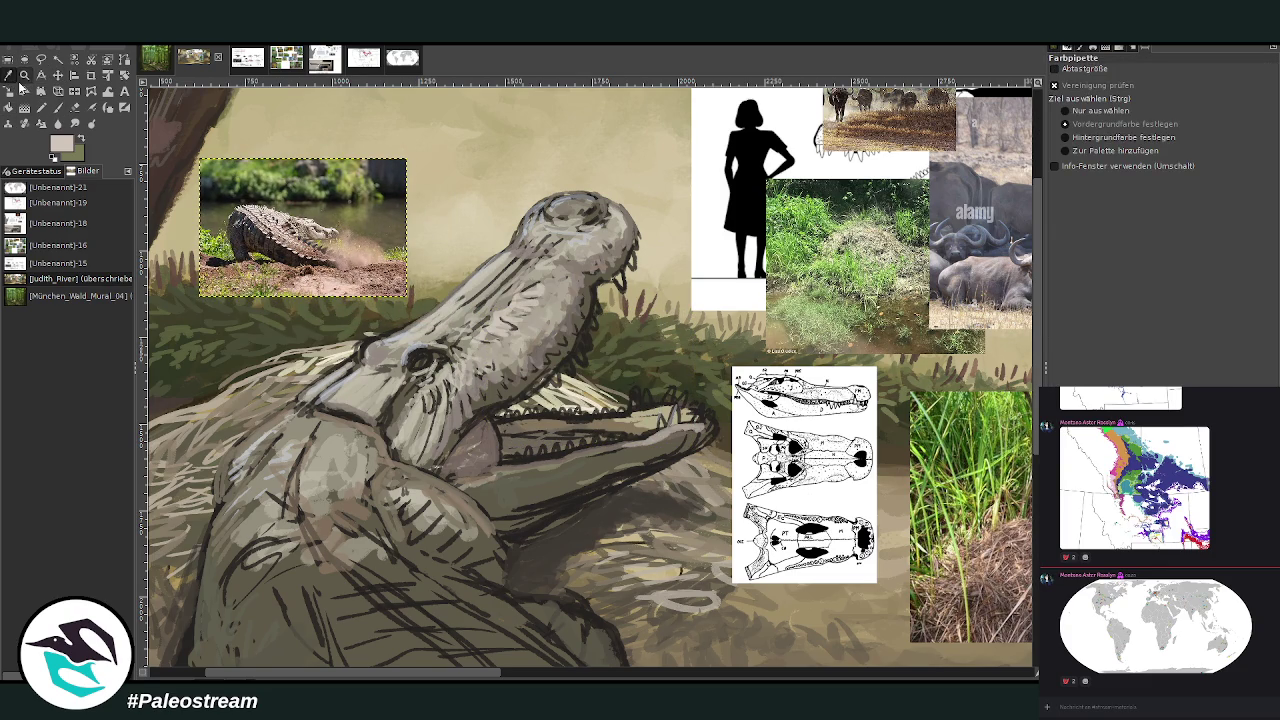
{"action": "left_click", "coordinate": [298, 206]}
{"action": "left_click", "coordinate": [24, 75]}
{"action": "left_click", "coordinate": [148, 172]}
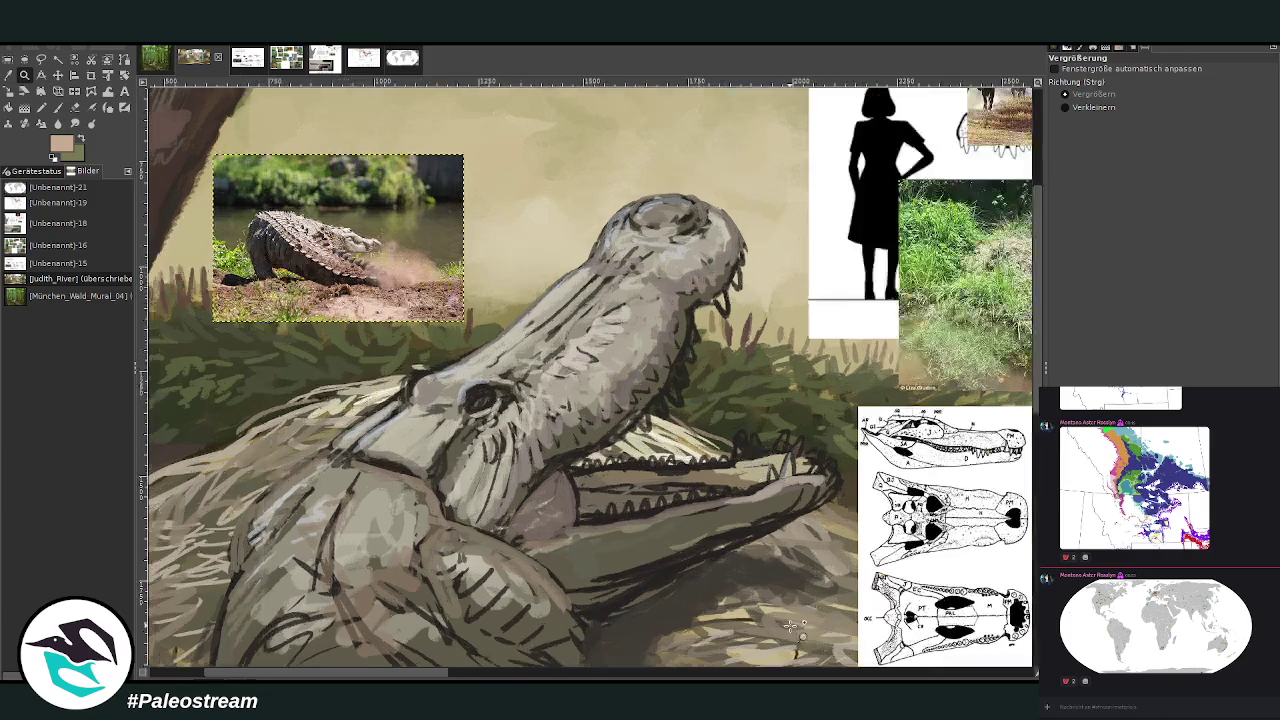
{"action": "left_click", "coordinate": [8, 75]}
{"action": "left_click", "coordinate": [368, 236]}
{"action": "left_click", "coordinate": [57, 107]}
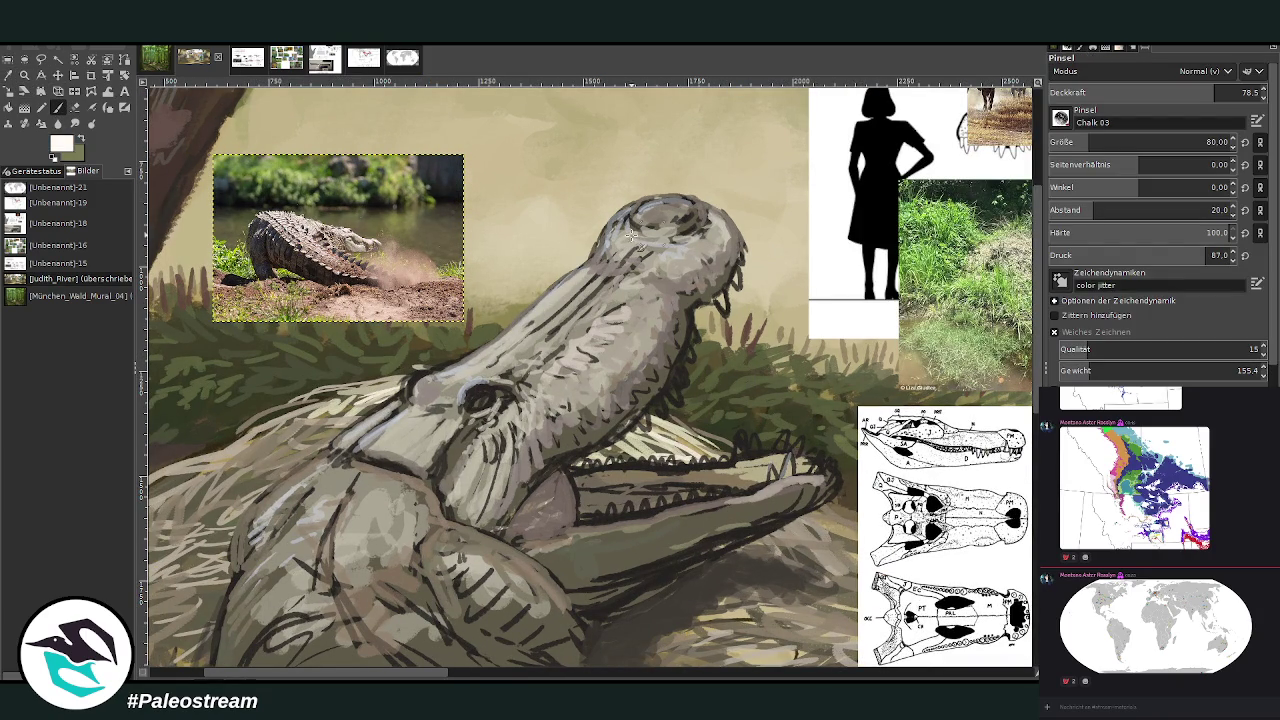
{"action": "key", "text": "ctrl+shift+a"}
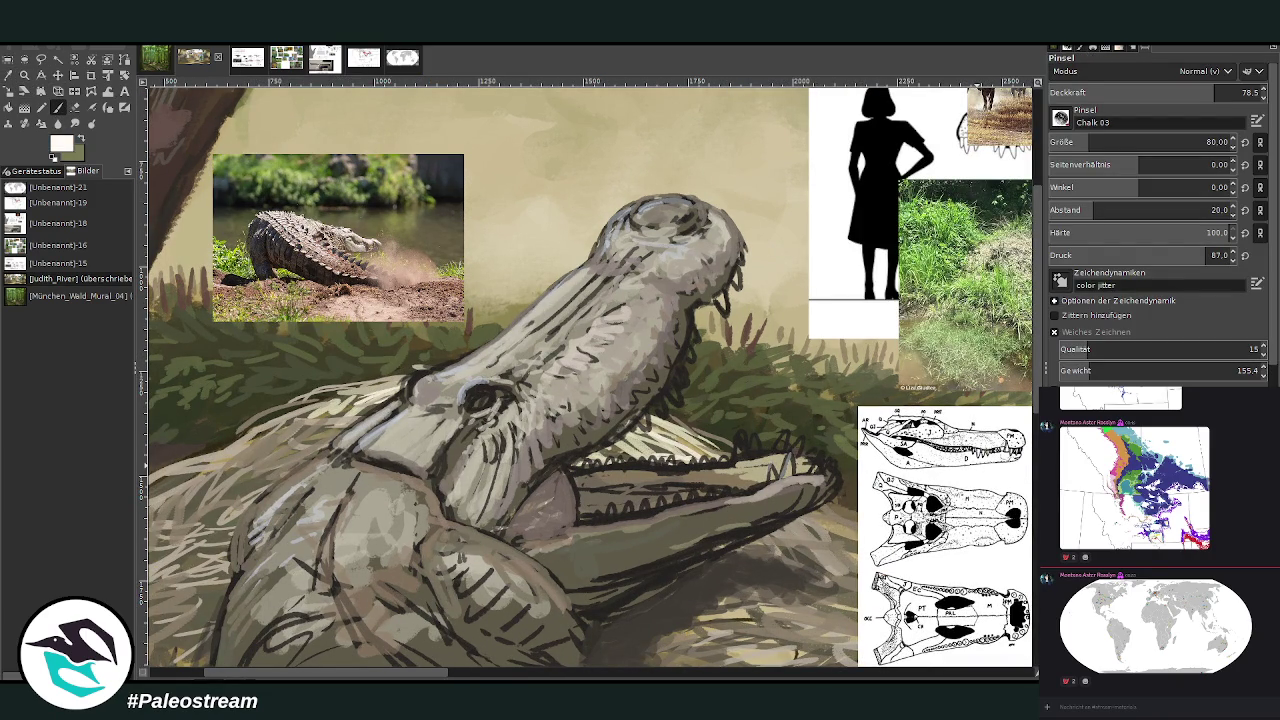
At 53.9 opacity, paint light grey highlights on the head top, around the eye and snout ridge
{"action": "mouse_move", "coordinate": [613, 251]}
{"action": "left_mouse_down"}
{"action": "mouse_move", "coordinate": [622, 213]}
{"action": "mouse_move", "coordinate": [575, 300]}
{"action": "mouse_move", "coordinate": [535, 320]}
{"action": "left_mouse_up"}
{"action": "left_click", "coordinate": [1164, 92]}
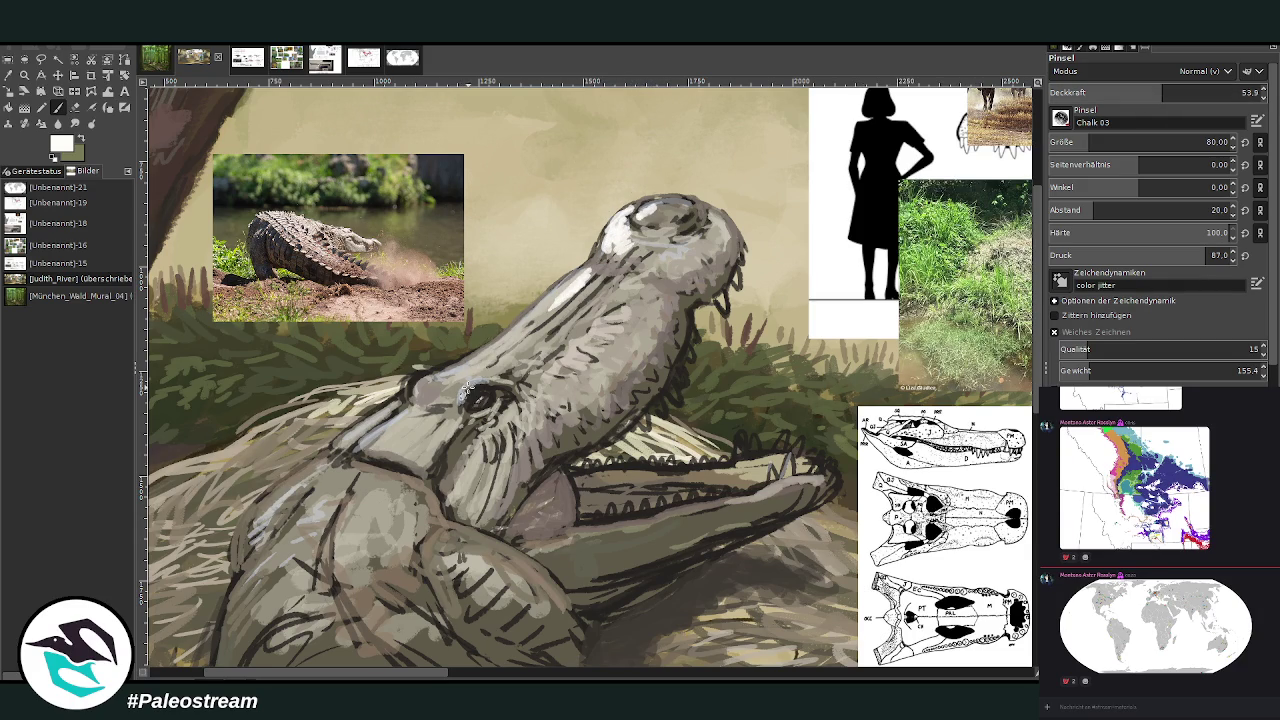
{"action": "mouse_move", "coordinate": [459, 393]}
{"action": "left_mouse_down"}
{"action": "mouse_move", "coordinate": [413, 381]}
{"action": "mouse_move", "coordinate": [432, 374]}
{"action": "mouse_move", "coordinate": [418, 400]}
{"action": "mouse_move", "coordinate": [455, 428]}
{"action": "mouse_move", "coordinate": [370, 440]}
{"action": "mouse_move", "coordinate": [358, 466]}
{"action": "mouse_move", "coordinate": [346, 440]}
{"action": "mouse_move", "coordinate": [390, 408]}
{"action": "mouse_move", "coordinate": [363, 423]}
{"action": "left_mouse_up"}
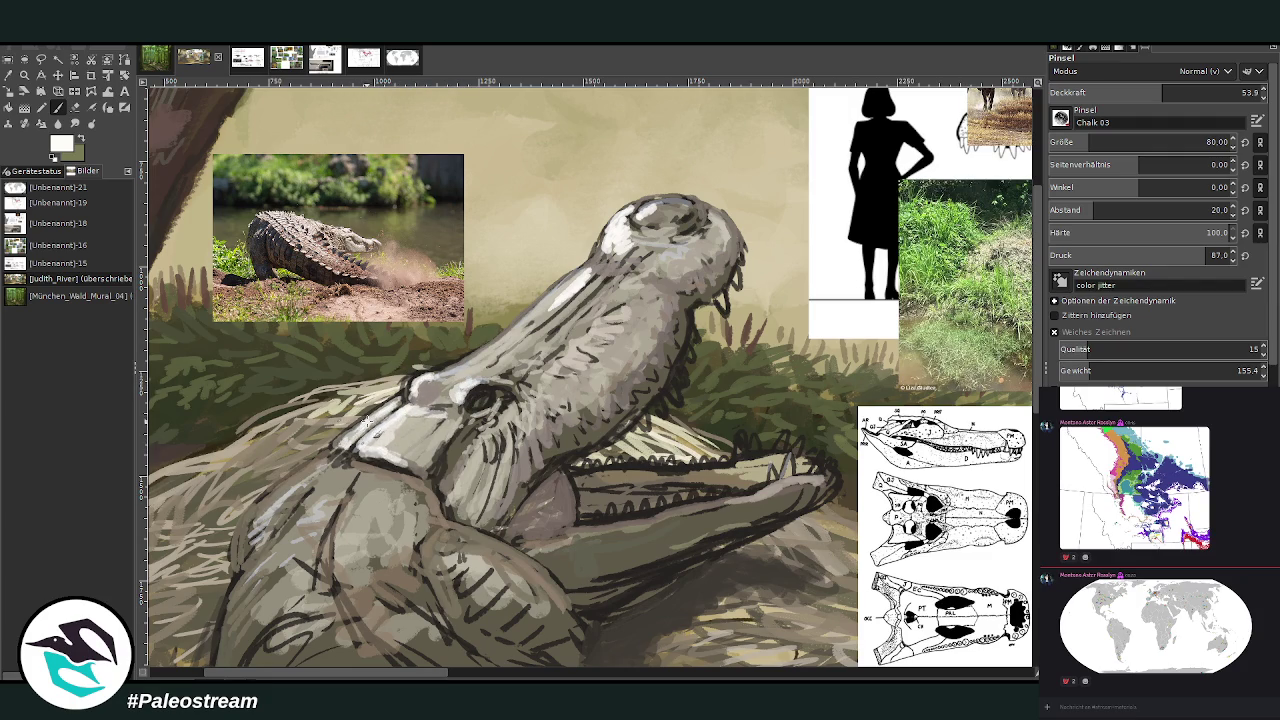
{"action": "mouse_move", "coordinate": [458, 372]}
{"action": "left_mouse_down"}
{"action": "mouse_move", "coordinate": [450, 390]}
{"action": "mouse_move", "coordinate": [504, 354]}
{"action": "mouse_move", "coordinate": [508, 392]}
{"action": "mouse_move", "coordinate": [526, 362]}
{"action": "mouse_move", "coordinate": [514, 349]}
{"action": "mouse_move", "coordinate": [470, 362]}
{"action": "mouse_move", "coordinate": [610, 258]}
{"action": "left_mouse_up"}
{"action": "mouse_move", "coordinate": [630, 212]}
{"action": "left_mouse_down"}
{"action": "mouse_move", "coordinate": [690, 196]}
{"action": "mouse_move", "coordinate": [709, 217]}
{"action": "mouse_move", "coordinate": [668, 248]}
{"action": "mouse_move", "coordinate": [684, 262]}
{"action": "mouse_move", "coordinate": [684, 222]}
{"action": "mouse_move", "coordinate": [655, 222]}
{"action": "mouse_move", "coordinate": [635, 270]}
{"action": "left_mouse_up"}
{"action": "left_click_drag", "start_coordinate": [575, 330], "coordinate": [540, 360]}
Add light strokes over the neck and jaw and highlight the lower jaw's teeth
{"action": "left_click_drag", "start_coordinate": [337, 453], "coordinate": [255, 520]}
{"action": "mouse_move", "coordinate": [300, 482]}
{"action": "left_mouse_down"}
{"action": "mouse_move", "coordinate": [252, 522]}
{"action": "mouse_move", "coordinate": [325, 518]}
{"action": "mouse_move", "coordinate": [358, 468]}
{"action": "mouse_move", "coordinate": [342, 502]}
{"action": "mouse_move", "coordinate": [382, 465]}
{"action": "mouse_move", "coordinate": [420, 470]}
{"action": "mouse_move", "coordinate": [360, 458]}
{"action": "mouse_move", "coordinate": [425, 476]}
{"action": "left_mouse_up"}
{"action": "mouse_move", "coordinate": [478, 440]}
{"action": "left_mouse_down"}
{"action": "mouse_move", "coordinate": [458, 471]}
{"action": "mouse_move", "coordinate": [506, 412]}
{"action": "mouse_move", "coordinate": [498, 440]}
{"action": "mouse_move", "coordinate": [536, 390]}
{"action": "mouse_move", "coordinate": [570, 376]}
{"action": "mouse_move", "coordinate": [630, 284]}
{"action": "mouse_move", "coordinate": [655, 290]}
{"action": "mouse_move", "coordinate": [566, 388]}
{"action": "left_mouse_up"}
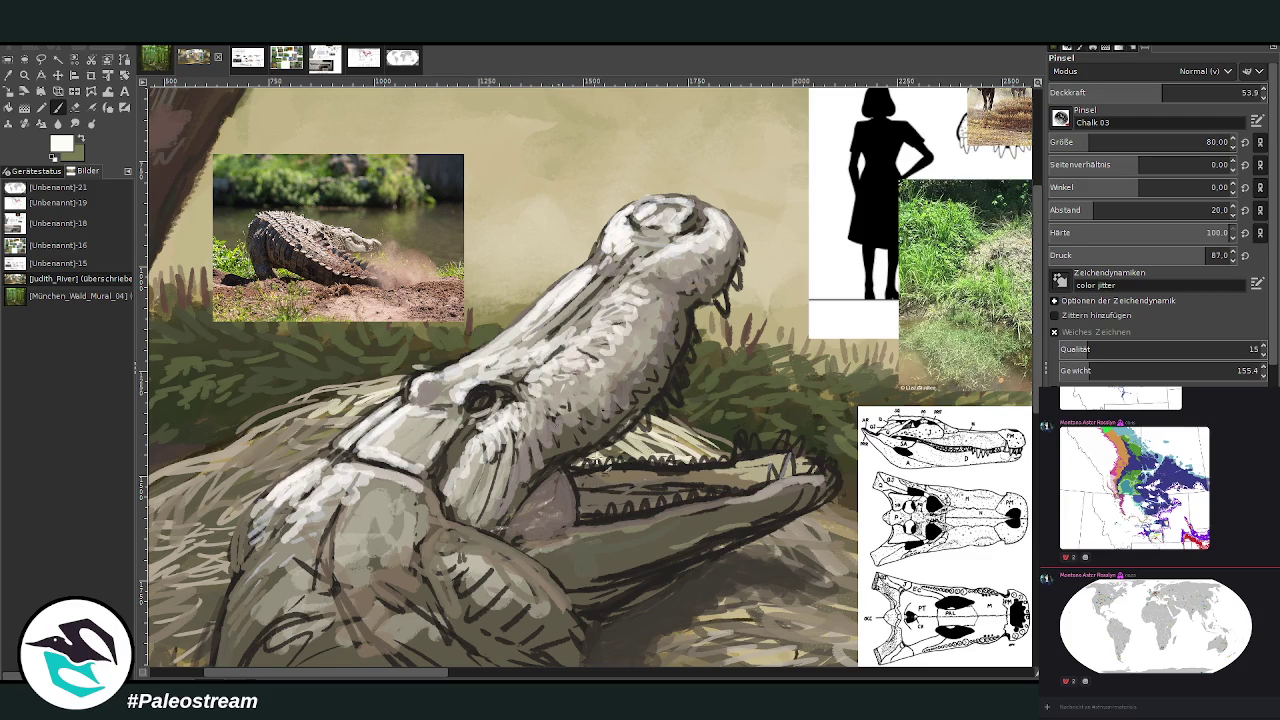
{"action": "mouse_move", "coordinate": [784, 473]}
{"action": "left_mouse_down"}
{"action": "mouse_move", "coordinate": [792, 482]}
{"action": "mouse_move", "coordinate": [760, 492]}
{"action": "mouse_move", "coordinate": [742, 453]}
{"action": "mouse_move", "coordinate": [780, 470]}
{"action": "mouse_move", "coordinate": [800, 450]}
{"action": "mouse_move", "coordinate": [694, 474]}
{"action": "left_mouse_up"}
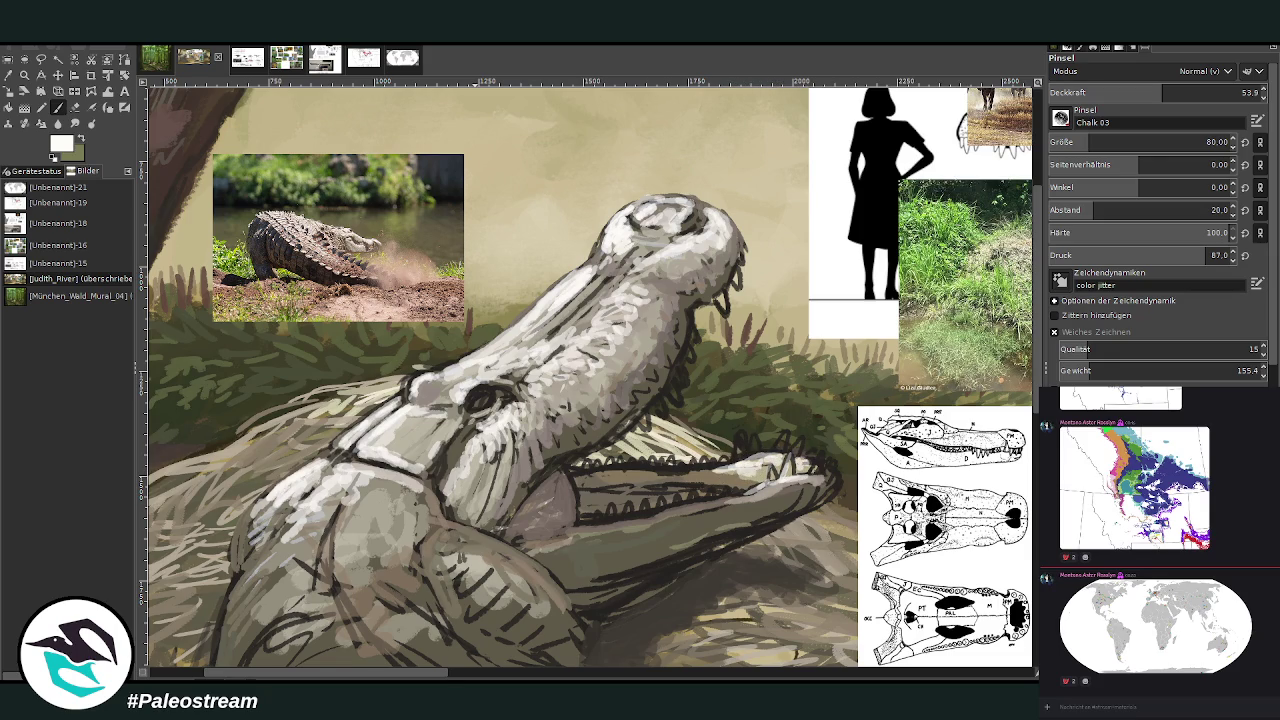
{"action": "left_click", "coordinate": [8, 74]}
Sample a pinkish beige and paint it over the snout, eye, lower jaw, cheek and throat
{"action": "left_click", "coordinate": [316, 228]}
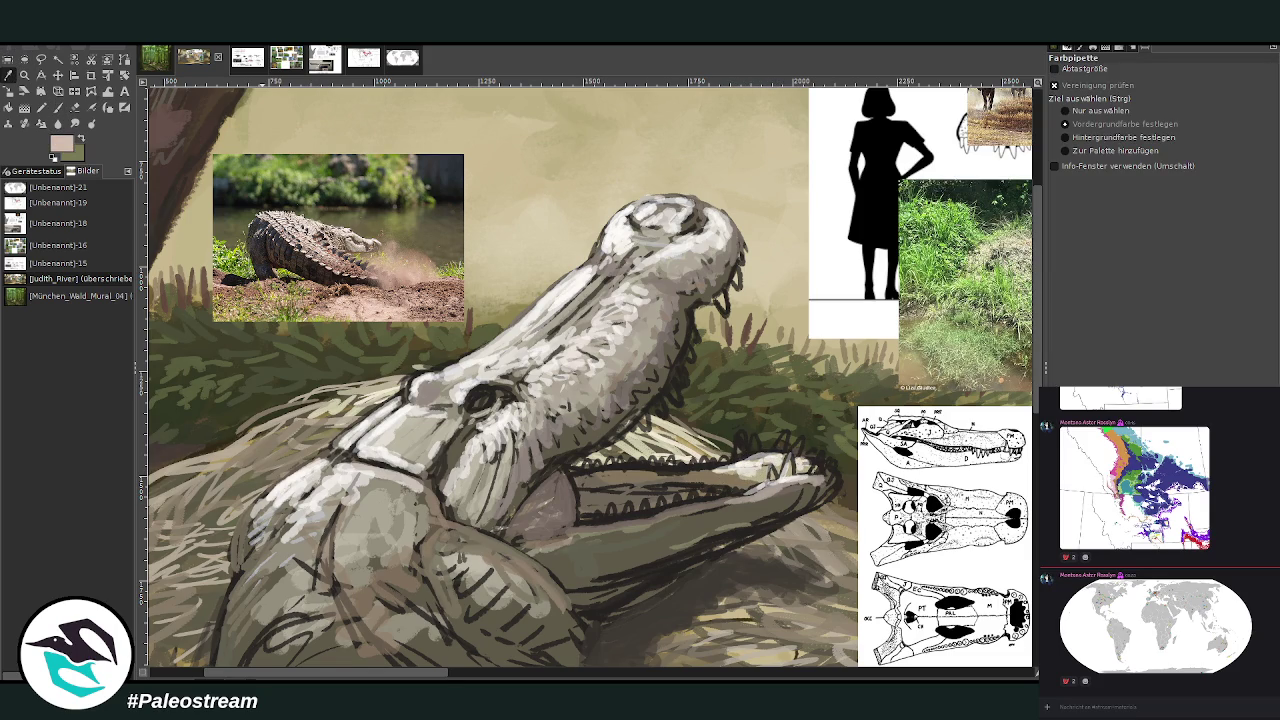
{"action": "left_click", "coordinate": [58, 107]}
{"action": "mouse_move", "coordinate": [392, 448]}
{"action": "left_mouse_down"}
{"action": "mouse_move", "coordinate": [515, 470]}
{"action": "mouse_move", "coordinate": [604, 400]}
{"action": "mouse_move", "coordinate": [645, 345]}
{"action": "mouse_move", "coordinate": [667, 280]}
{"action": "mouse_move", "coordinate": [712, 262]}
{"action": "mouse_move", "coordinate": [728, 232]}
{"action": "mouse_move", "coordinate": [700, 258]}
{"action": "mouse_move", "coordinate": [632, 255]}
{"action": "mouse_move", "coordinate": [532, 345]}
{"action": "mouse_move", "coordinate": [626, 260]}
{"action": "mouse_move", "coordinate": [552, 322]}
{"action": "left_mouse_up"}
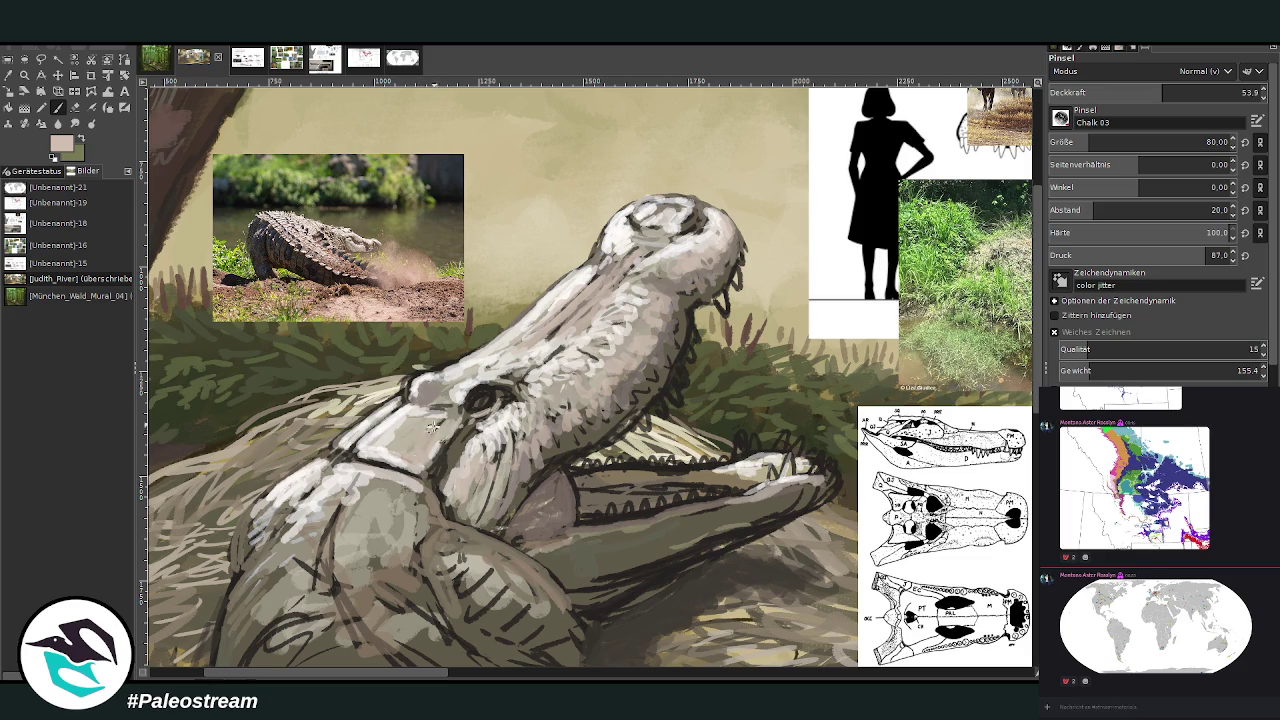
{"action": "mouse_move", "coordinate": [374, 450]}
{"action": "left_mouse_down"}
{"action": "mouse_move", "coordinate": [360, 500]}
{"action": "mouse_move", "coordinate": [320, 550]}
{"action": "mouse_move", "coordinate": [330, 595]}
{"action": "mouse_move", "coordinate": [424, 541]}
{"action": "mouse_move", "coordinate": [462, 552]}
{"action": "mouse_move", "coordinate": [458, 585]}
{"action": "mouse_move", "coordinate": [508, 578]}
{"action": "mouse_move", "coordinate": [441, 533]}
{"action": "mouse_move", "coordinate": [528, 486]}
{"action": "mouse_move", "coordinate": [521, 531]}
{"action": "left_mouse_up"}
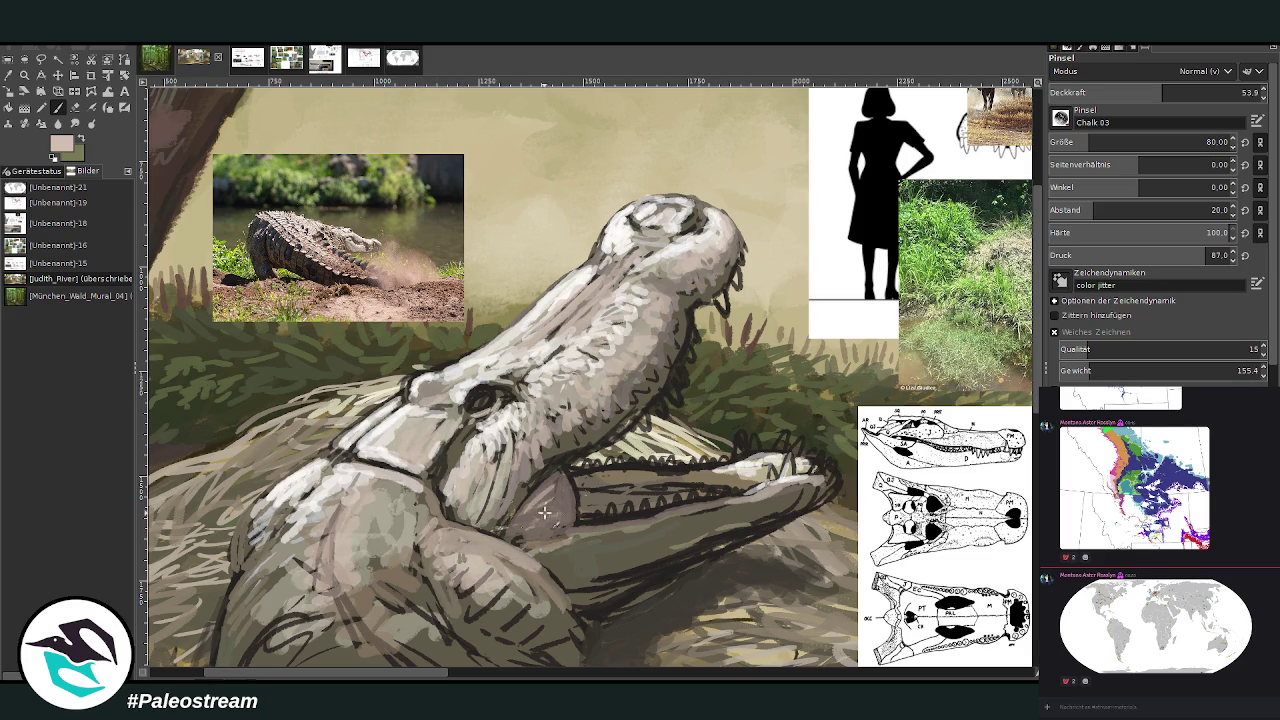
{"action": "mouse_move", "coordinate": [625, 521]}
{"action": "left_mouse_down"}
{"action": "mouse_move", "coordinate": [760, 494]}
{"action": "mouse_move", "coordinate": [669, 516]}
{"action": "mouse_move", "coordinate": [684, 510]}
{"action": "left_mouse_up"}
{"action": "mouse_move", "coordinate": [380, 462]}
{"action": "left_mouse_down"}
{"action": "mouse_move", "coordinate": [360, 452]}
{"action": "mouse_move", "coordinate": [405, 470]}
{"action": "mouse_move", "coordinate": [460, 440]}
{"action": "mouse_move", "coordinate": [448, 441]}
{"action": "left_mouse_up"}
{"action": "mouse_move", "coordinate": [341, 471]}
{"action": "left_mouse_down"}
{"action": "mouse_move", "coordinate": [330, 452]}
{"action": "mouse_move", "coordinate": [248, 546]}
{"action": "left_mouse_up"}
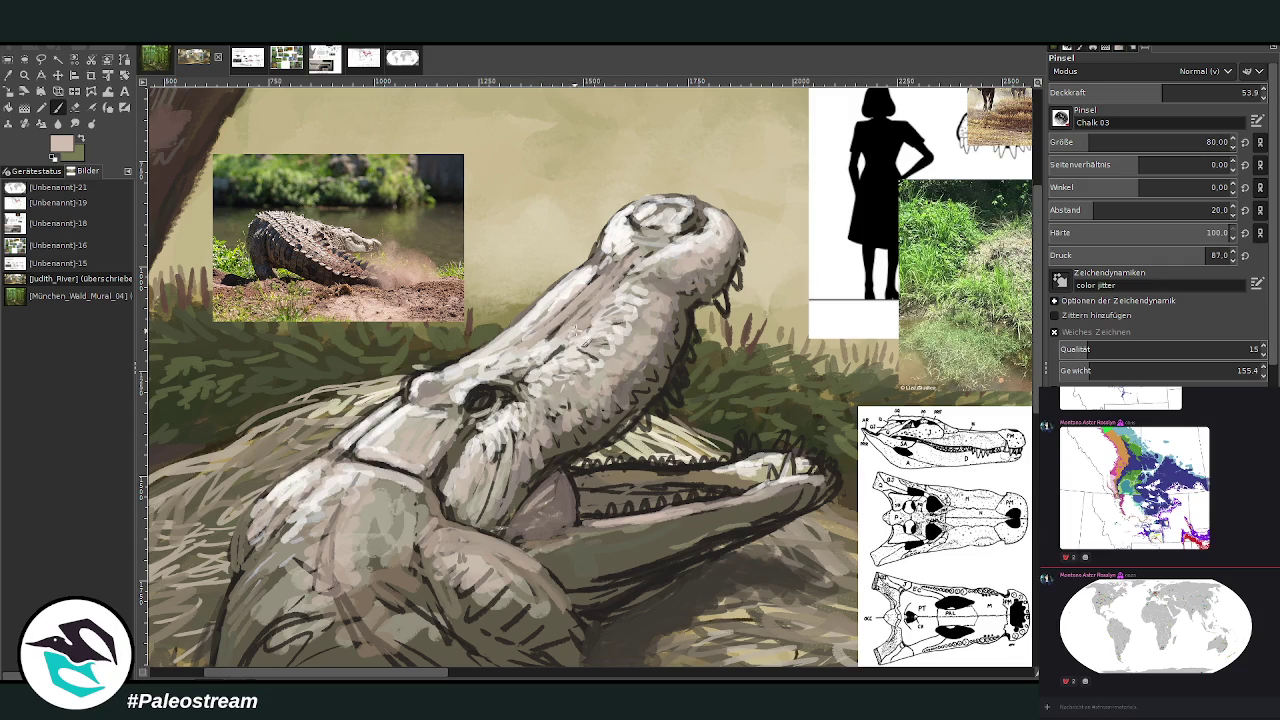
Sample a dark brown from the crocodile photo and raise brush opacity to 76.3
{"action": "key", "text": "o"}
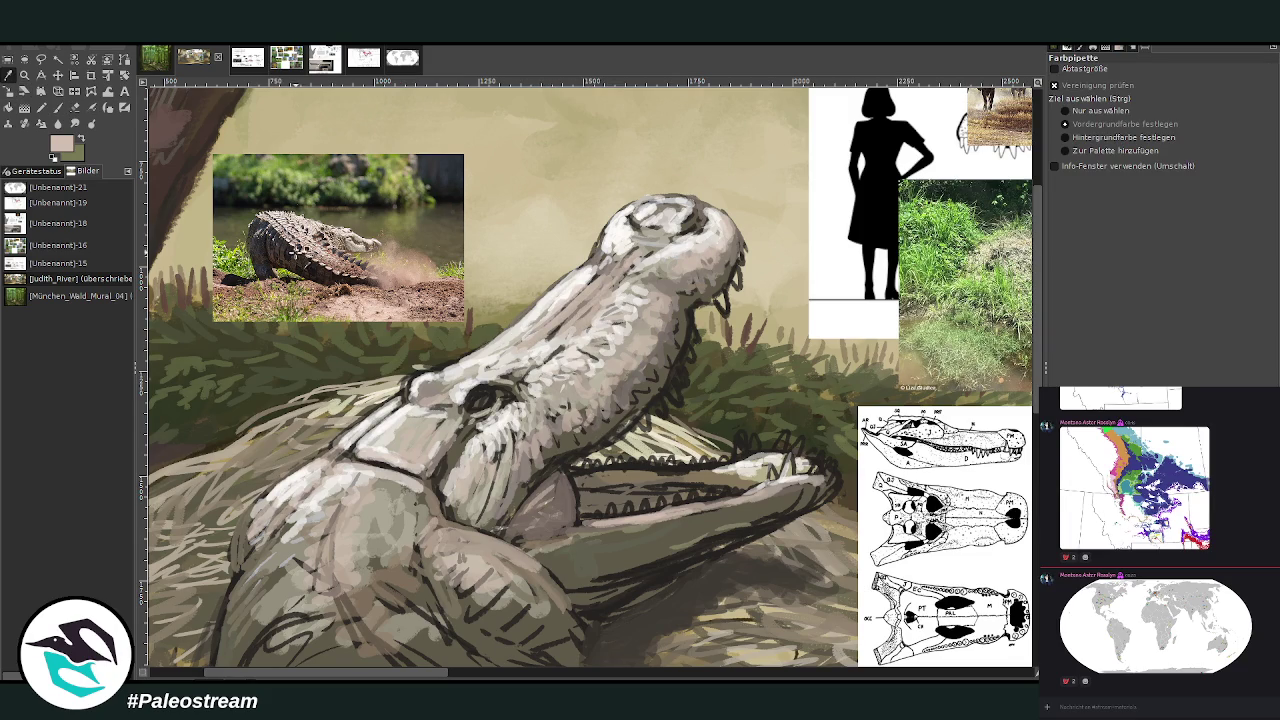
{"action": "left_click", "coordinate": [360, 238]}
{"action": "left_click", "coordinate": [57, 107]}
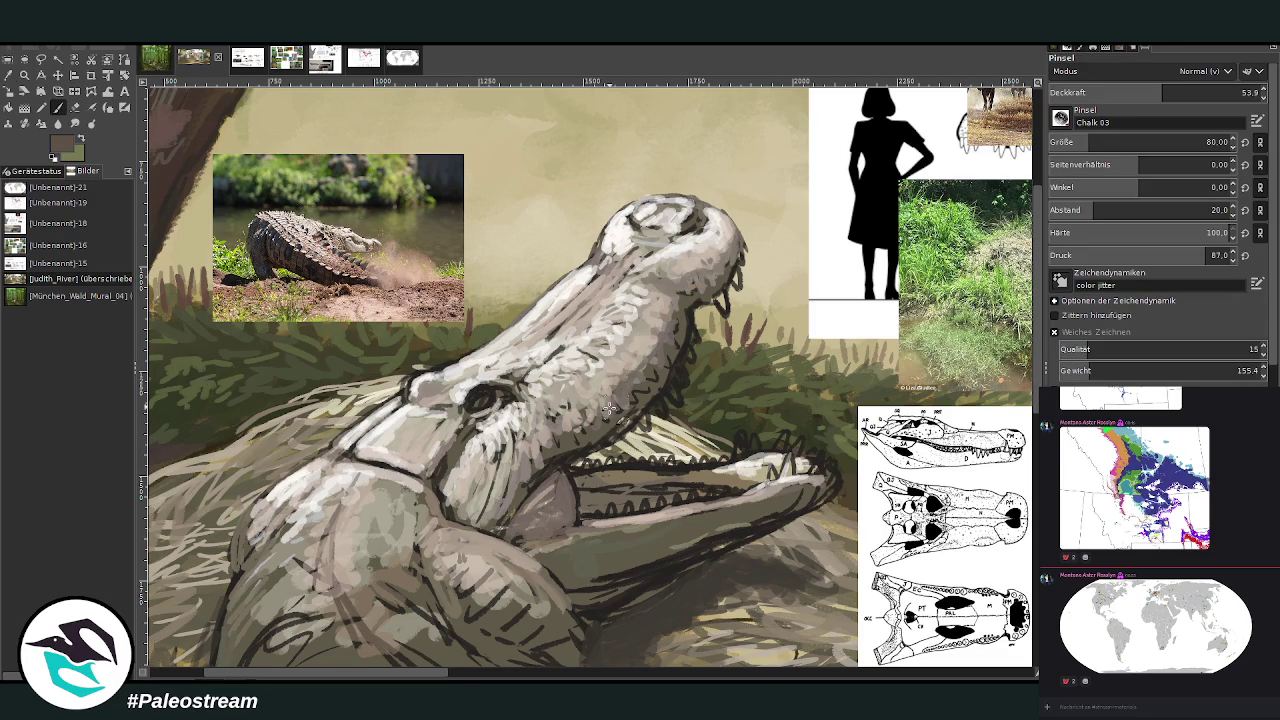
{"action": "key", "text": "greater"}
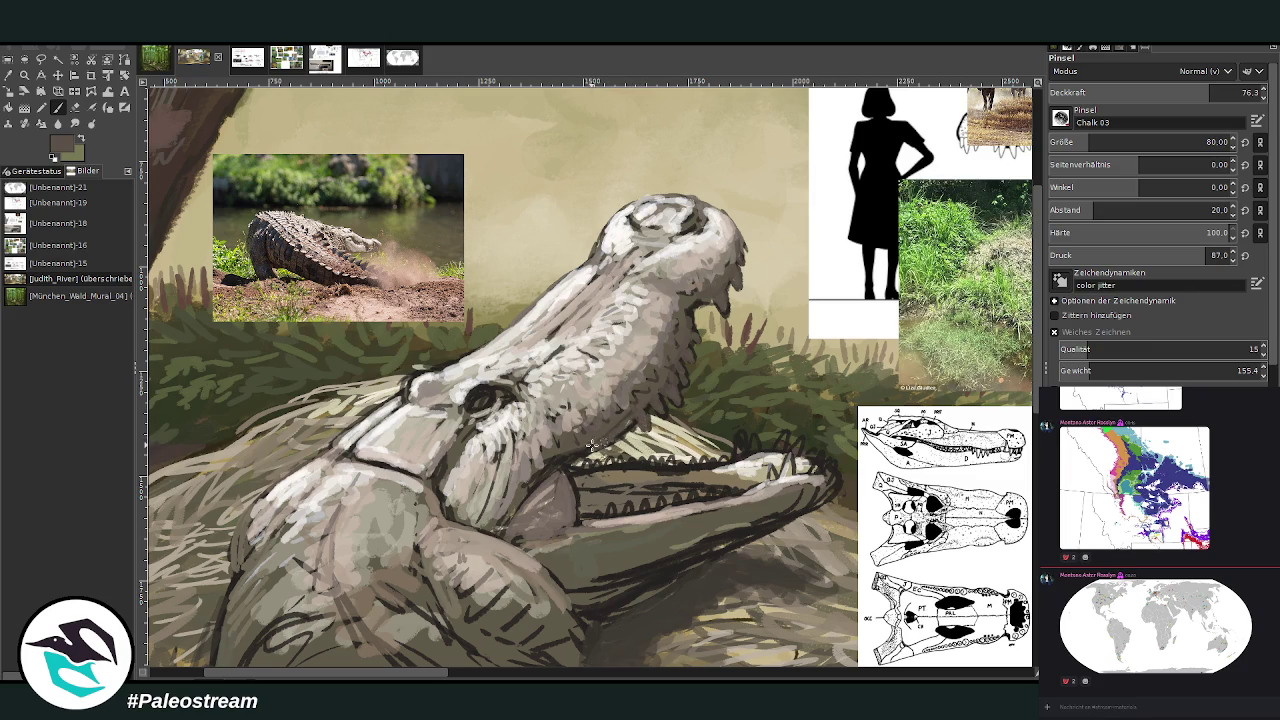
Rework the throat, lower jaw edge and mouth interior with dark and light strokes
{"action": "mouse_move", "coordinate": [534, 479]}
{"action": "left_mouse_down"}
{"action": "mouse_move", "coordinate": [545, 490]}
{"action": "mouse_move", "coordinate": [516, 532]}
{"action": "mouse_move", "coordinate": [552, 478]}
{"action": "mouse_move", "coordinate": [569, 510]}
{"action": "mouse_move", "coordinate": [536, 540]}
{"action": "mouse_move", "coordinate": [555, 575]}
{"action": "mouse_move", "coordinate": [590, 585]}
{"action": "mouse_move", "coordinate": [763, 516]}
{"action": "mouse_move", "coordinate": [686, 537]}
{"action": "mouse_move", "coordinate": [819, 511]}
{"action": "mouse_move", "coordinate": [680, 549]}
{"action": "left_mouse_up"}
{"action": "mouse_move", "coordinate": [593, 595]}
{"action": "left_mouse_down"}
{"action": "mouse_move", "coordinate": [640, 600]}
{"action": "mouse_move", "coordinate": [600, 612]}
{"action": "mouse_move", "coordinate": [720, 548]}
{"action": "mouse_move", "coordinate": [619, 588]}
{"action": "left_mouse_up"}
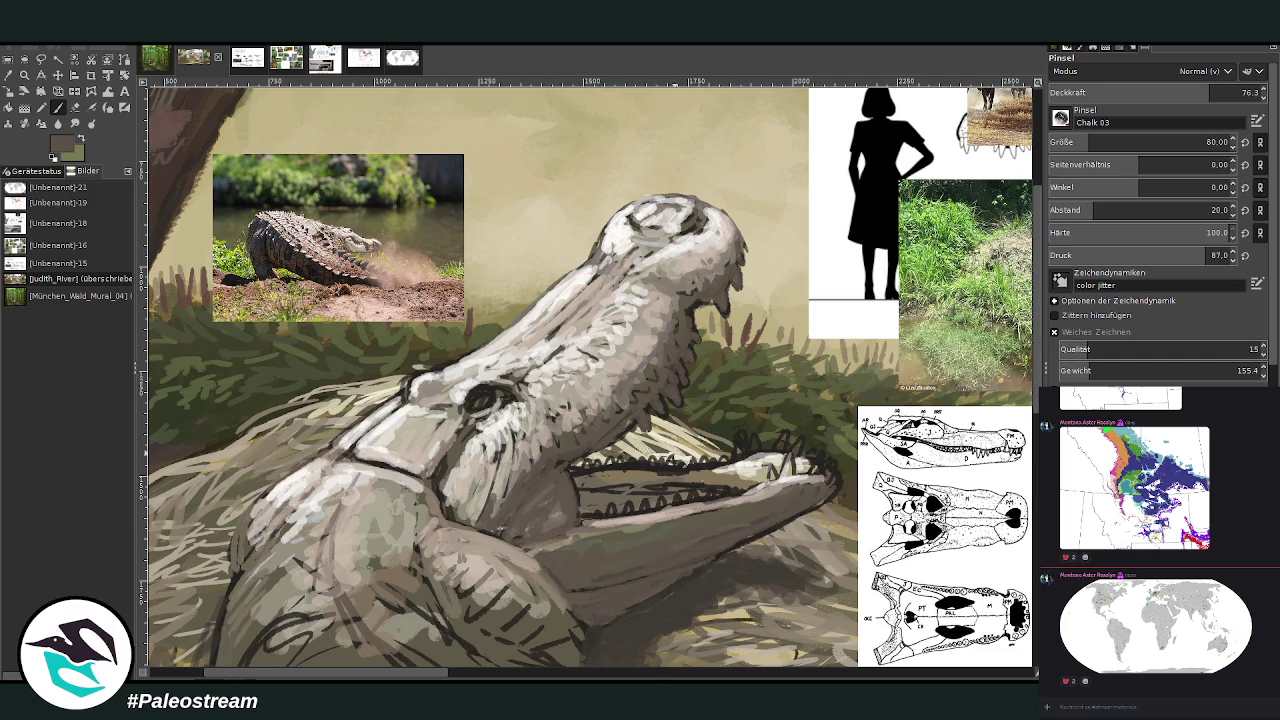
{"action": "left_click_drag", "start_coordinate": [568, 542], "coordinate": [697, 514]}
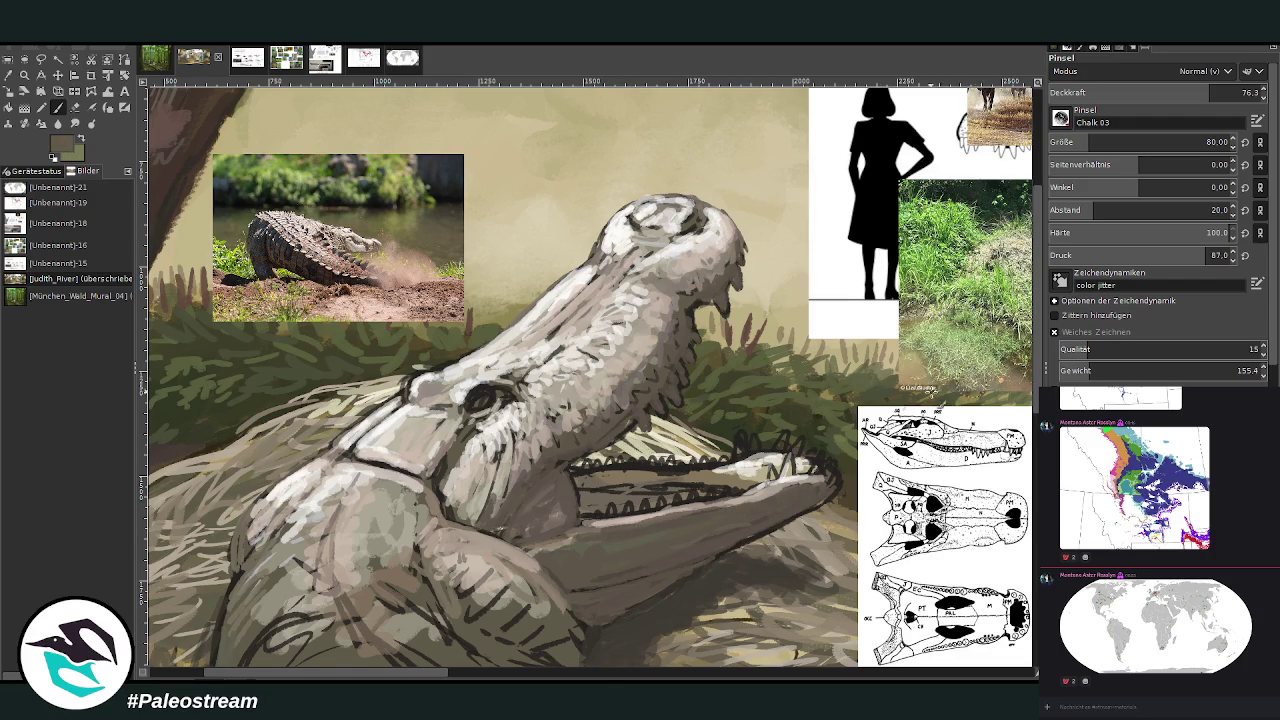
{"action": "left_click_drag", "start_coordinate": [612, 478], "coordinate": [715, 484]}
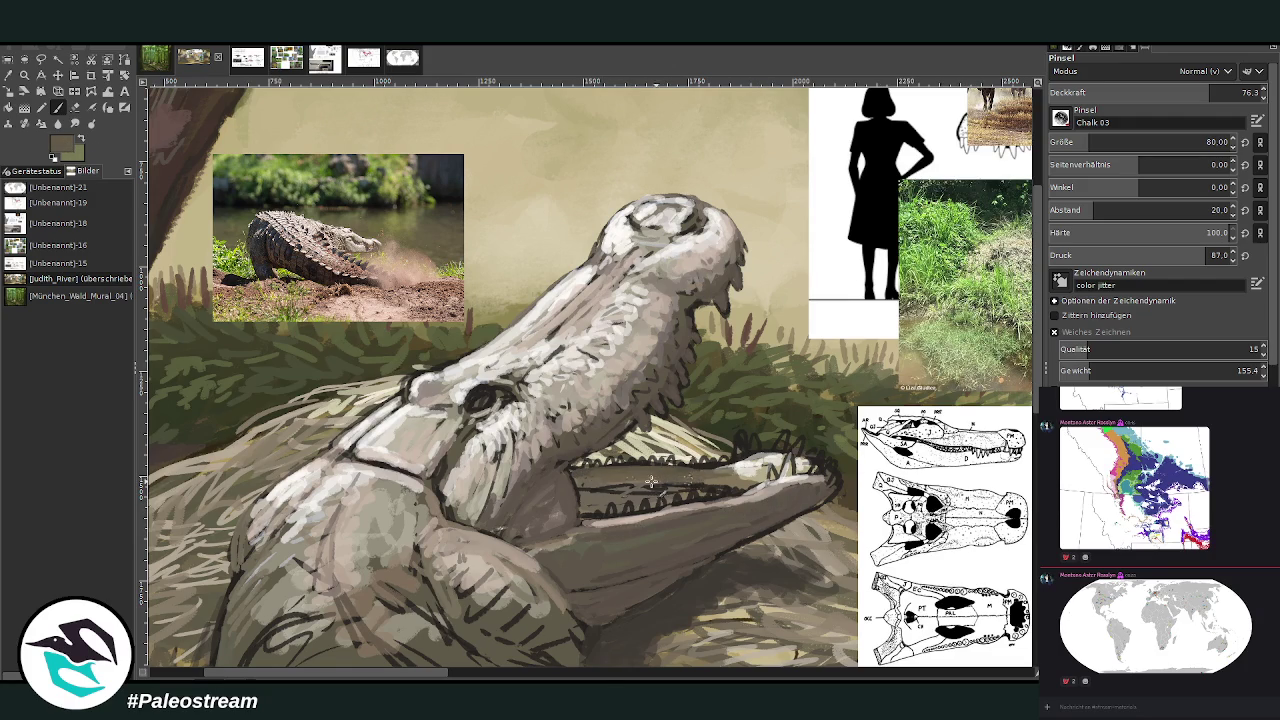
{"action": "left_click_drag", "start_coordinate": [584, 498], "coordinate": [668, 495]}
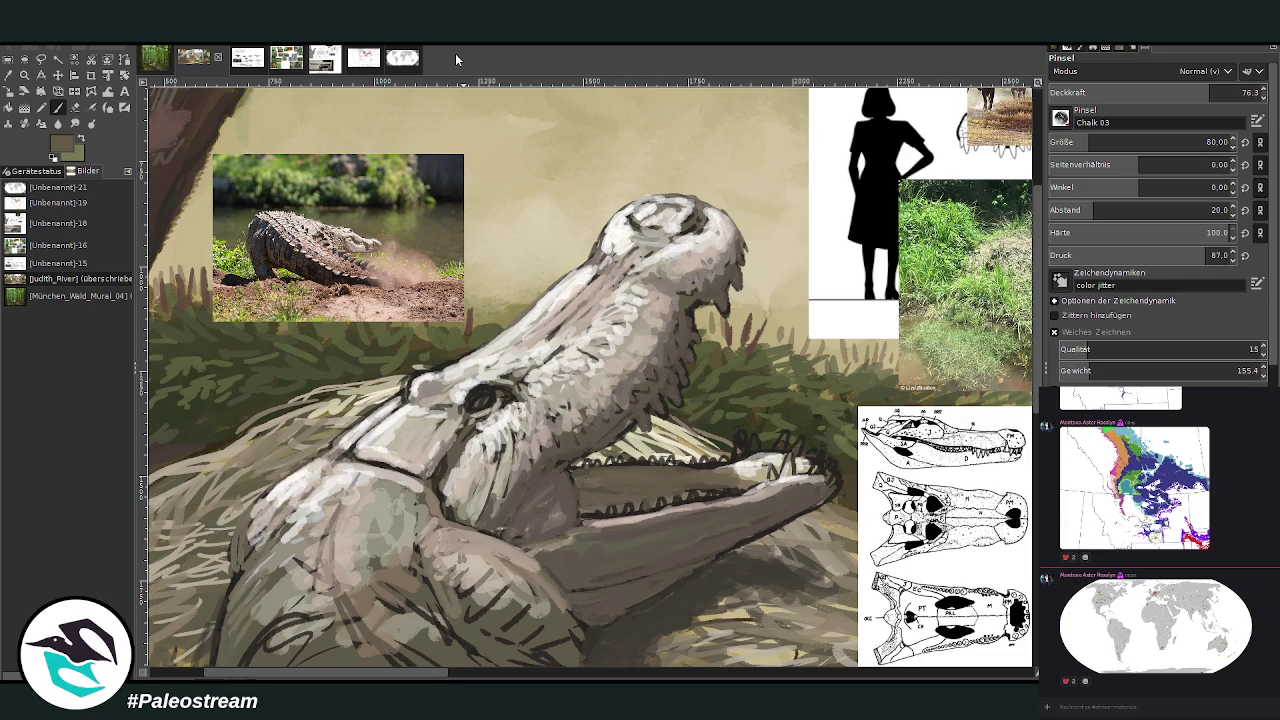
Pick a light grey-beige and paint teeth along both jaws, raising opacity to 87.4
{"action": "left_click", "coordinate": [986, 337], "text": "ctrl"}
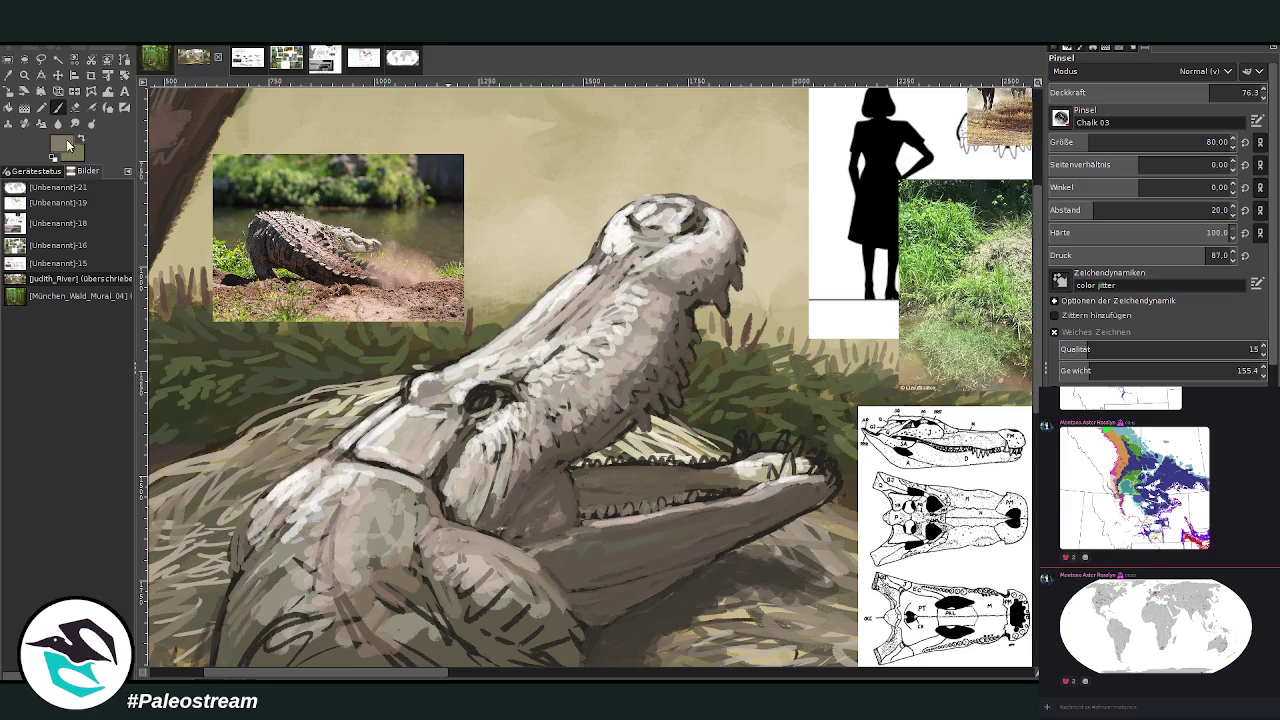
{"action": "left_click", "coordinate": [767, 480], "text": "ctrl"}
{"action": "left_click_drag", "start_coordinate": [726, 490], "coordinate": [840, 490]}
{"action": "mouse_move", "coordinate": [748, 438]}
{"action": "left_mouse_down"}
{"action": "mouse_move", "coordinate": [736, 464]}
{"action": "mouse_move", "coordinate": [778, 452]}
{"action": "mouse_move", "coordinate": [812, 468]}
{"action": "mouse_move", "coordinate": [809, 479]}
{"action": "left_mouse_up"}
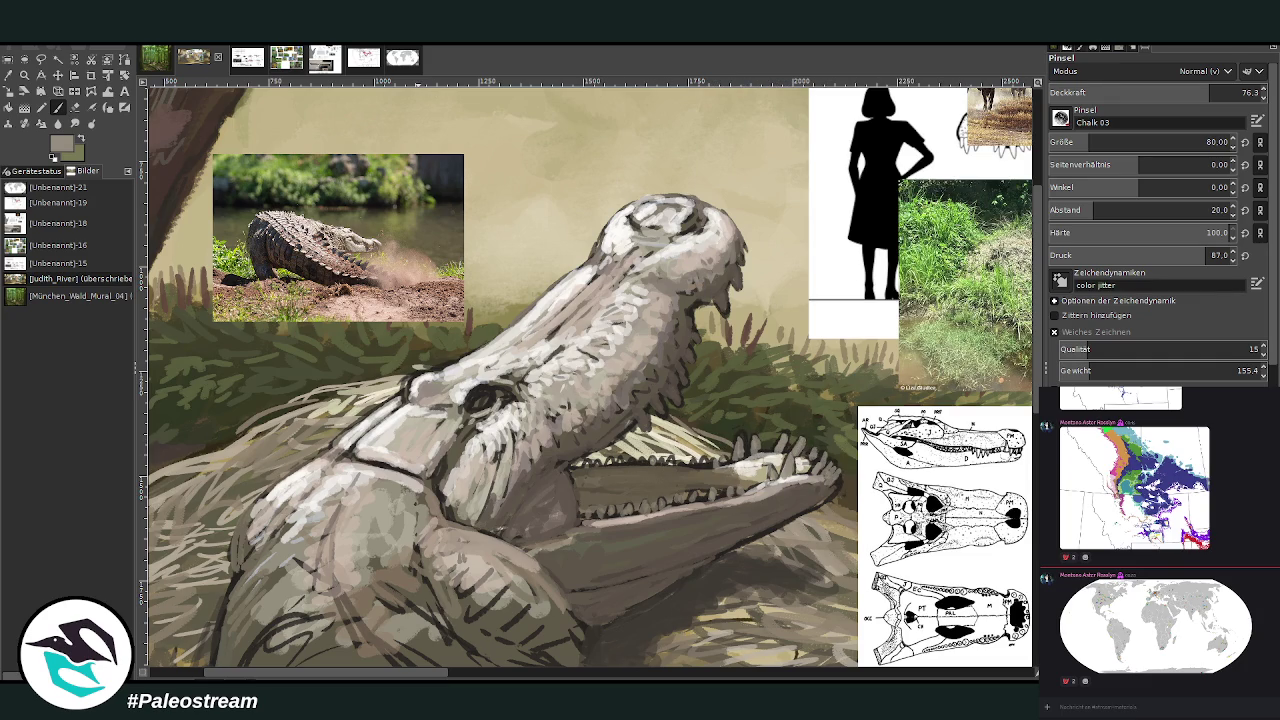
{"action": "key", "text": "greater"}
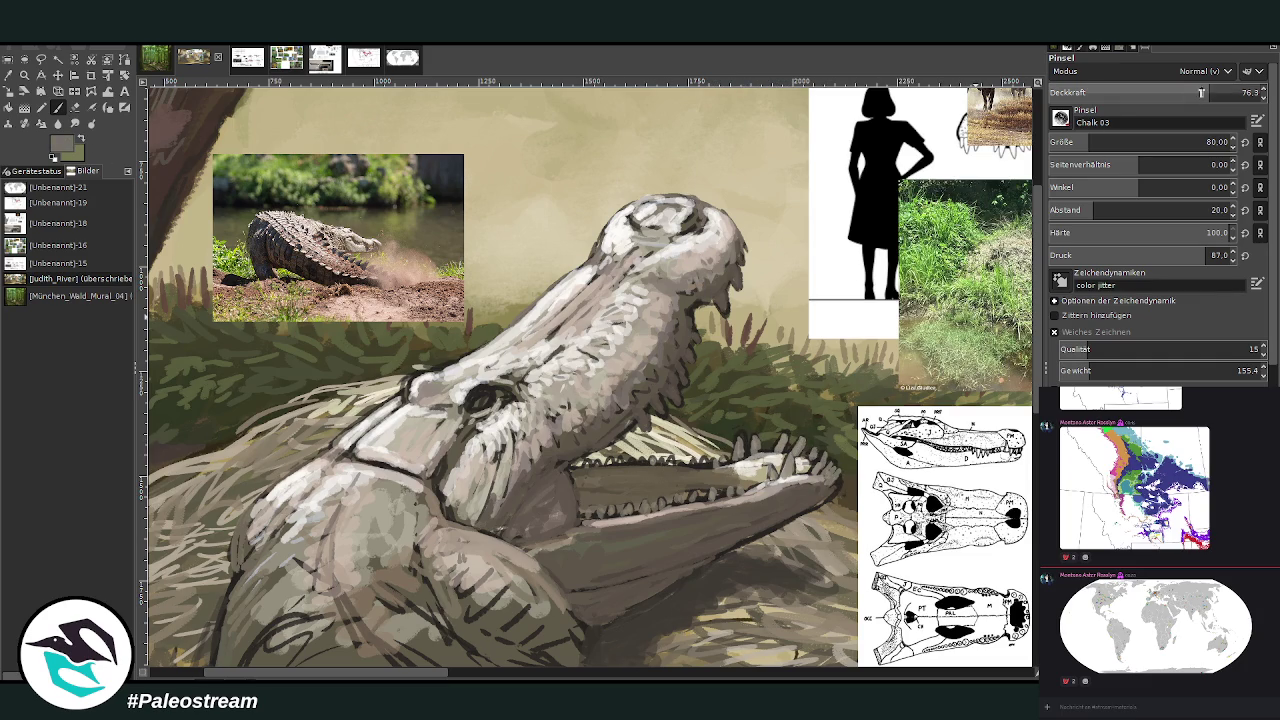
{"action": "left_click_drag", "start_coordinate": [585, 467], "coordinate": [575, 472]}
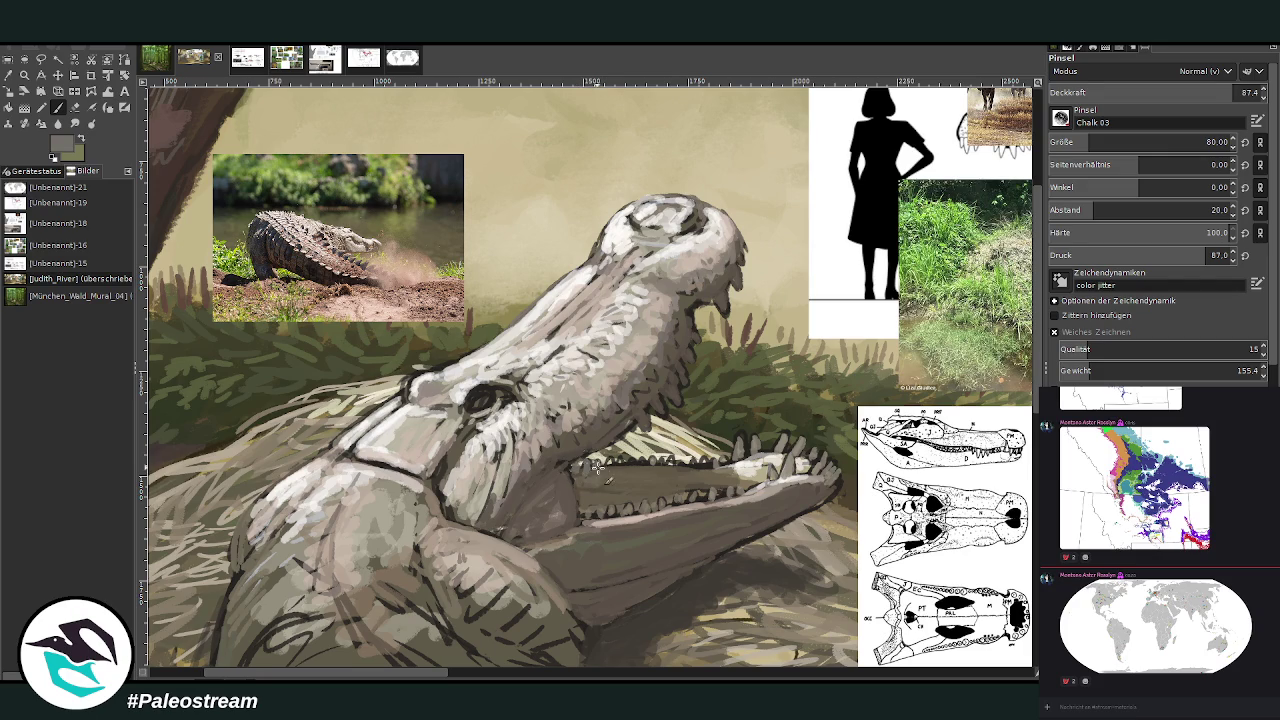
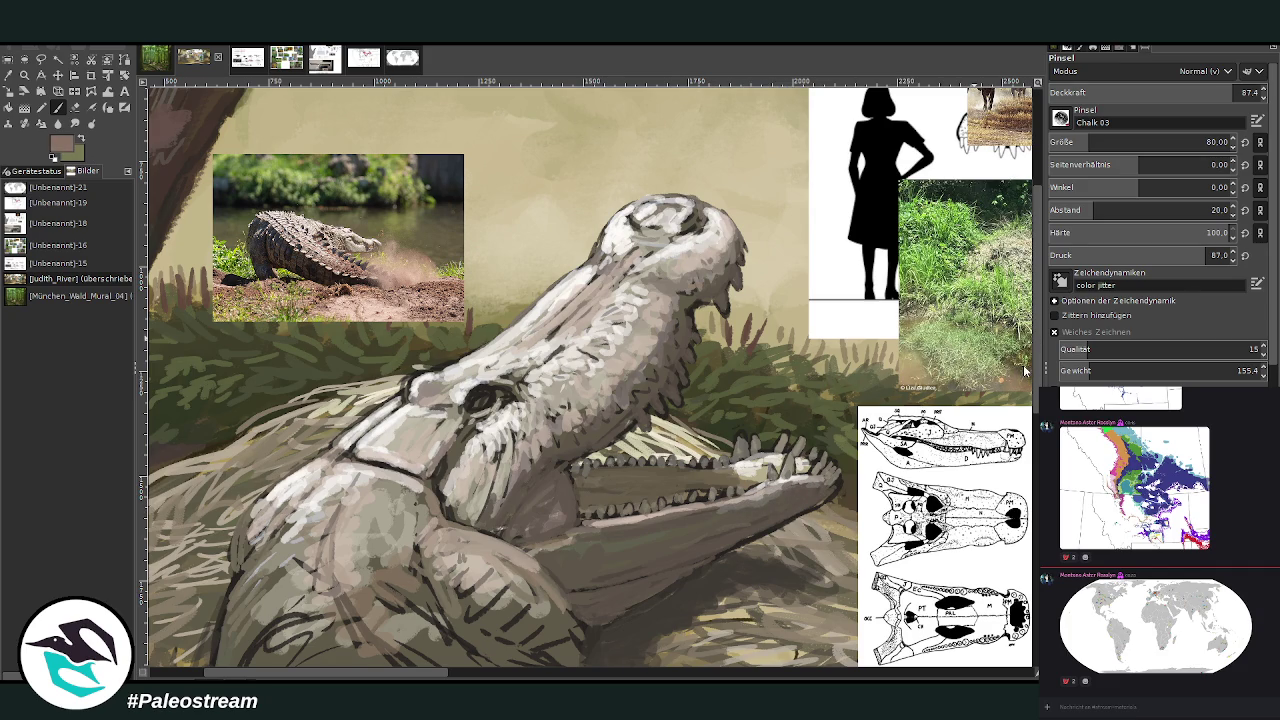
Paint pale chalk highlights under the lower jaw and along the snout edge at 81 then 54.6 opacity
{"action": "left_click", "coordinate": [1152, 92]}
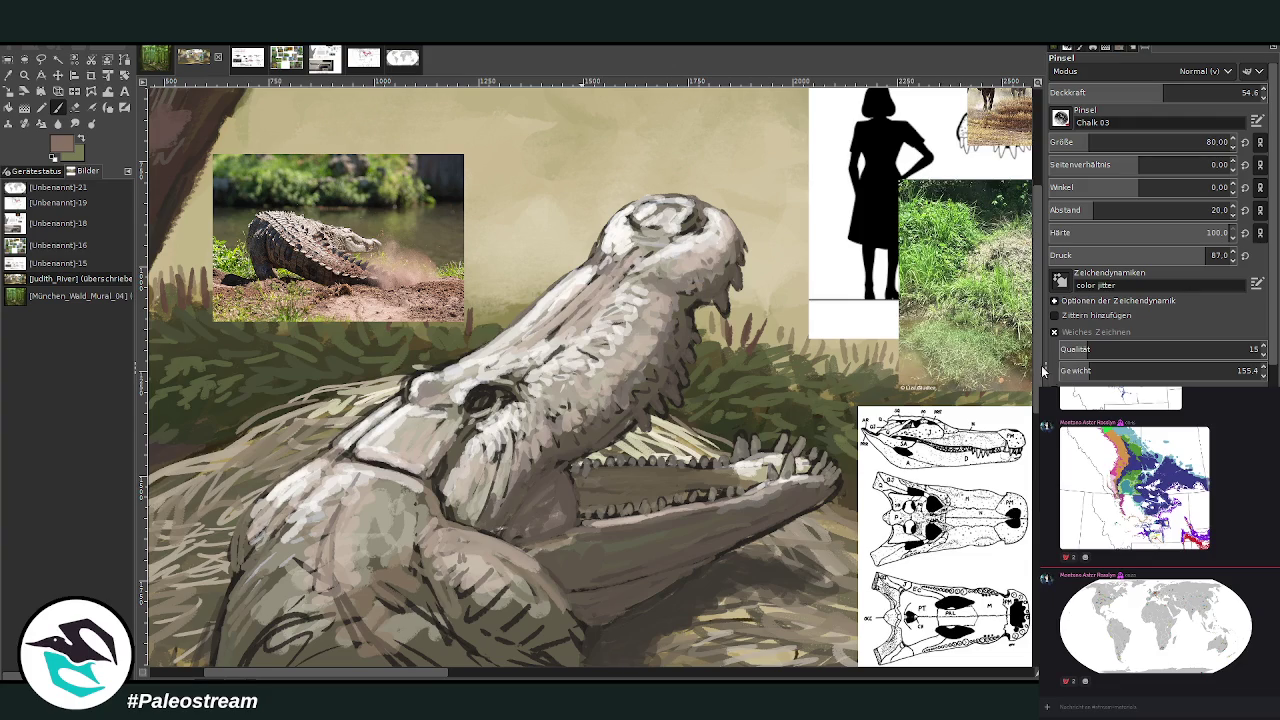
{"action": "left_click", "coordinate": [1217, 92]}
{"action": "mouse_move", "coordinate": [826, 492]}
{"action": "left_mouse_down"}
{"action": "mouse_move", "coordinate": [725, 542]}
{"action": "mouse_move", "coordinate": [619, 530]}
{"action": "left_mouse_up"}
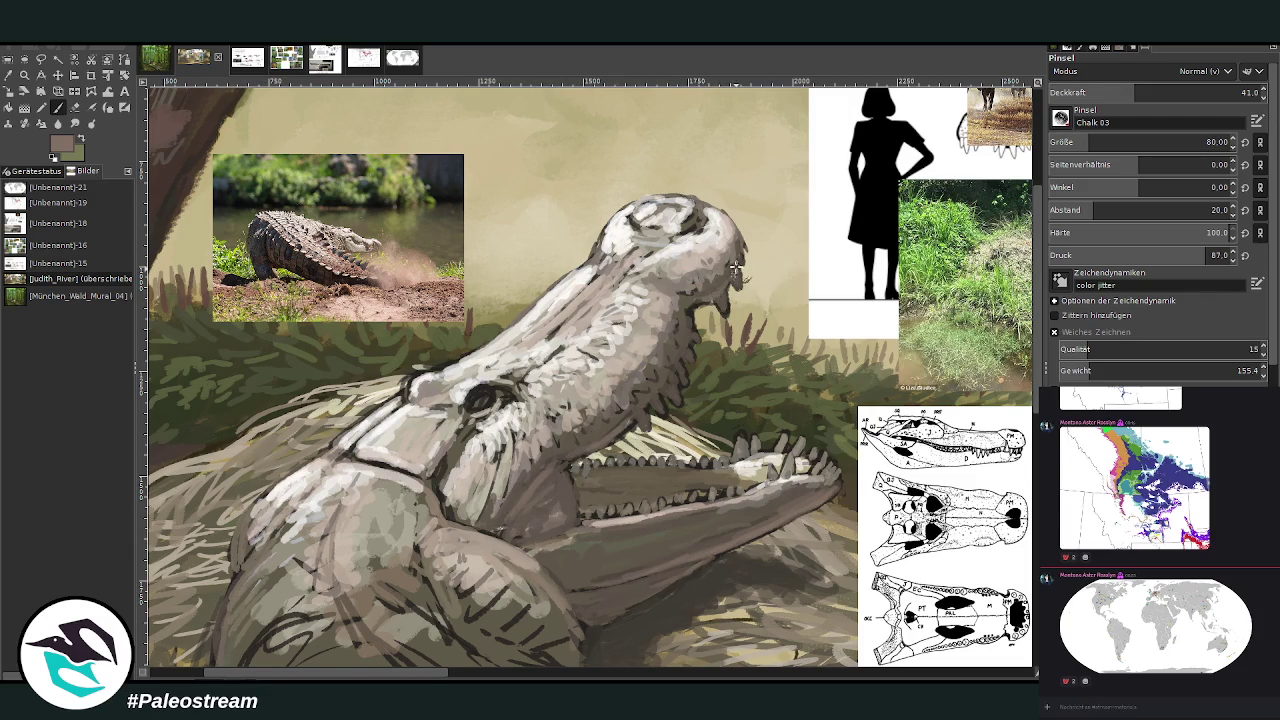
{"action": "left_click", "coordinate": [1163, 92]}
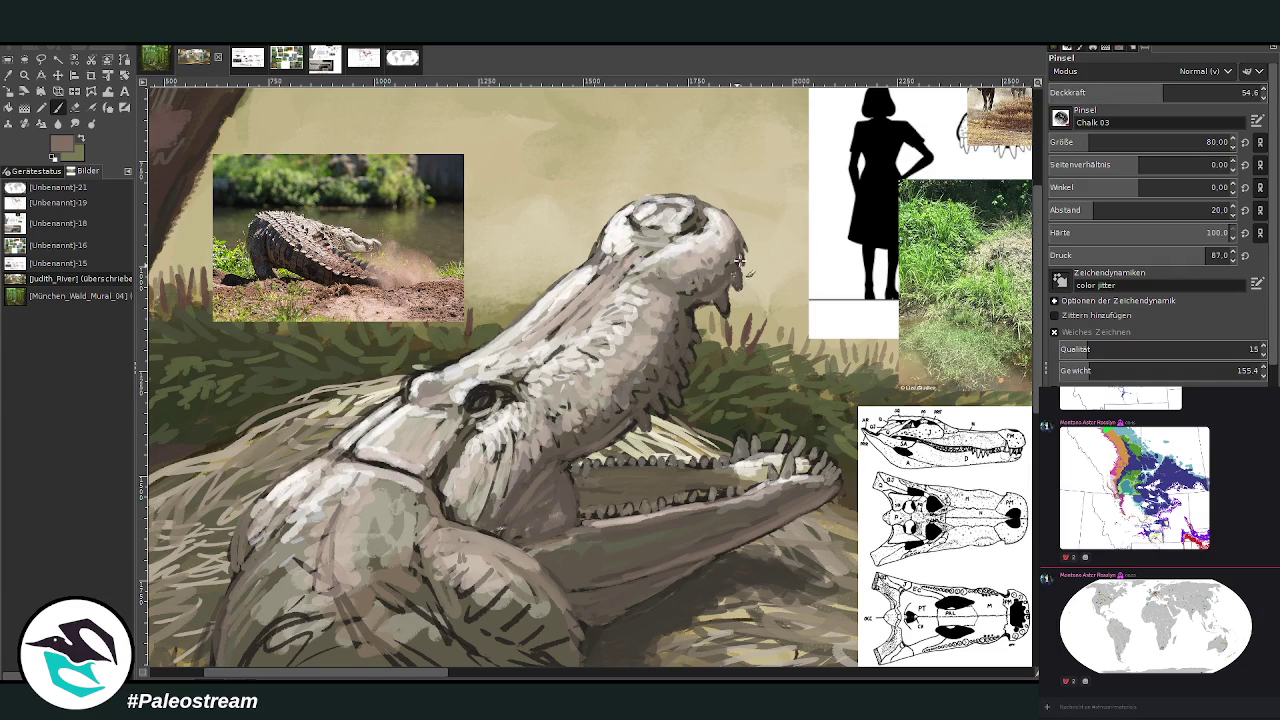
{"action": "left_click_drag", "start_coordinate": [725, 290], "coordinate": [730, 318]}
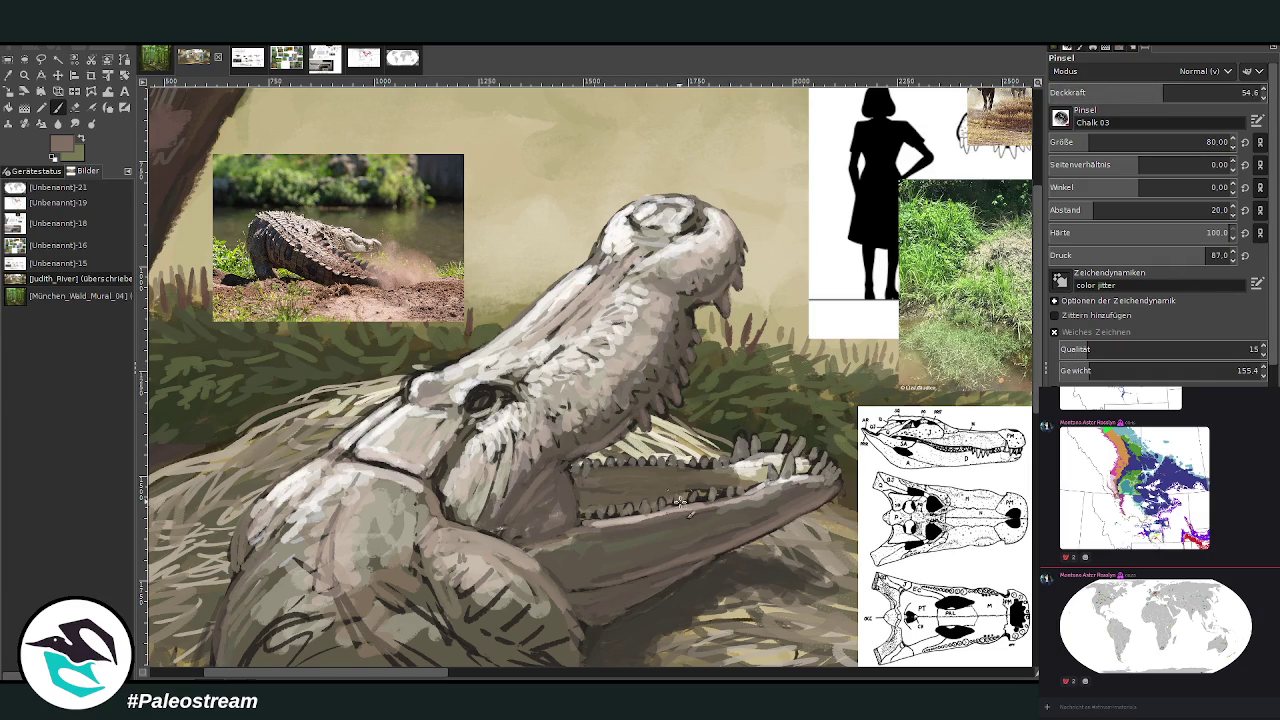
Darken the lower jaw's tooth line and shade the grey area beneath the jaw
{"action": "left_click_drag", "start_coordinate": [665, 508], "coordinate": [578, 524]}
{"action": "scroll", "coordinate": [572, 376], "scroll_direction": "down", "scroll_amount": 3}
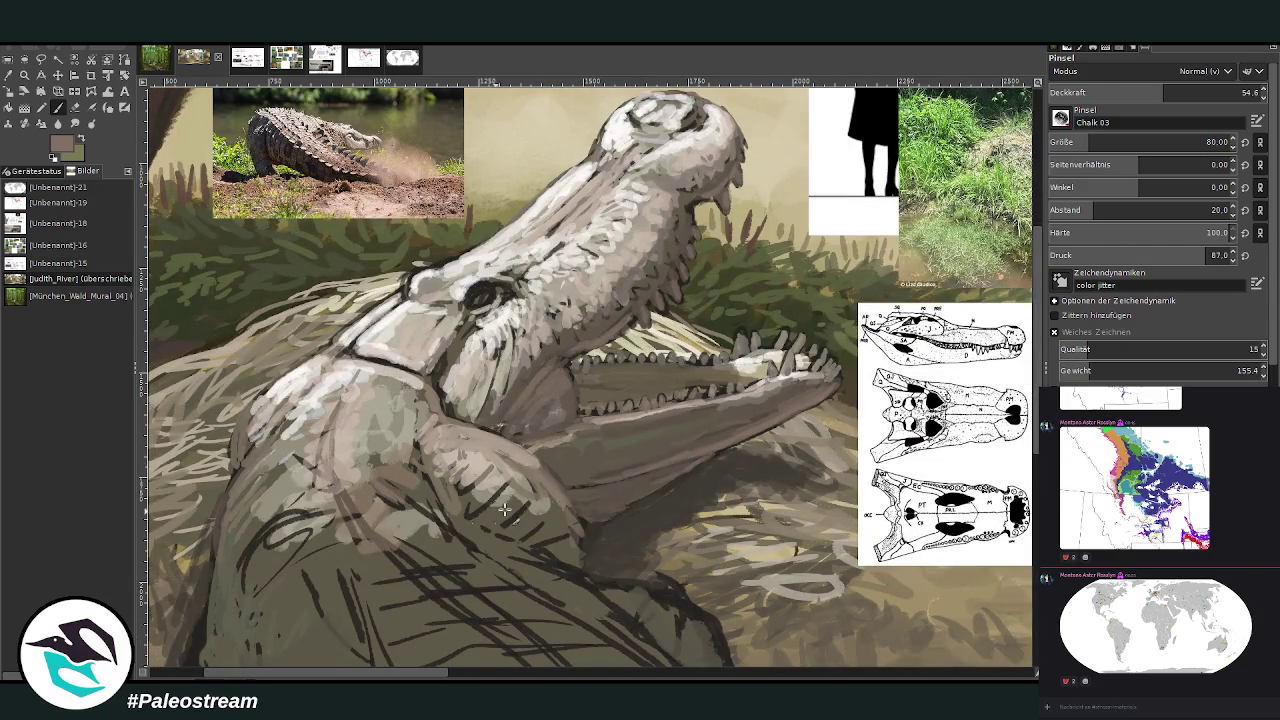
{"action": "left_click_drag", "start_coordinate": [598, 483], "coordinate": [688, 465]}
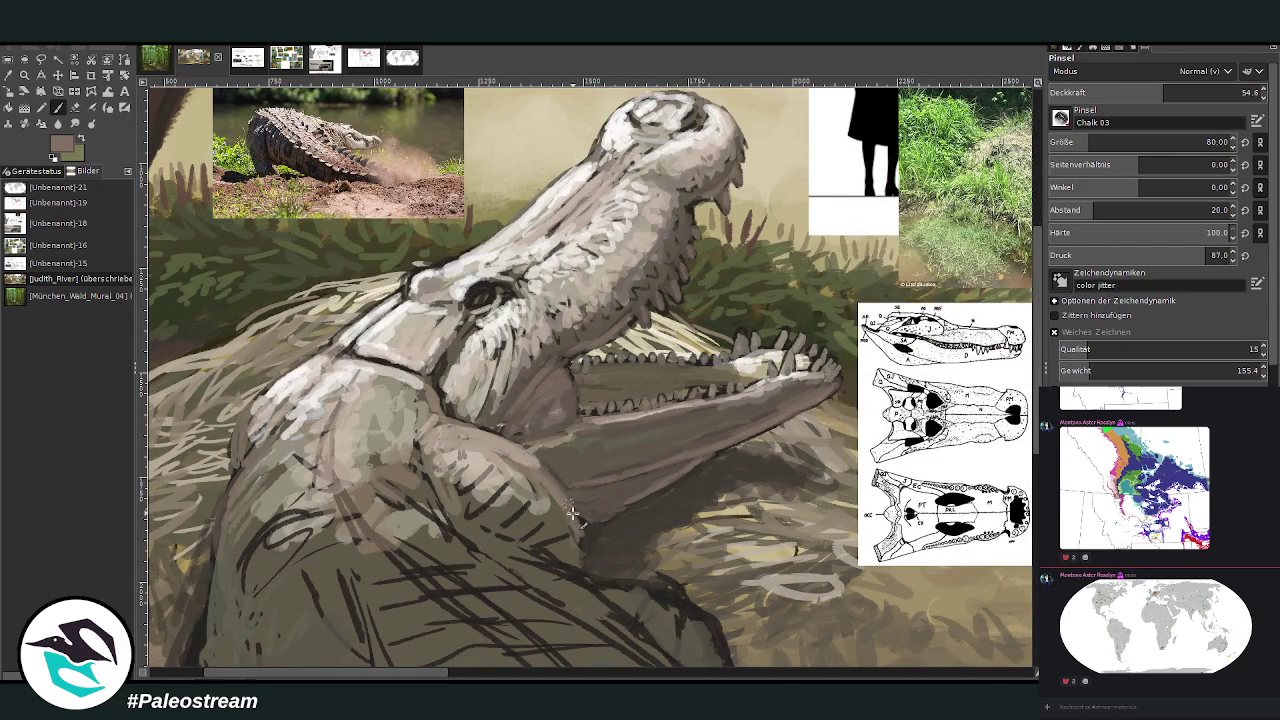
{"action": "left_click_drag", "start_coordinate": [567, 501], "coordinate": [541, 535]}
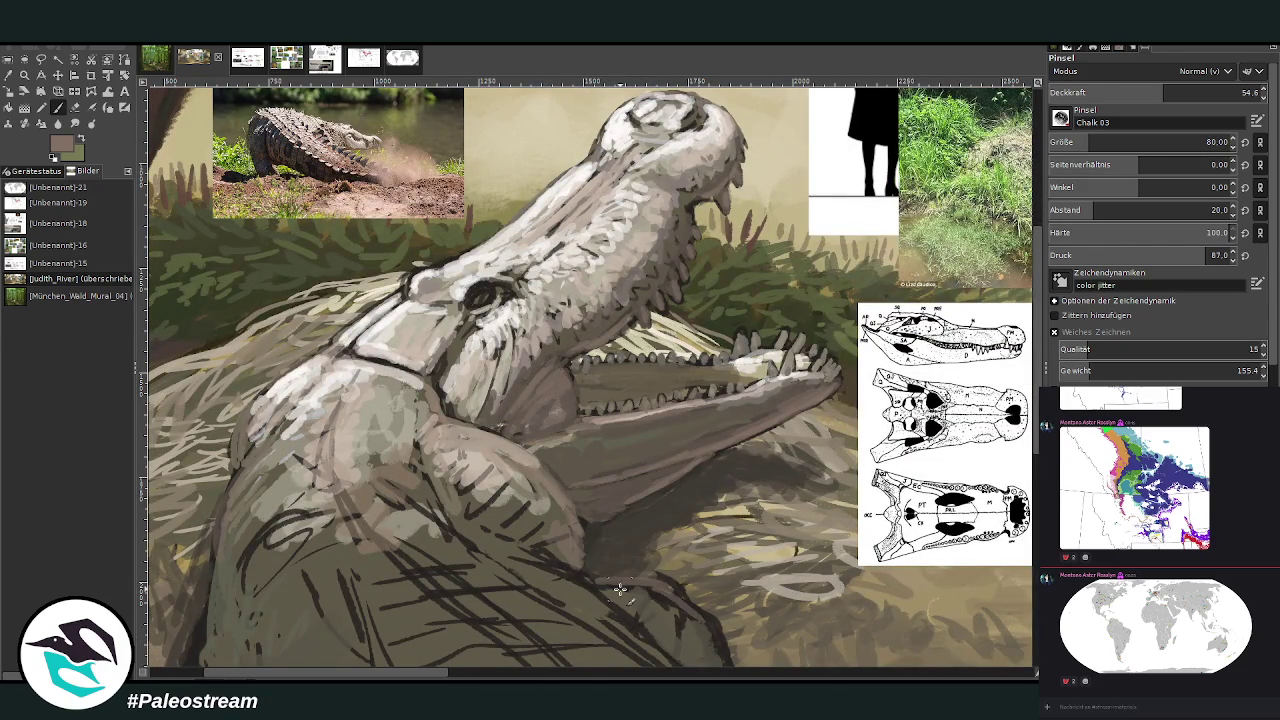
{"action": "scroll", "coordinate": [606, 585], "scroll_direction": "down", "scroll_amount": 2}
{"action": "scroll", "coordinate": [620, 590], "scroll_direction": "down", "scroll_amount": 2}
Zoom in close on the crocodile's head and sample a light beige from the painting
{"action": "key", "text": "z"}
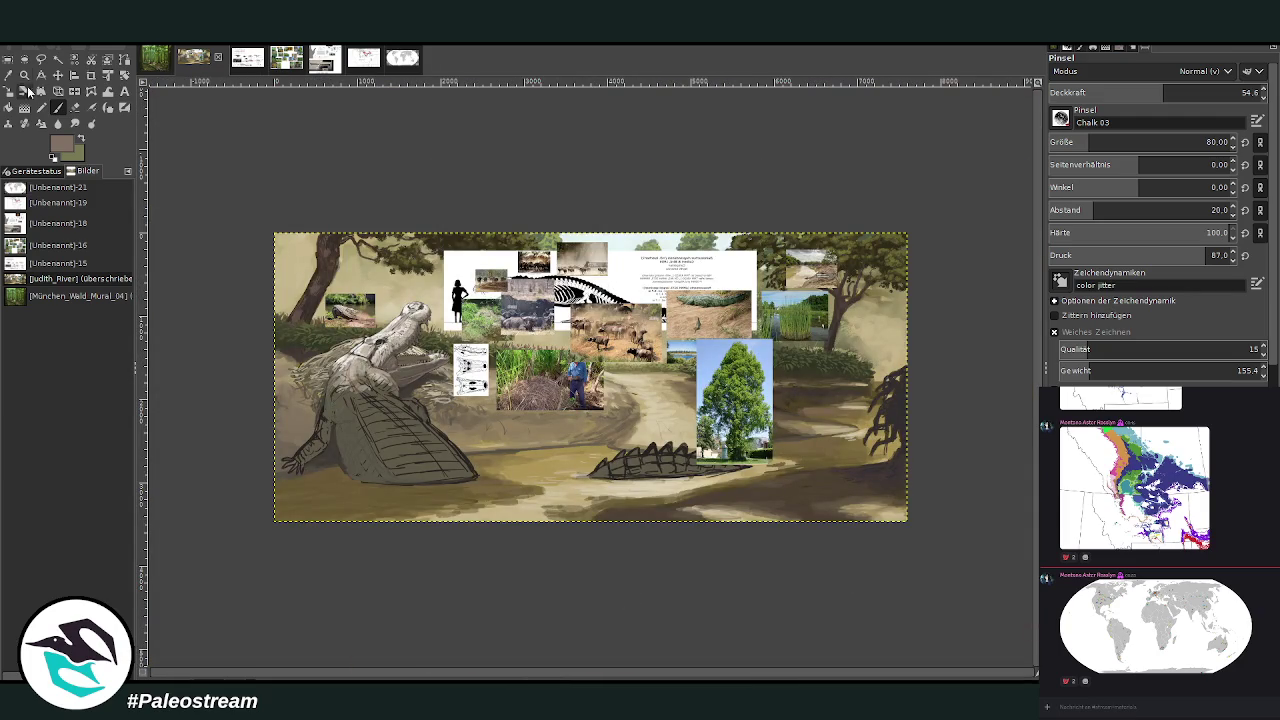
{"action": "left_click_drag", "start_coordinate": [312, 290], "coordinate": [562, 496]}
{"action": "left_click", "coordinate": [618, 591]}
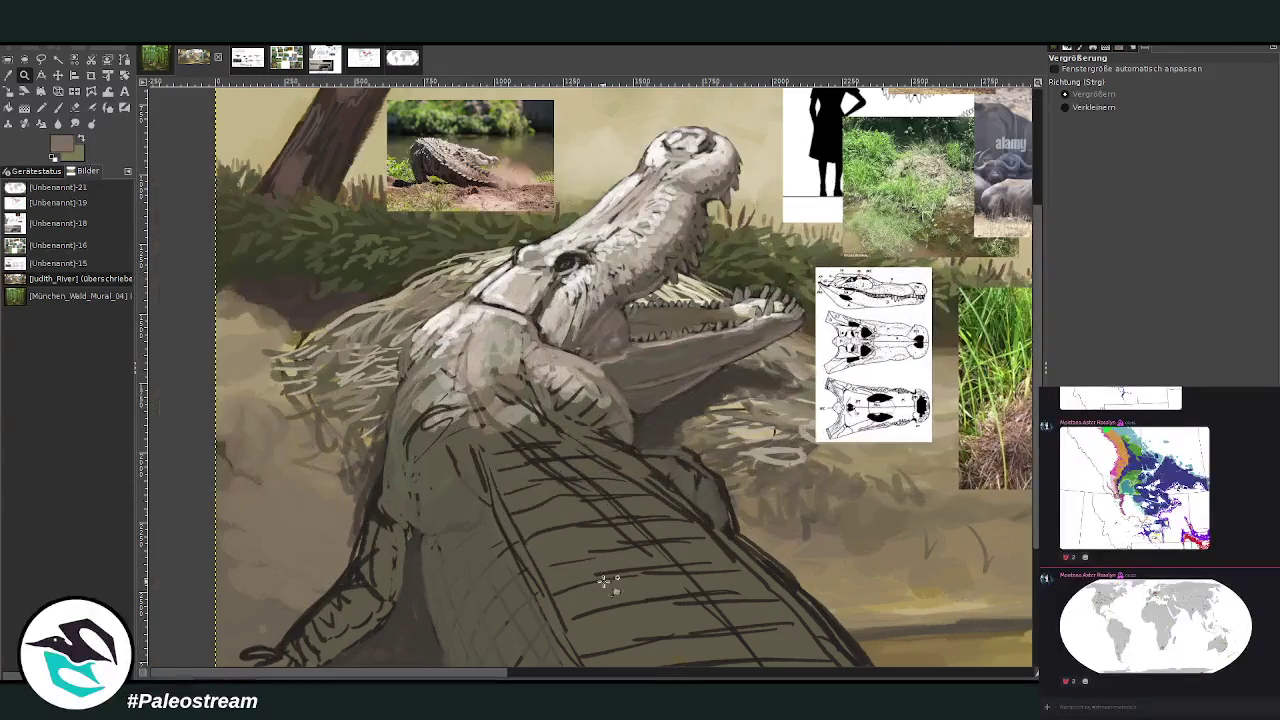
{"action": "left_click_drag", "start_coordinate": [384, 96], "coordinate": [744, 448]}
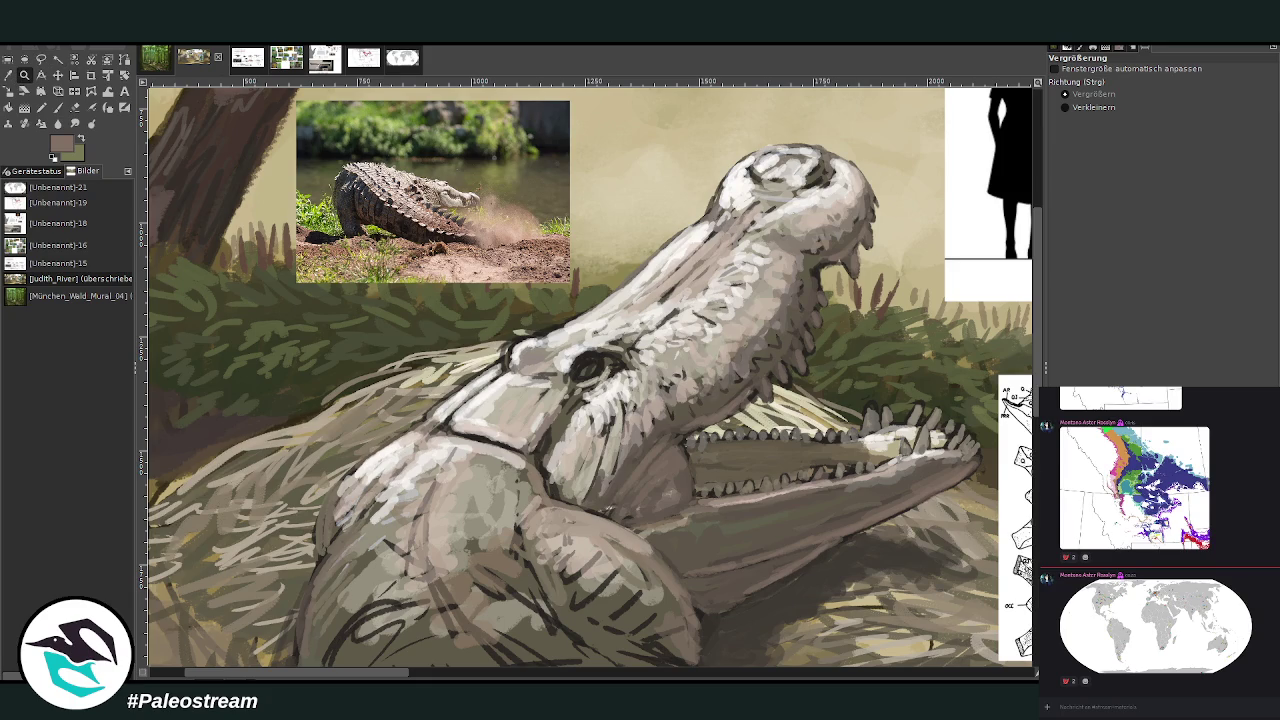
{"action": "left_click", "coordinate": [8, 75]}
{"action": "left_click", "coordinate": [610, 438]}
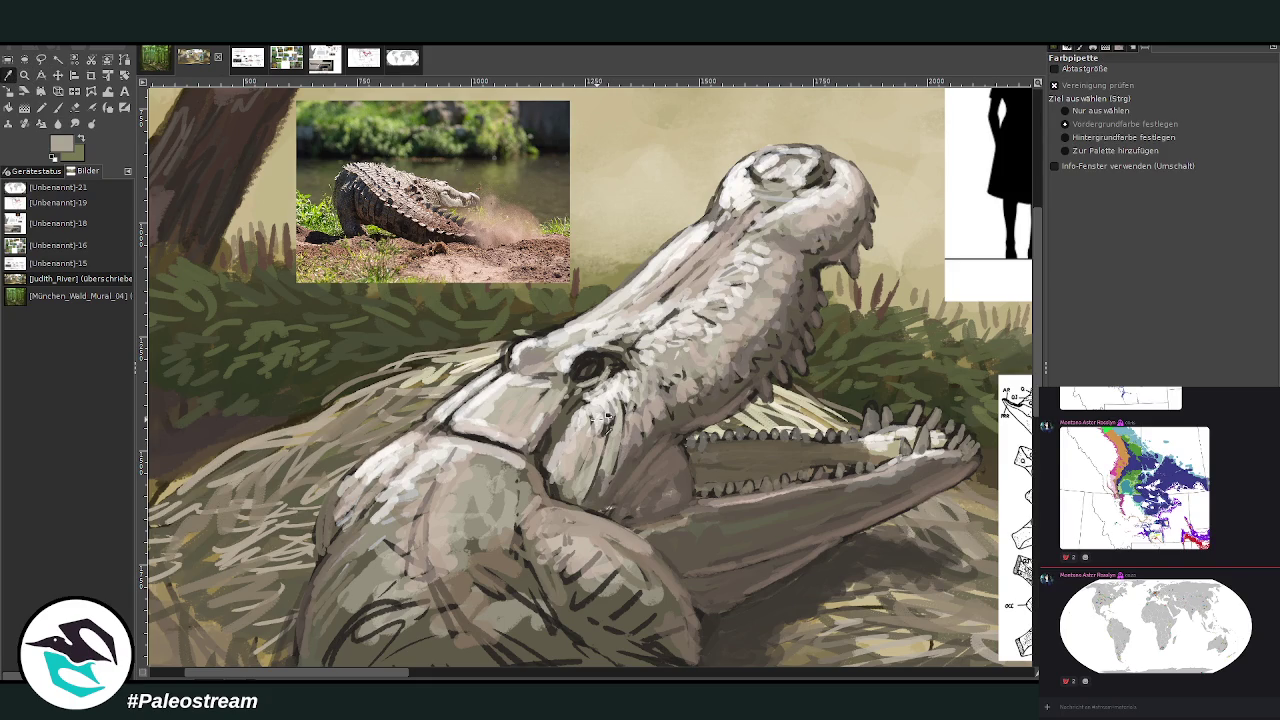
{"action": "left_click", "coordinate": [57, 107]}
Paint beige highlights on the jaw, cheek, throat crease, snout top and tooth line
{"action": "mouse_move", "coordinate": [680, 470]}
{"action": "left_mouse_down"}
{"action": "mouse_move", "coordinate": [666, 453]}
{"action": "mouse_move", "coordinate": [630, 510]}
{"action": "mouse_move", "coordinate": [668, 452]}
{"action": "mouse_move", "coordinate": [651, 442]}
{"action": "mouse_move", "coordinate": [600, 505]}
{"action": "mouse_move", "coordinate": [580, 500]}
{"action": "left_mouse_up"}
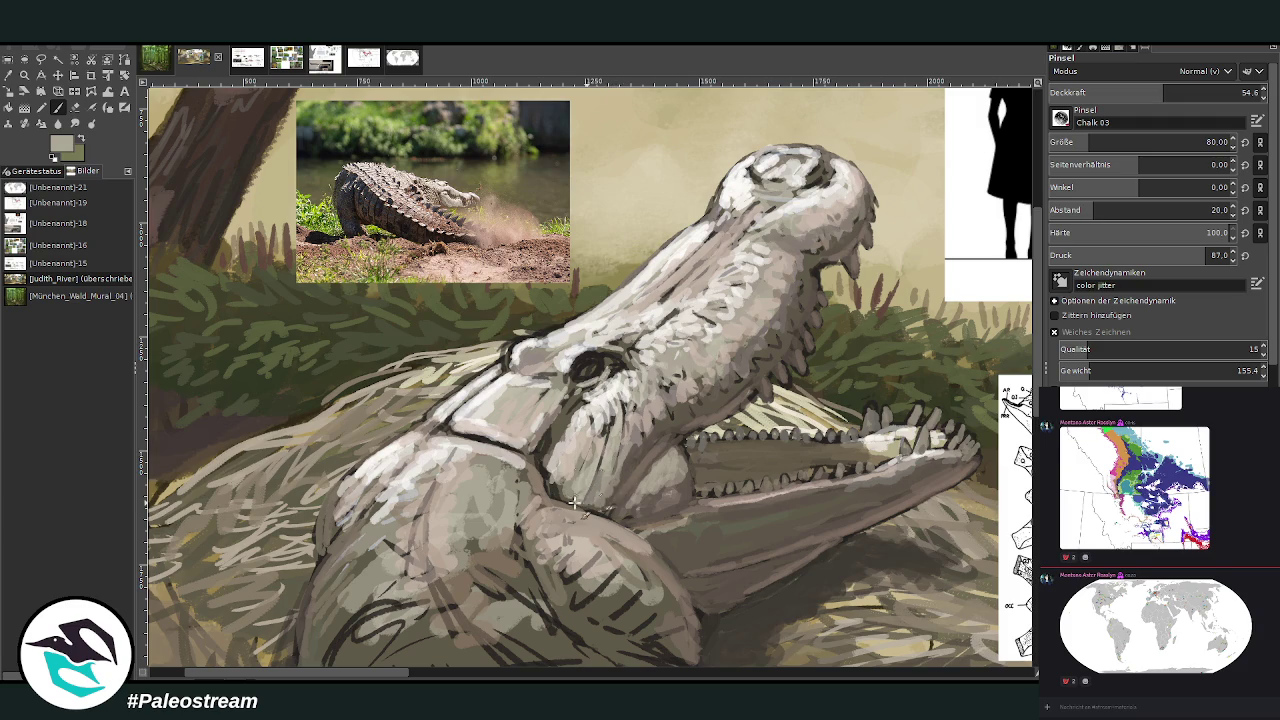
{"action": "left_click_drag", "start_coordinate": [611, 442], "coordinate": [595, 449]}
{"action": "mouse_move", "coordinate": [564, 495]}
{"action": "left_mouse_down"}
{"action": "mouse_move", "coordinate": [530, 450]}
{"action": "mouse_move", "coordinate": [552, 502]}
{"action": "mouse_move", "coordinate": [492, 446]}
{"action": "mouse_move", "coordinate": [438, 430]}
{"action": "mouse_move", "coordinate": [470, 400]}
{"action": "left_mouse_up"}
{"action": "left_click_drag", "start_coordinate": [542, 338], "coordinate": [595, 333]}
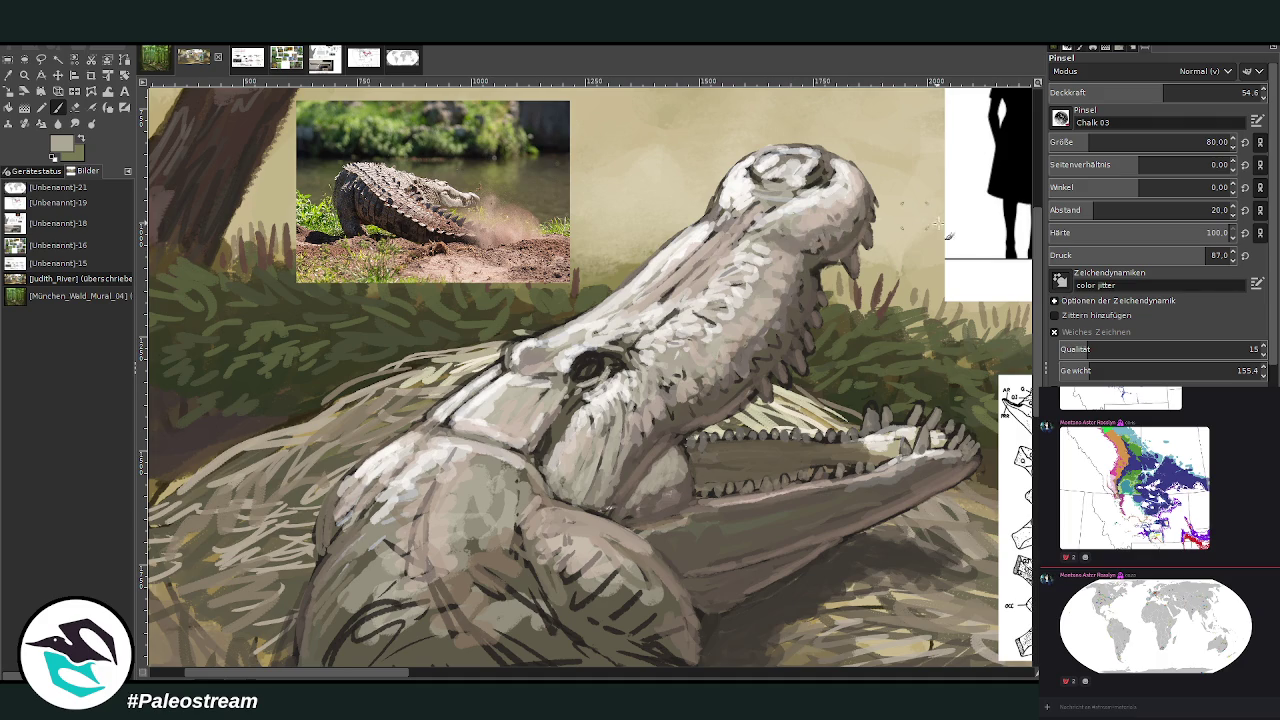
{"action": "left_click_drag", "start_coordinate": [818, 484], "coordinate": [812, 486]}
{"action": "mouse_move", "coordinate": [420, 540]}
{"action": "left_mouse_down"}
{"action": "mouse_move", "coordinate": [395, 560]}
{"action": "mouse_move", "coordinate": [420, 625]}
{"action": "mouse_move", "coordinate": [470, 645]}
{"action": "mouse_move", "coordinate": [492, 571]}
{"action": "mouse_move", "coordinate": [625, 648]}
{"action": "mouse_move", "coordinate": [540, 590]}
{"action": "mouse_move", "coordinate": [501, 537]}
{"action": "left_mouse_up"}
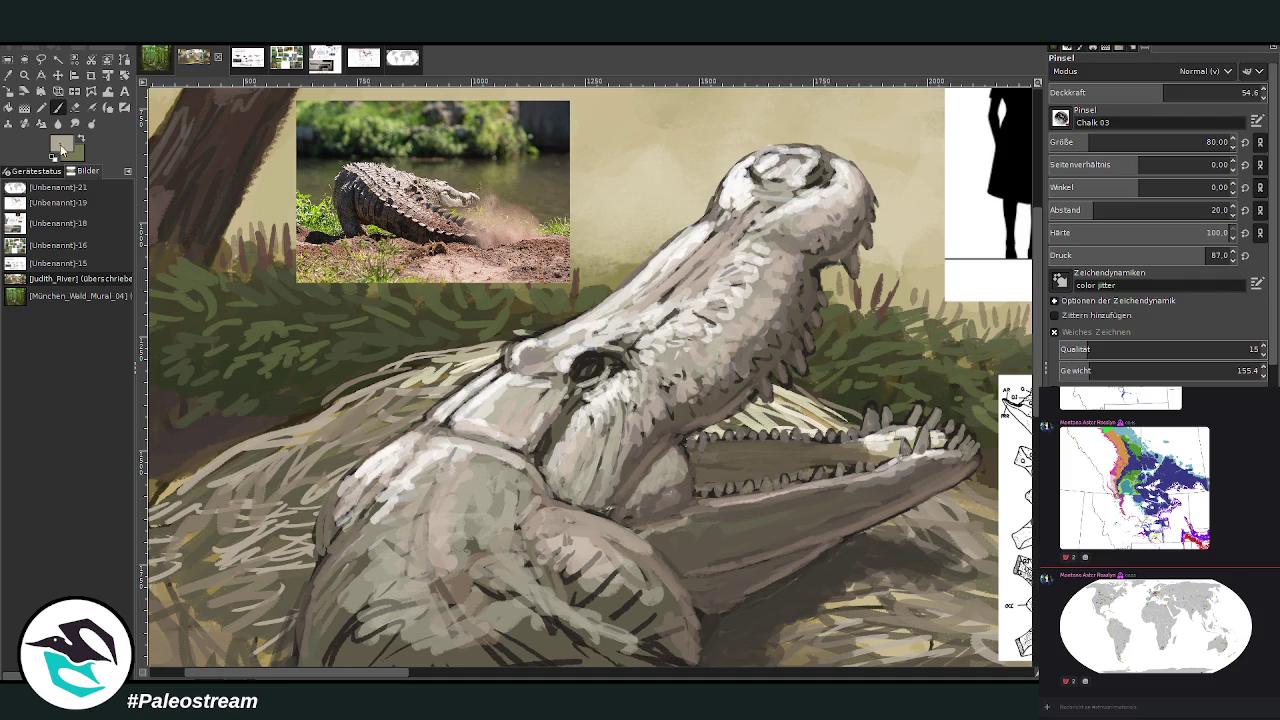
Darken the area around the eye with dark green-grey at 77.3 opacity
{"action": "left_click", "coordinate": [985, 363], "text": "ctrl"}
{"action": "left_click", "coordinate": [1218, 92]}
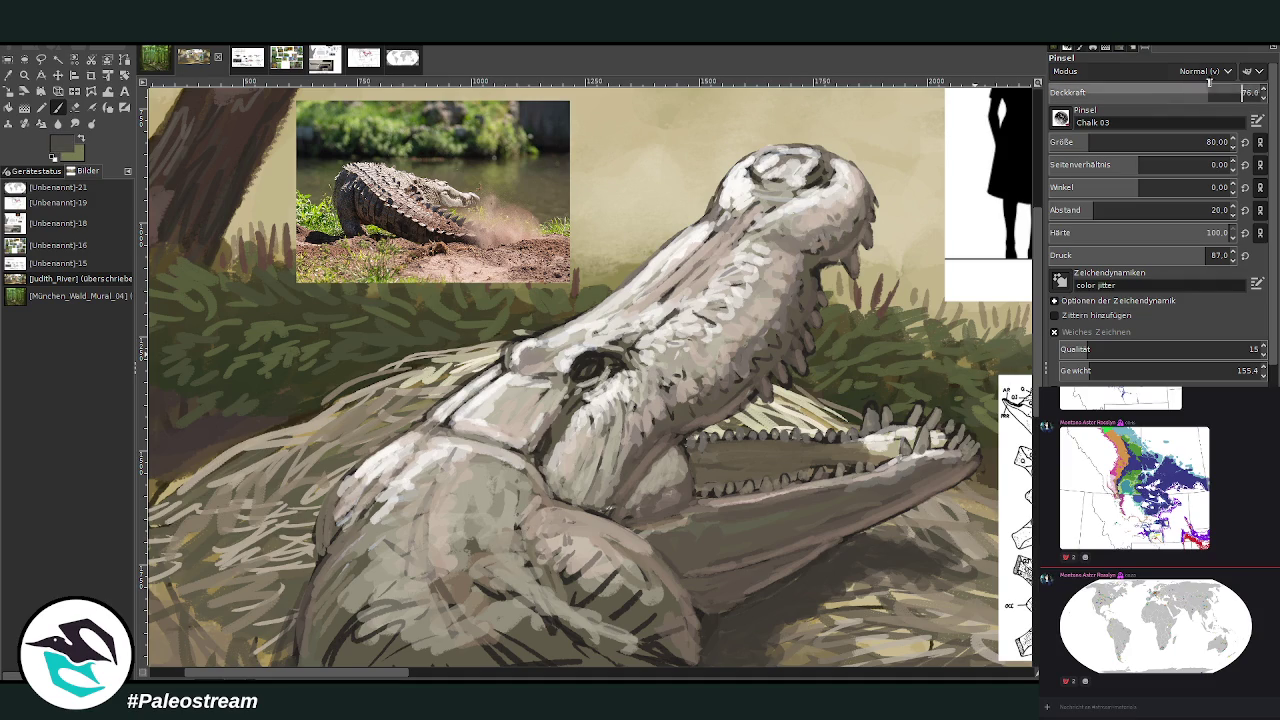
{"action": "mouse_move", "coordinate": [595, 347]}
{"action": "left_mouse_down"}
{"action": "mouse_move", "coordinate": [595, 380]}
{"action": "mouse_move", "coordinate": [622, 357]}
{"action": "left_mouse_up"}
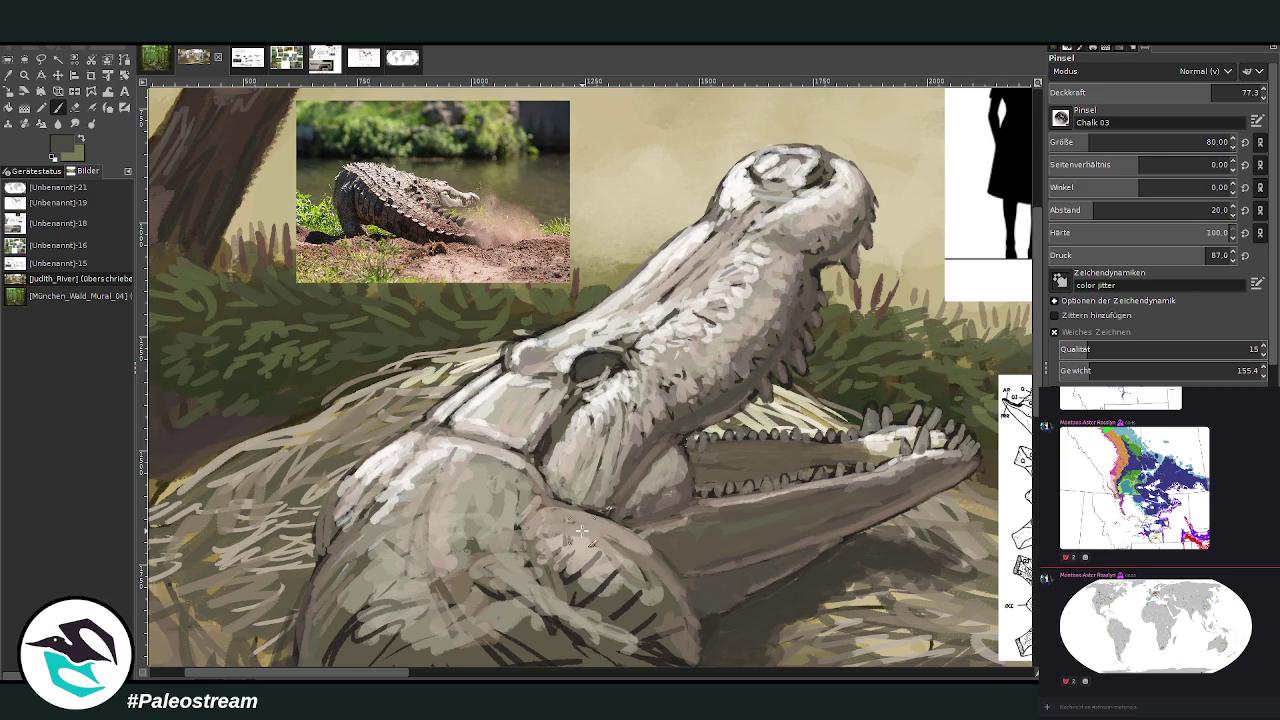
{"action": "scroll", "coordinate": [581, 530], "scroll_direction": "down", "scroll_amount": 2}
{"action": "scroll", "coordinate": [581, 530], "scroll_direction": "down", "scroll_amount": 1}
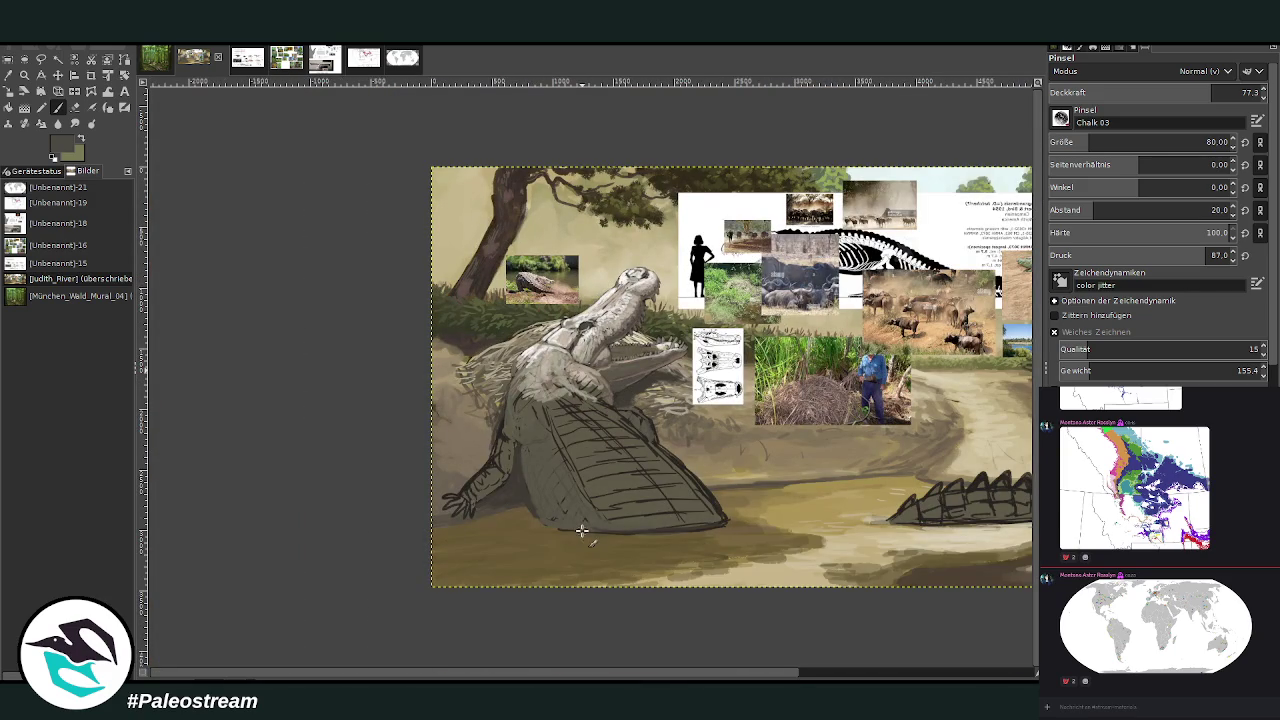
Zoom in on the crocodile's body and belly and sample a dark colour from the painting
{"action": "left_click", "coordinate": [24, 75]}
{"action": "left_click", "coordinate": [560, 400]}
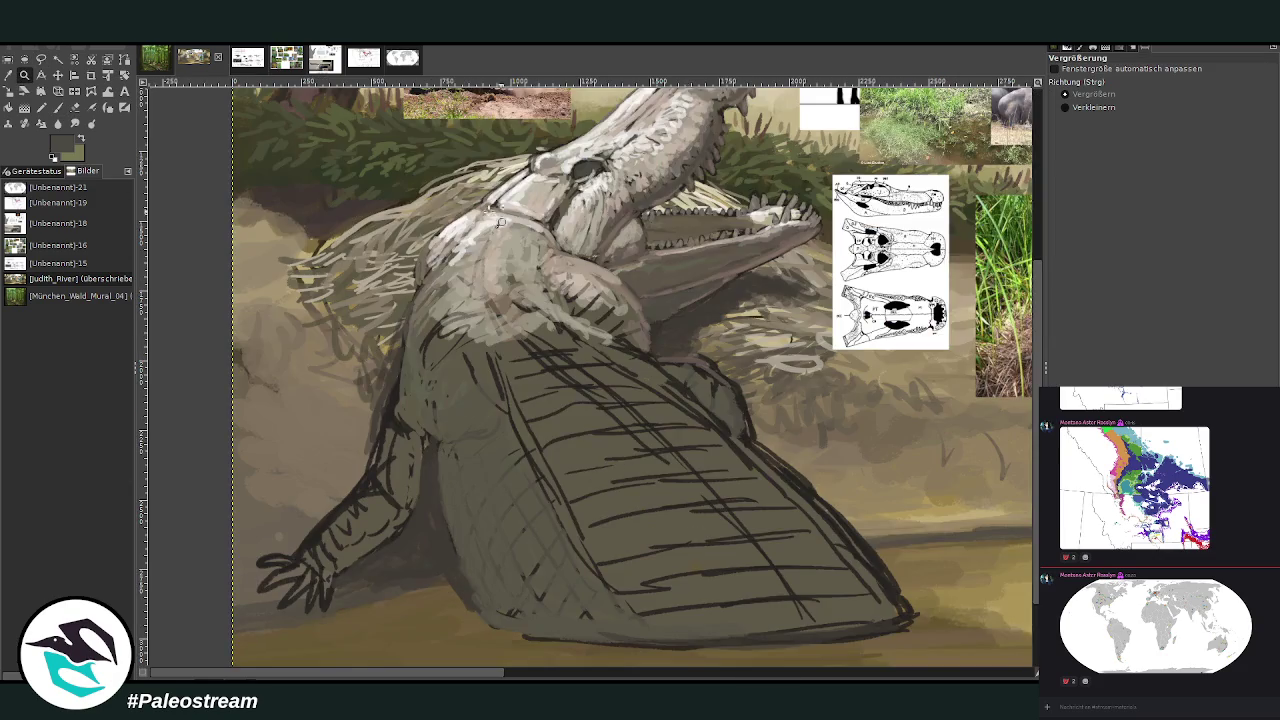
{"action": "left_click", "coordinate": [641, 495]}
{"action": "scroll", "coordinate": [1036, 312], "scroll_direction": "up", "scroll_amount": 5}
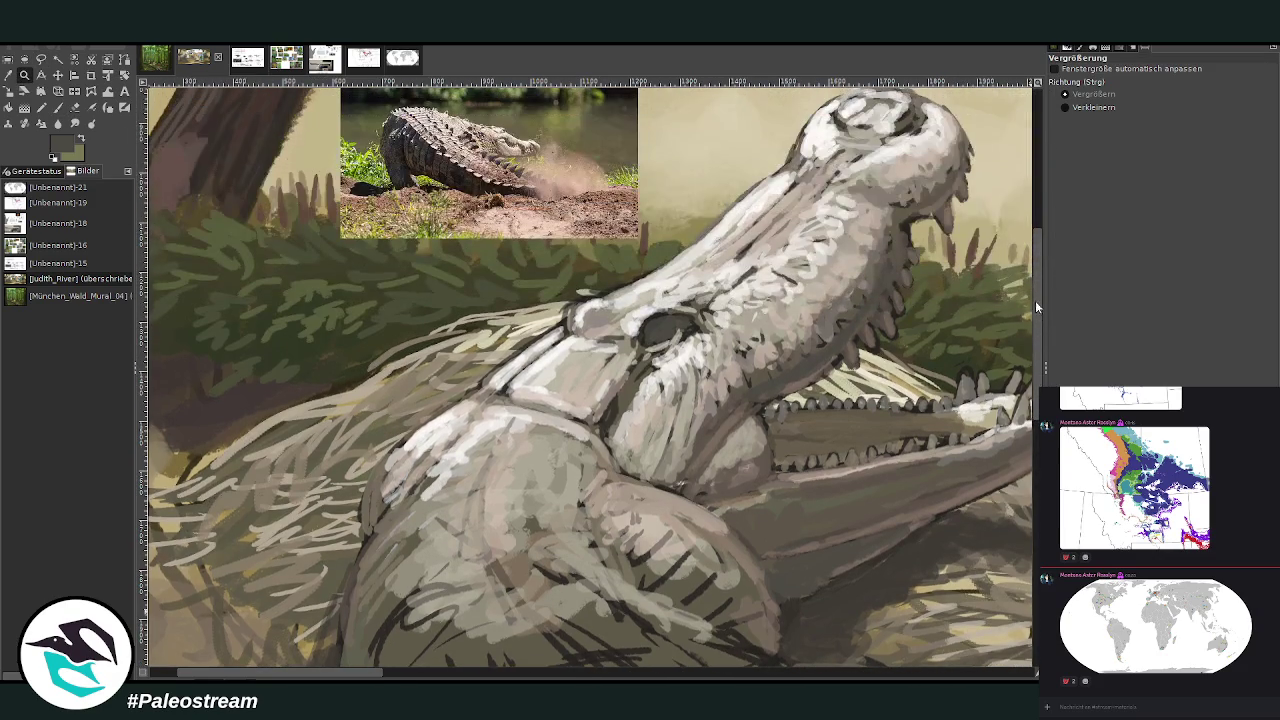
{"action": "left_click", "coordinate": [9, 75]}
{"action": "left_click", "coordinate": [368, 108]}
{"action": "key", "text": "minus"}
{"action": "key", "text": "shift+ctrl+j"}
{"action": "left_click", "coordinate": [24, 75]}
{"action": "mouse_move", "coordinate": [338, 293]}
{"action": "left_mouse_down"}
{"action": "mouse_move", "coordinate": [428, 352]}
{"action": "mouse_move", "coordinate": [638, 650]}
{"action": "left_mouse_up"}
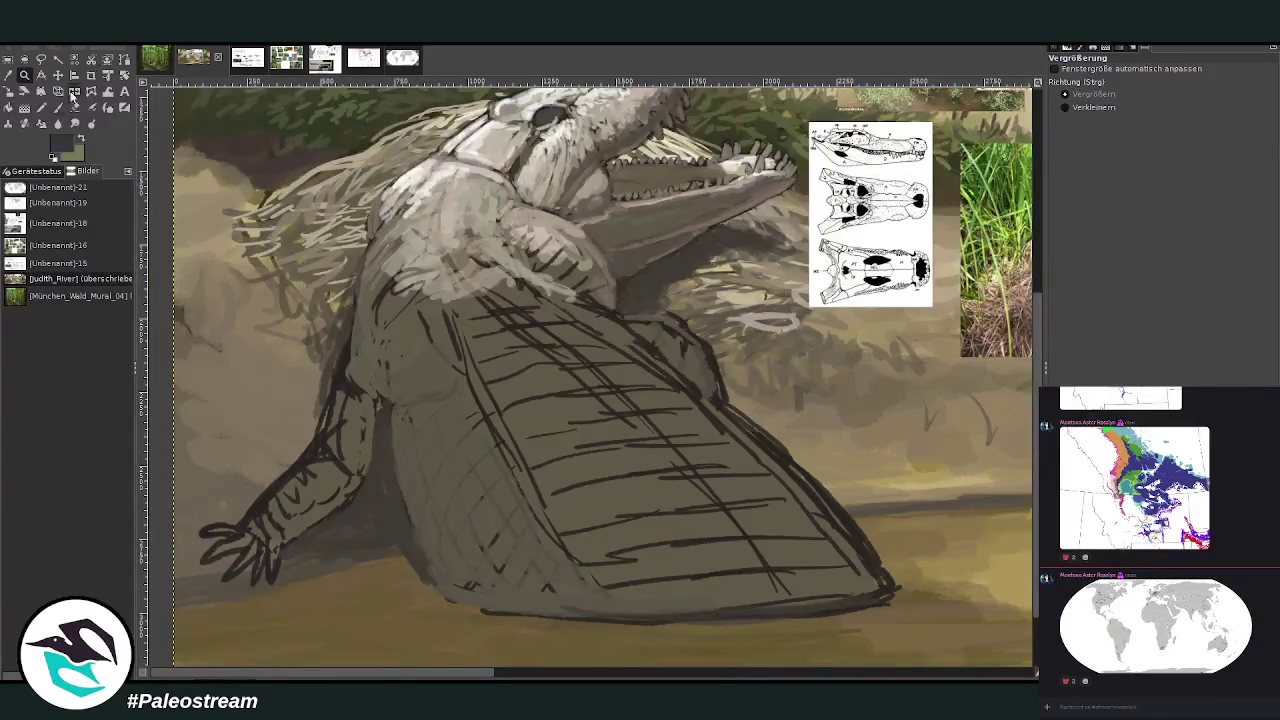
{"action": "left_click", "coordinate": [58, 107]}
Shade the belly, haunch and flank with dark blue-grey, mostly at 49.2 opacity
{"action": "mouse_move", "coordinate": [409, 428]}
{"action": "left_mouse_down"}
{"action": "mouse_move", "coordinate": [400, 443]}
{"action": "mouse_move", "coordinate": [429, 400]}
{"action": "mouse_move", "coordinate": [409, 491]}
{"action": "mouse_move", "coordinate": [443, 580]}
{"action": "mouse_move", "coordinate": [500, 605]}
{"action": "left_mouse_up"}
{"action": "left_click", "coordinate": [1153, 92]}
{"action": "mouse_move", "coordinate": [440, 570]}
{"action": "left_mouse_down"}
{"action": "mouse_move", "coordinate": [400, 466]}
{"action": "mouse_move", "coordinate": [456, 545]}
{"action": "left_mouse_up"}
{"action": "mouse_move", "coordinate": [450, 410]}
{"action": "left_mouse_down"}
{"action": "mouse_move", "coordinate": [372, 335]}
{"action": "mouse_move", "coordinate": [452, 396]}
{"action": "left_mouse_up"}
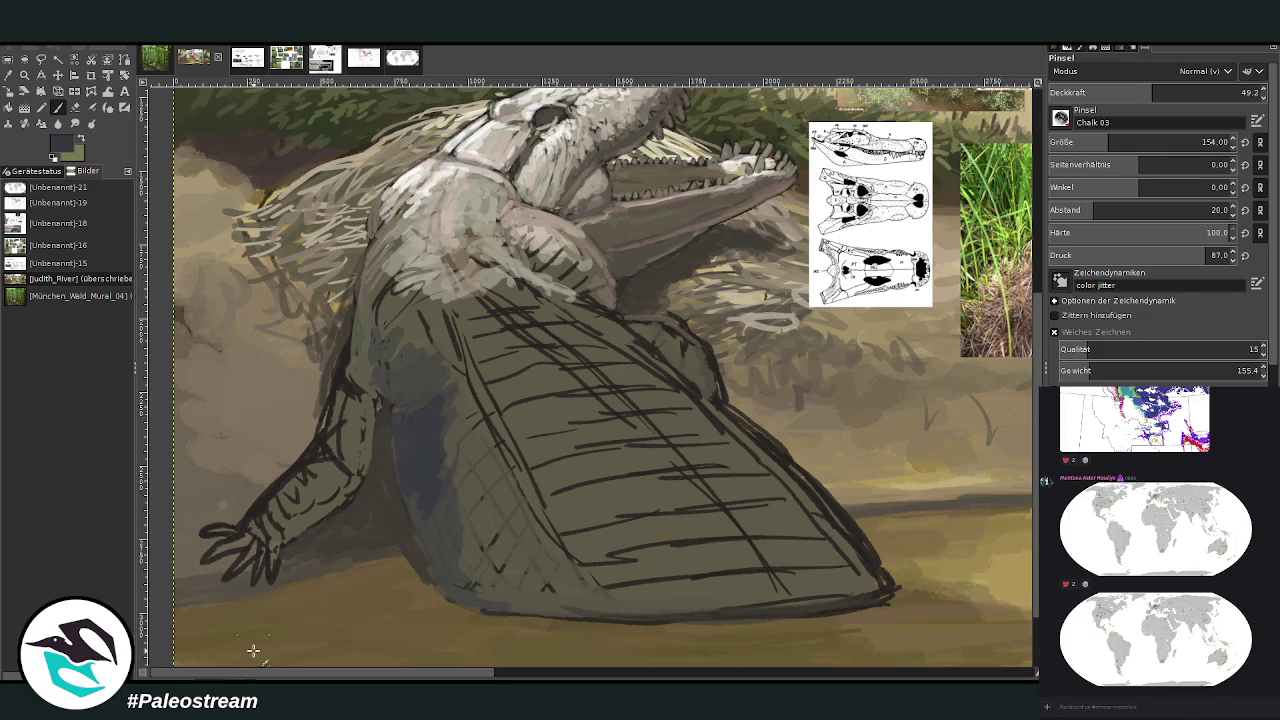
{"action": "mouse_move", "coordinate": [457, 460]}
{"action": "left_mouse_down"}
{"action": "mouse_move", "coordinate": [457, 548]}
{"action": "mouse_move", "coordinate": [486, 600]}
{"action": "mouse_move", "coordinate": [428, 471]}
{"action": "mouse_move", "coordinate": [425, 392]}
{"action": "left_mouse_up"}
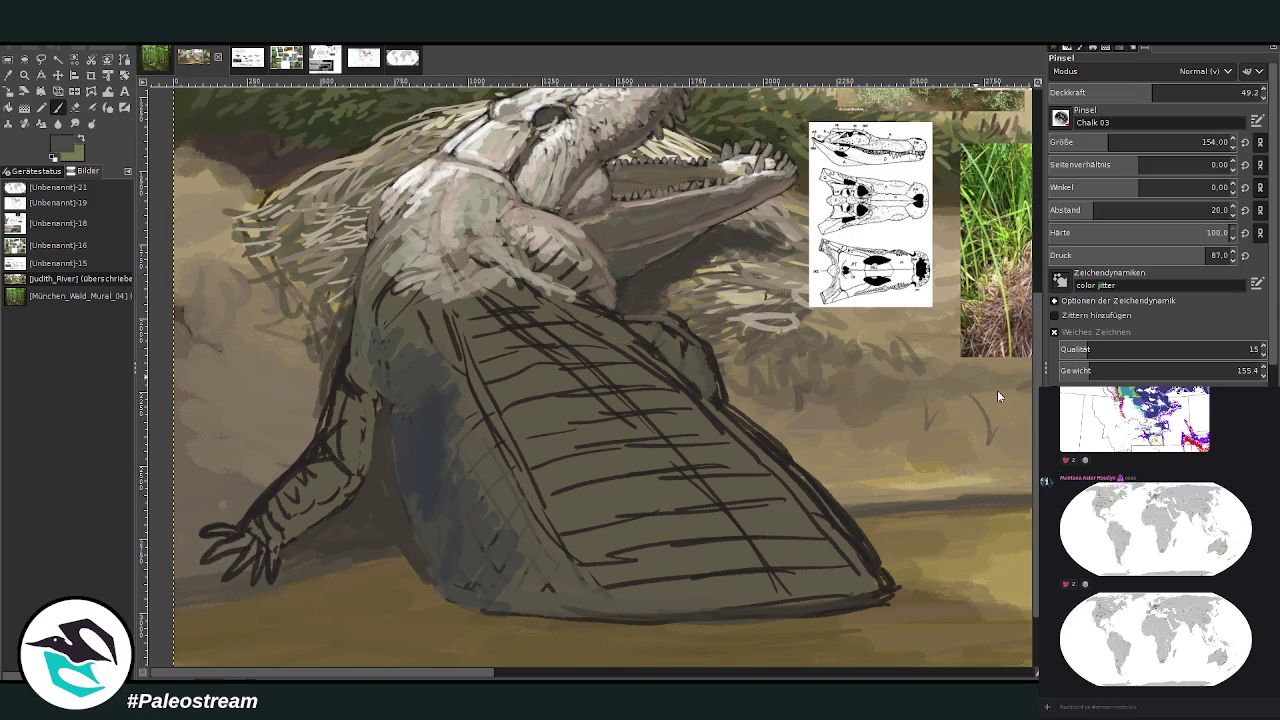
At 72.9 opacity, add grey strokes on the upper leg, back edge and belly's right side
{"action": "left_click", "coordinate": [1177, 91]}
{"action": "left_click_drag", "start_coordinate": [1177, 91], "coordinate": [1204, 91]}
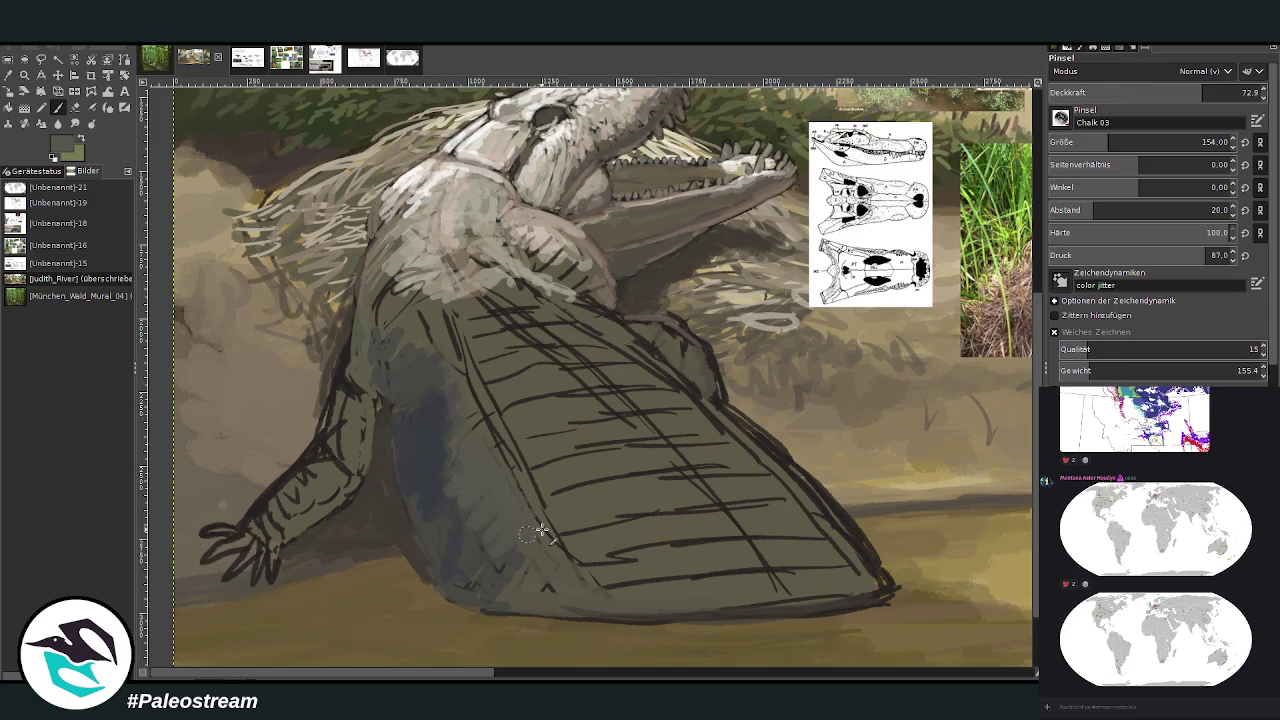
{"action": "mouse_move", "coordinate": [436, 352]}
{"action": "left_mouse_down"}
{"action": "mouse_move", "coordinate": [393, 300]}
{"action": "mouse_move", "coordinate": [360, 340]}
{"action": "left_mouse_up"}
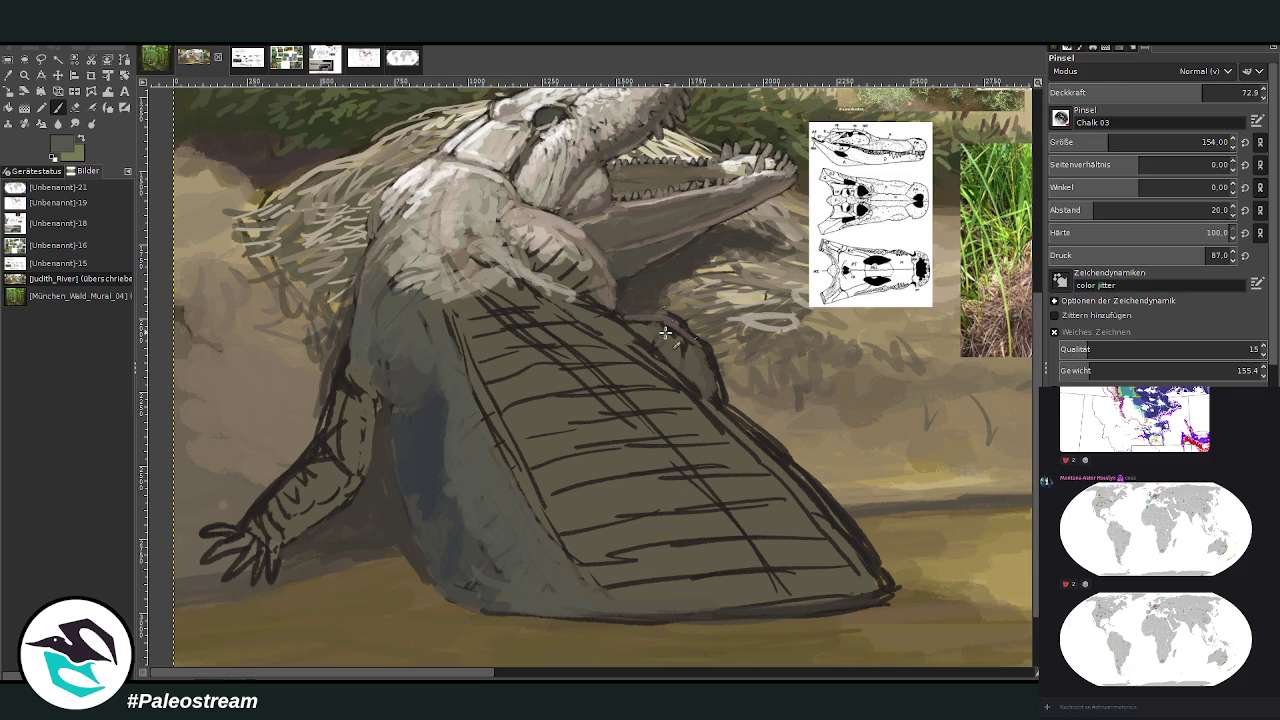
{"action": "left_click_drag", "start_coordinate": [641, 333], "coordinate": [711, 390]}
{"action": "mouse_move", "coordinate": [746, 442]}
{"action": "left_mouse_down"}
{"action": "mouse_move", "coordinate": [706, 394]}
{"action": "mouse_move", "coordinate": [686, 391]}
{"action": "mouse_move", "coordinate": [886, 594]}
{"action": "mouse_move", "coordinate": [794, 480]}
{"action": "mouse_move", "coordinate": [575, 310]}
{"action": "mouse_move", "coordinate": [423, 302]}
{"action": "mouse_move", "coordinate": [433, 263]}
{"action": "mouse_move", "coordinate": [411, 236]}
{"action": "mouse_move", "coordinate": [366, 322]}
{"action": "left_mouse_up"}
Shade the left arm from shoulder to hand at 36.9 opacity and sample a darker grey
{"action": "left_click", "coordinate": [1126, 92]}
{"action": "mouse_move", "coordinate": [352, 370]}
{"action": "left_mouse_down"}
{"action": "mouse_move", "coordinate": [334, 434]}
{"action": "mouse_move", "coordinate": [276, 510]}
{"action": "mouse_move", "coordinate": [308, 463]}
{"action": "left_mouse_up"}
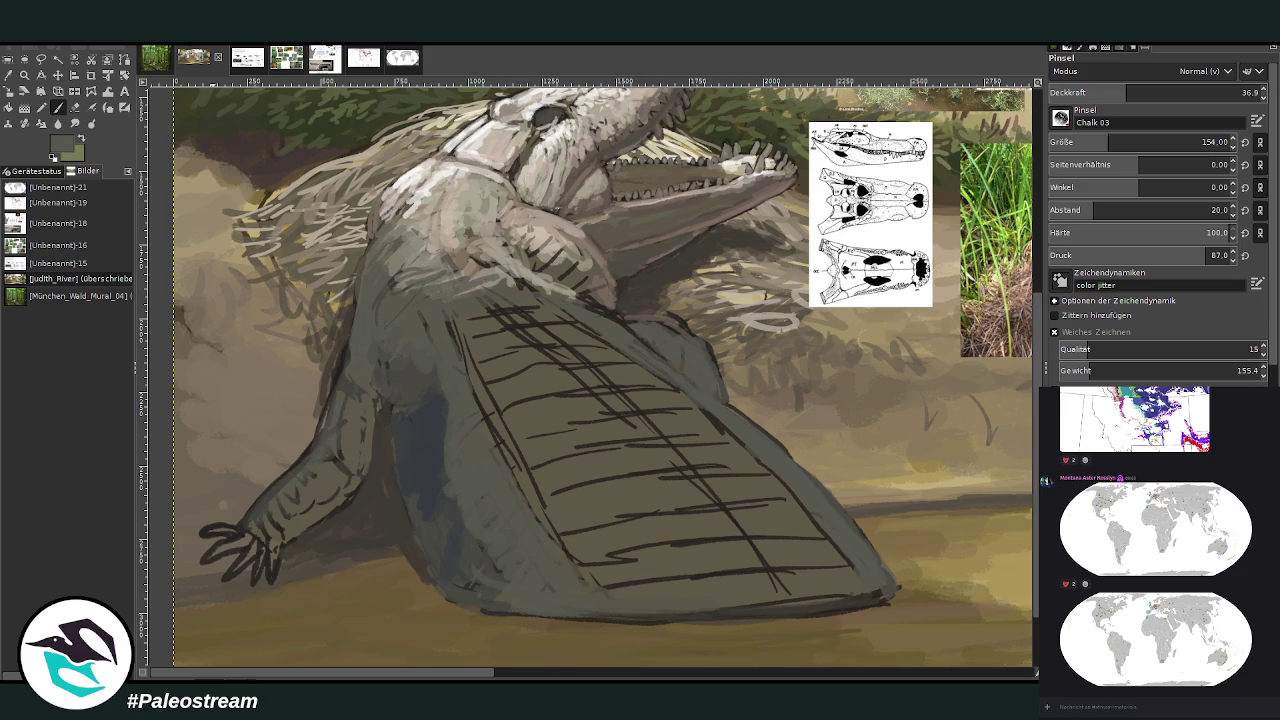
{"action": "left_click", "coordinate": [25, 92]}
{"action": "left_click", "coordinate": [427, 436]}
Add grey shading along the left arm, then paint light beige strokes on the back
{"action": "key", "text": "p"}
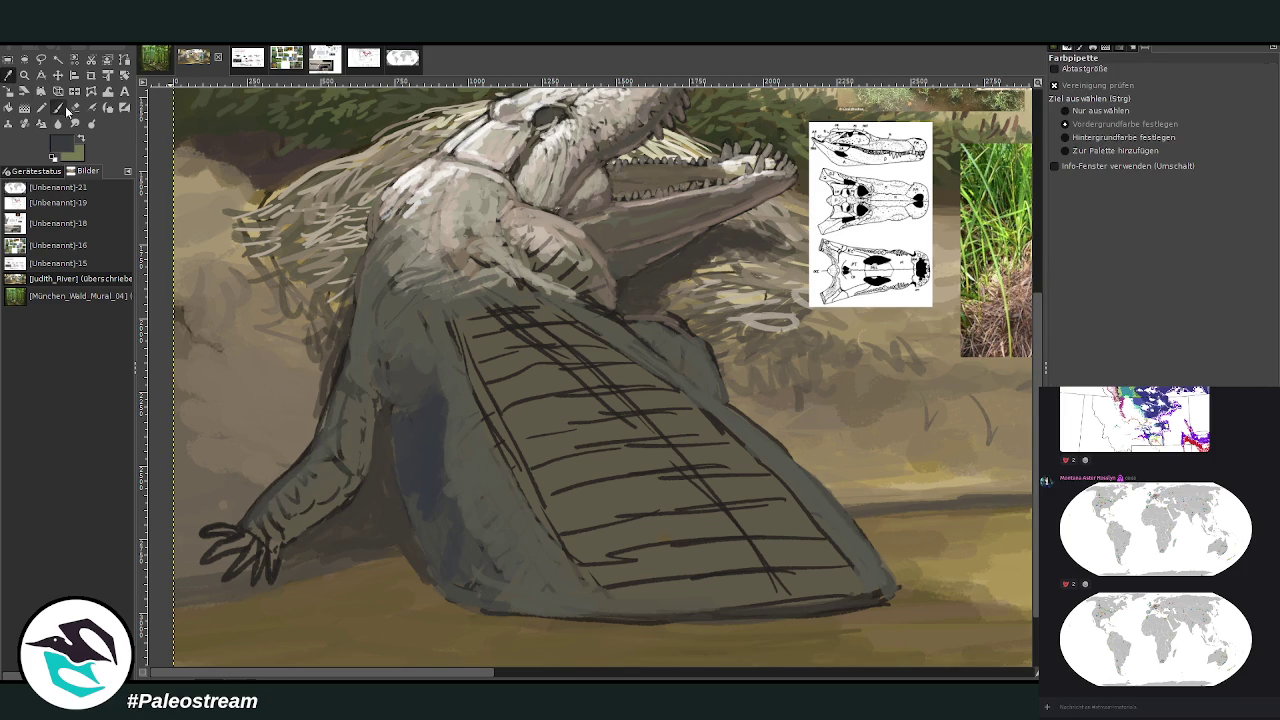
{"action": "mouse_move", "coordinate": [375, 410]}
{"action": "left_mouse_down"}
{"action": "mouse_move", "coordinate": [350, 470]}
{"action": "mouse_move", "coordinate": [310, 515]}
{"action": "mouse_move", "coordinate": [366, 400]}
{"action": "mouse_move", "coordinate": [340, 455]}
{"action": "left_mouse_up"}
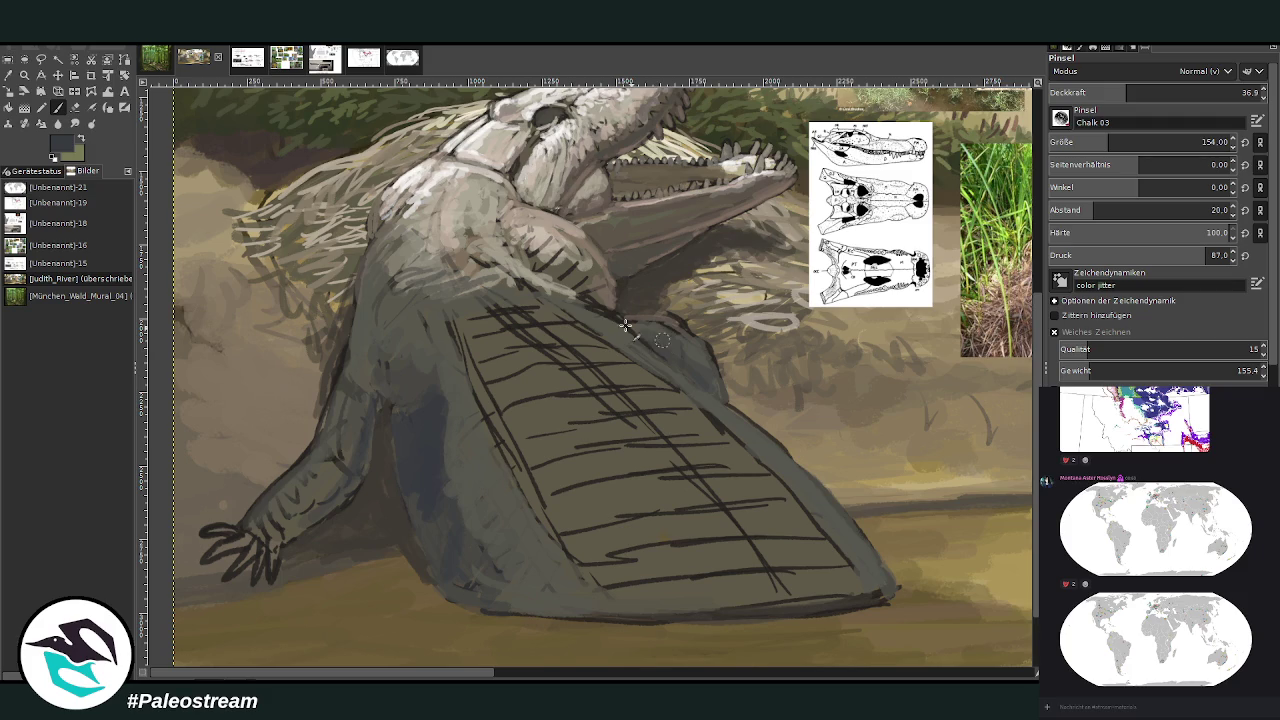
{"action": "key", "text": "o"}
{"action": "left_click", "coordinate": [545, 232]}
{"action": "left_click", "coordinate": [58, 108]}
{"action": "mouse_move", "coordinate": [628, 323]}
{"action": "left_mouse_down"}
{"action": "mouse_move", "coordinate": [677, 329]}
{"action": "mouse_move", "coordinate": [623, 320]}
{"action": "mouse_move", "coordinate": [688, 348]}
{"action": "mouse_move", "coordinate": [665, 322]}
{"action": "mouse_move", "coordinate": [716, 360]}
{"action": "mouse_move", "coordinate": [597, 305]}
{"action": "left_mouse_up"}
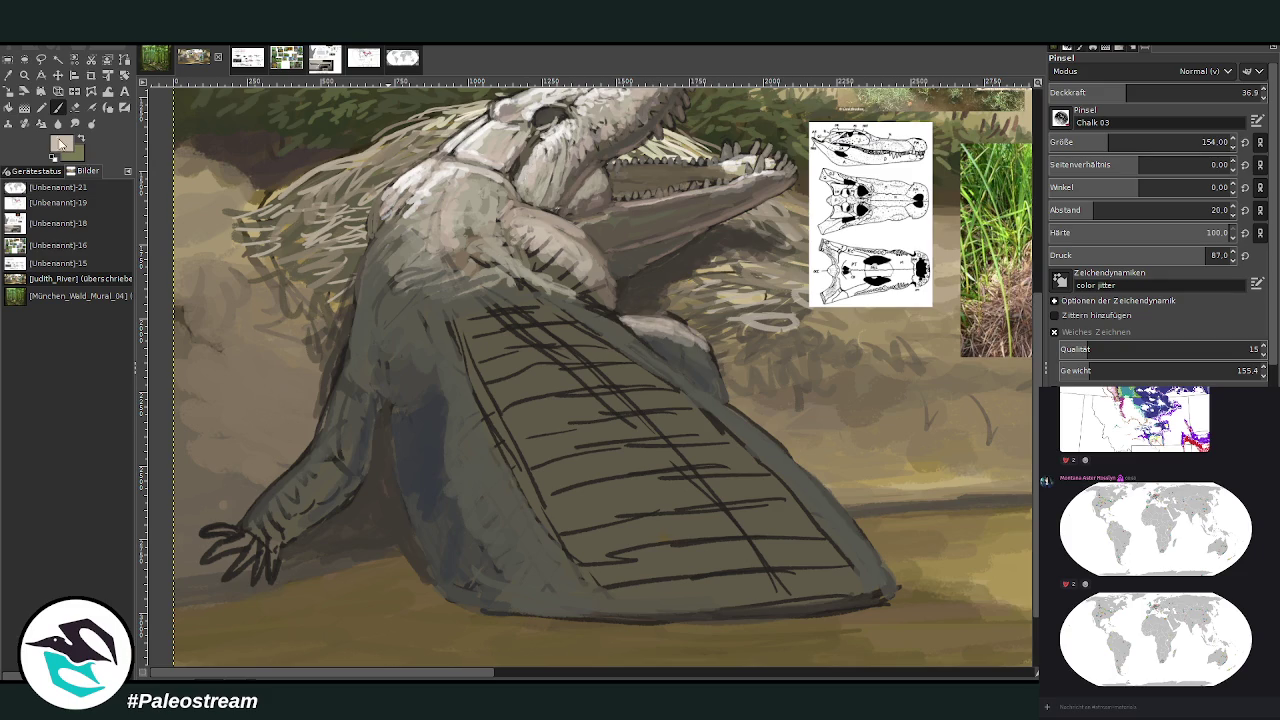
At 55.5 opacity and brush size 59, paint light grey strokes over the shoulder and neck
{"action": "left_click", "coordinate": [1013, 350], "text": "ctrl"}
{"action": "left_click", "coordinate": [1167, 92]}
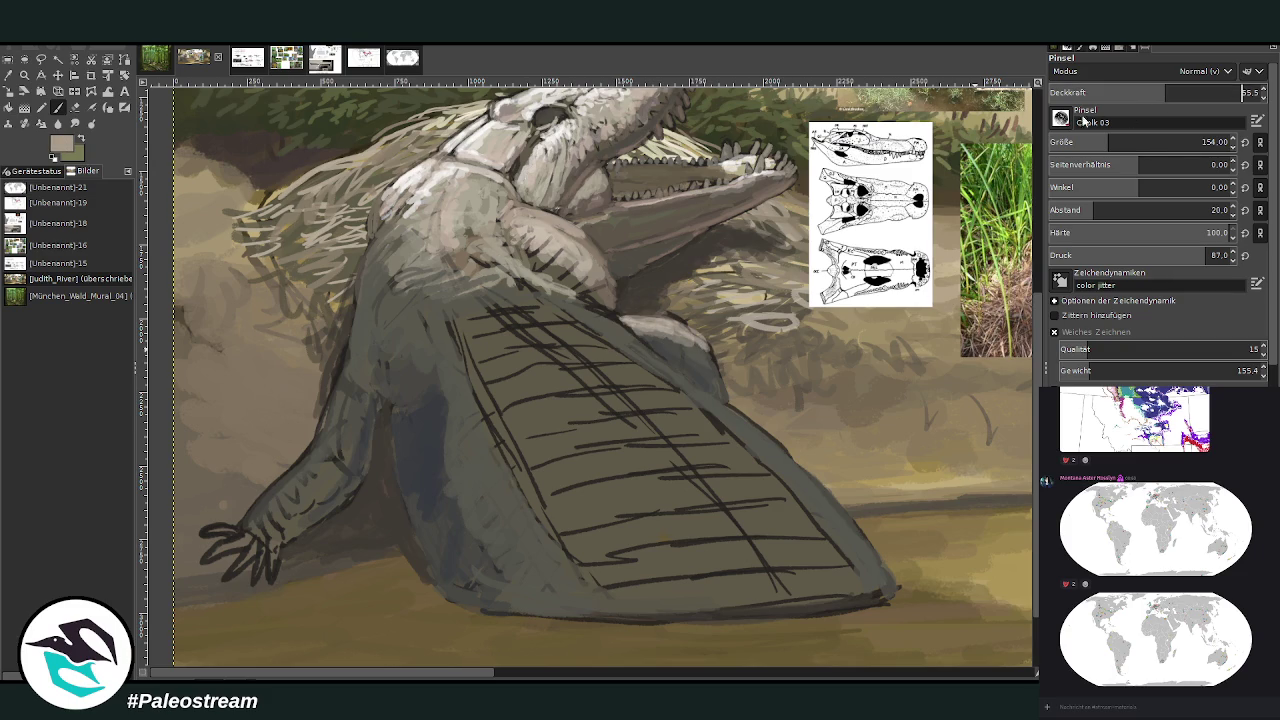
{"action": "left_click", "coordinate": [1082, 142]}
{"action": "mouse_move", "coordinate": [652, 337]}
{"action": "left_mouse_down"}
{"action": "mouse_move", "coordinate": [704, 352]}
{"action": "mouse_move", "coordinate": [672, 320]}
{"action": "mouse_move", "coordinate": [655, 316]}
{"action": "mouse_move", "coordinate": [705, 345]}
{"action": "mouse_move", "coordinate": [617, 320]}
{"action": "mouse_move", "coordinate": [575, 240]}
{"action": "mouse_move", "coordinate": [510, 207]}
{"action": "mouse_move", "coordinate": [496, 229]}
{"action": "mouse_move", "coordinate": [470, 217]}
{"action": "mouse_move", "coordinate": [371, 240]}
{"action": "mouse_move", "coordinate": [395, 211]}
{"action": "mouse_move", "coordinate": [385, 225]}
{"action": "mouse_move", "coordinate": [390, 190]}
{"action": "mouse_move", "coordinate": [461, 160]}
{"action": "left_mouse_up"}
{"action": "left_click_drag", "start_coordinate": [415, 206], "coordinate": [383, 250]}
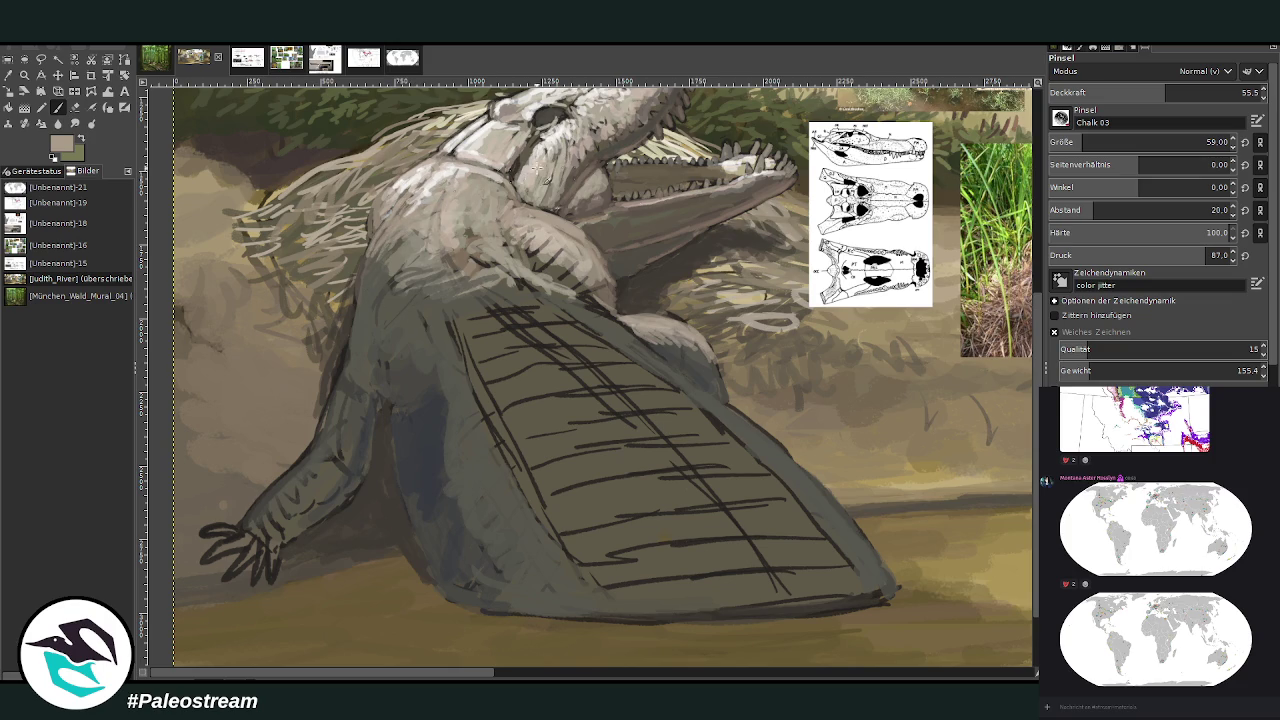
{"action": "left_click", "coordinate": [90, 110]}
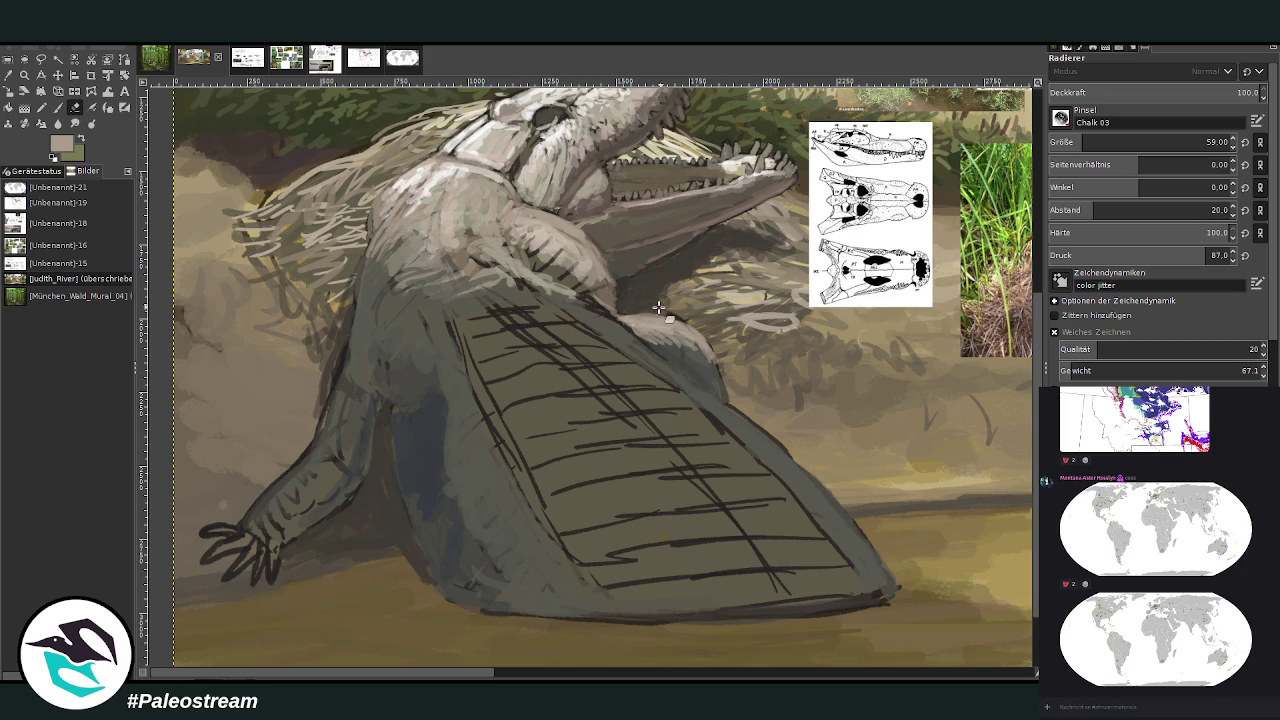
At 45.4 opacity, shade the shoulder and neck below the jaw with dark grey
{"action": "left_click", "coordinate": [57, 107]}
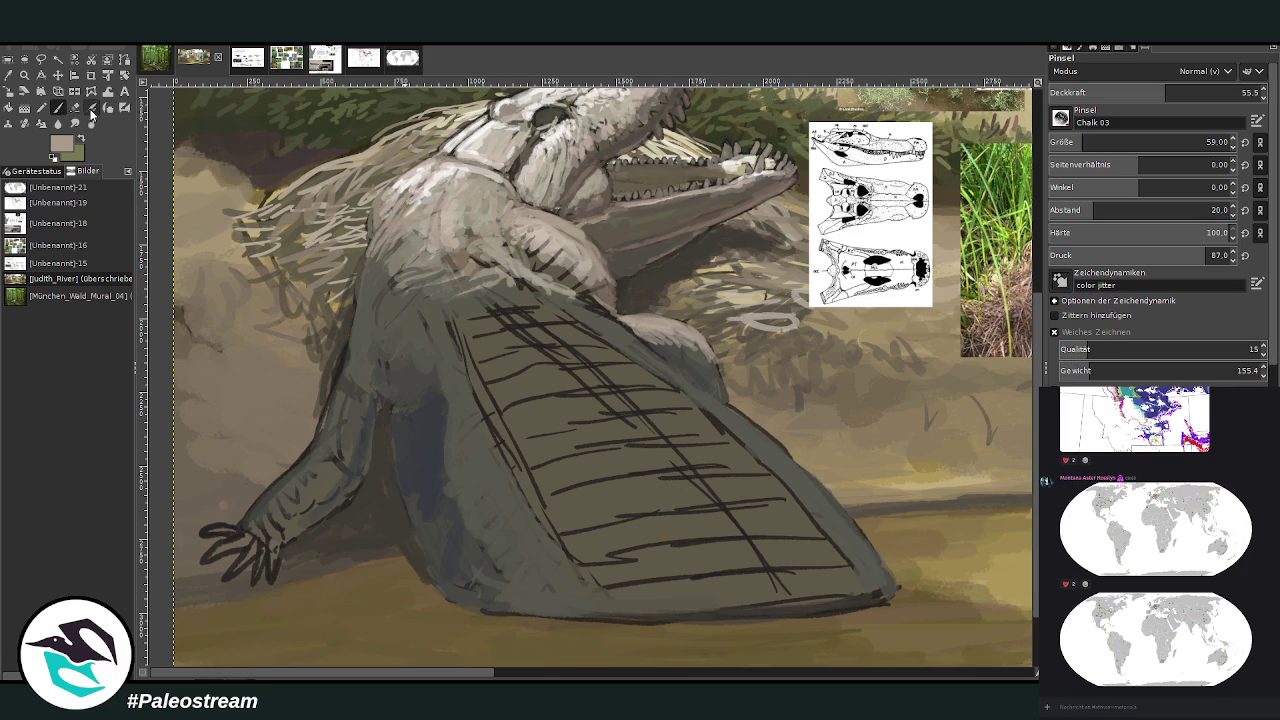
{"action": "scroll", "coordinate": [1090, 138], "scroll_direction": "up", "scroll_amount": 2}
{"action": "scroll", "coordinate": [1090, 138], "scroll_direction": "up", "scroll_amount": 1}
{"action": "left_click", "coordinate": [1148, 92]}
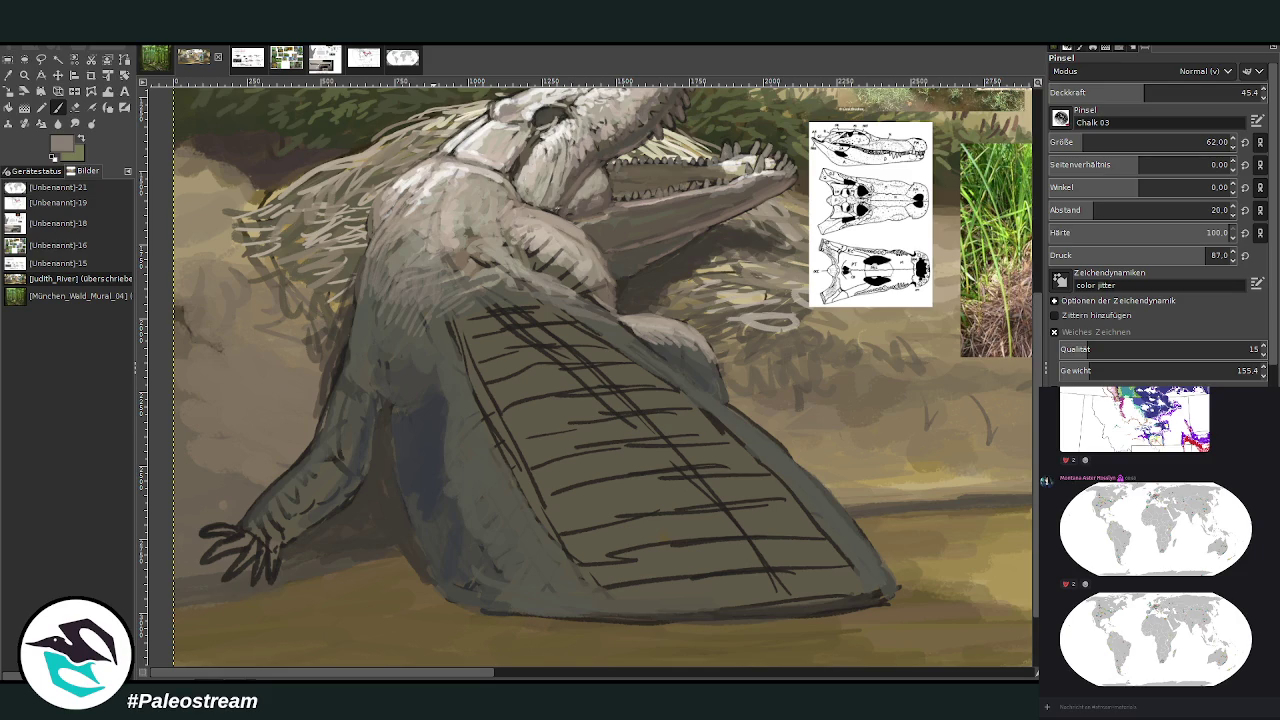
{"action": "left_click", "coordinate": [1004, 381], "text": "ctrl"}
{"action": "mouse_move", "coordinate": [603, 303]}
{"action": "left_mouse_down"}
{"action": "mouse_move", "coordinate": [564, 256]}
{"action": "mouse_move", "coordinate": [530, 252]}
{"action": "left_mouse_up"}
With a size 116 brush at 63.7 opacity, repaint the neck and chest in lighter grey
{"action": "key", "text": "bracketright"}
{"action": "key", "text": "greater"}
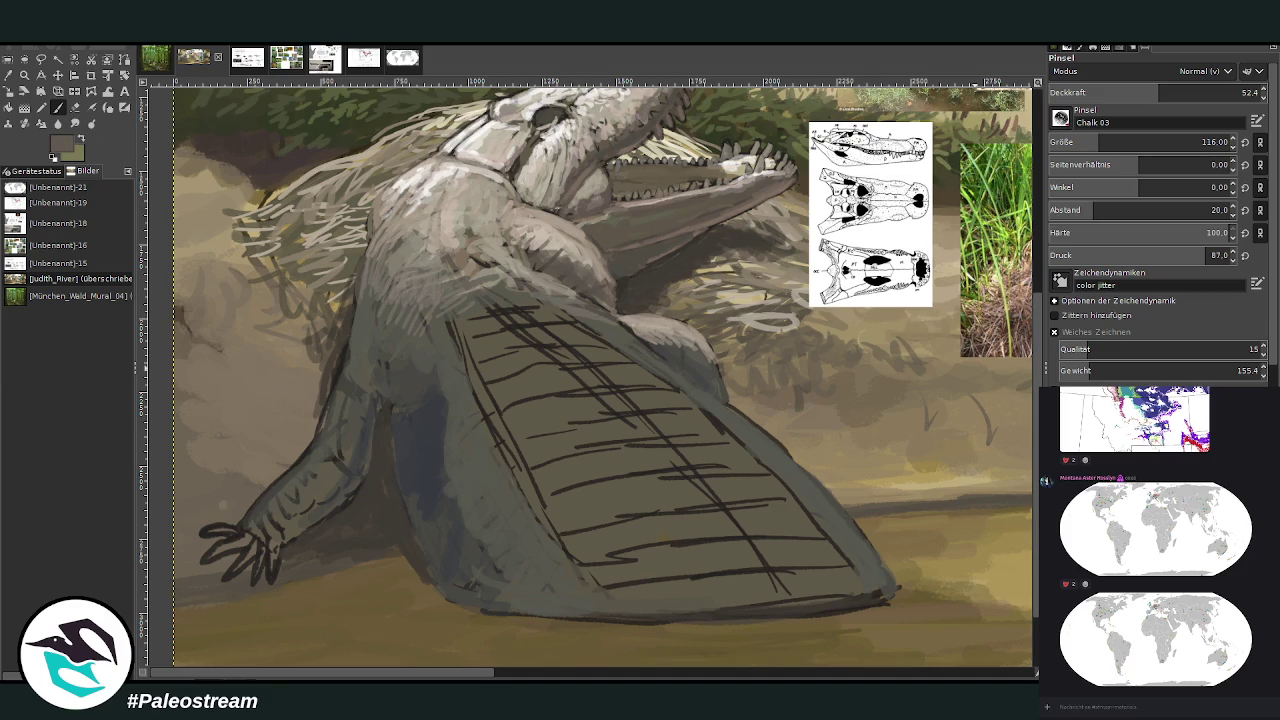
{"action": "mouse_move", "coordinate": [600, 285]}
{"action": "left_mouse_down"}
{"action": "mouse_move", "coordinate": [565, 250]}
{"action": "mouse_move", "coordinate": [532, 245]}
{"action": "left_mouse_up"}
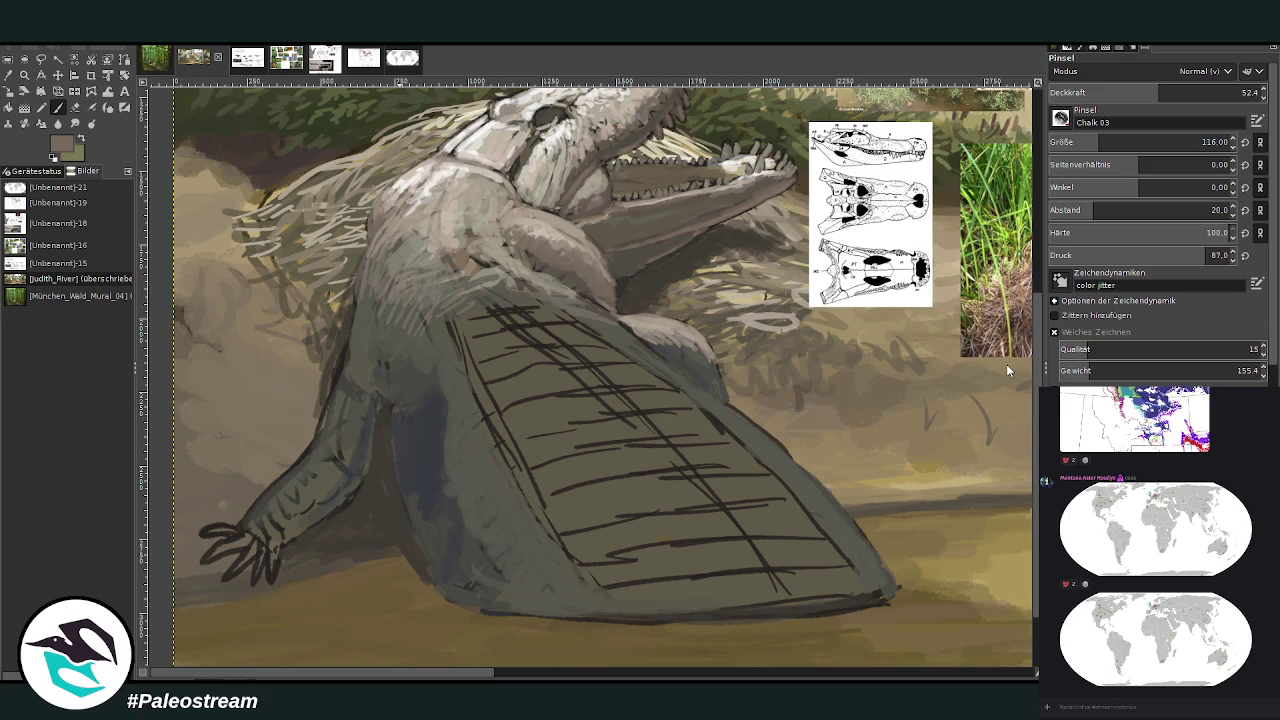
{"action": "left_click", "coordinate": [1181, 91]}
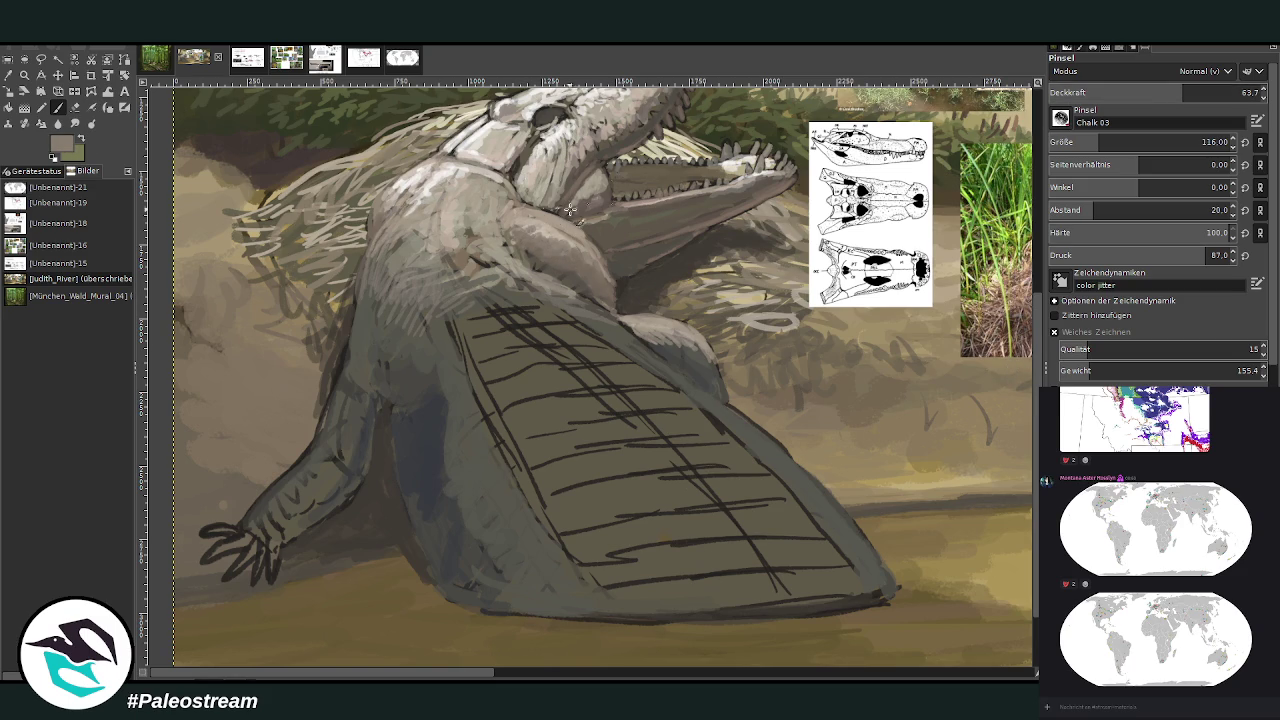
{"action": "left_click_drag", "start_coordinate": [450, 260], "coordinate": [500, 272]}
{"action": "mouse_move", "coordinate": [439, 245]}
{"action": "left_mouse_down"}
{"action": "mouse_move", "coordinate": [398, 229]}
{"action": "mouse_move", "coordinate": [405, 205]}
{"action": "left_mouse_up"}
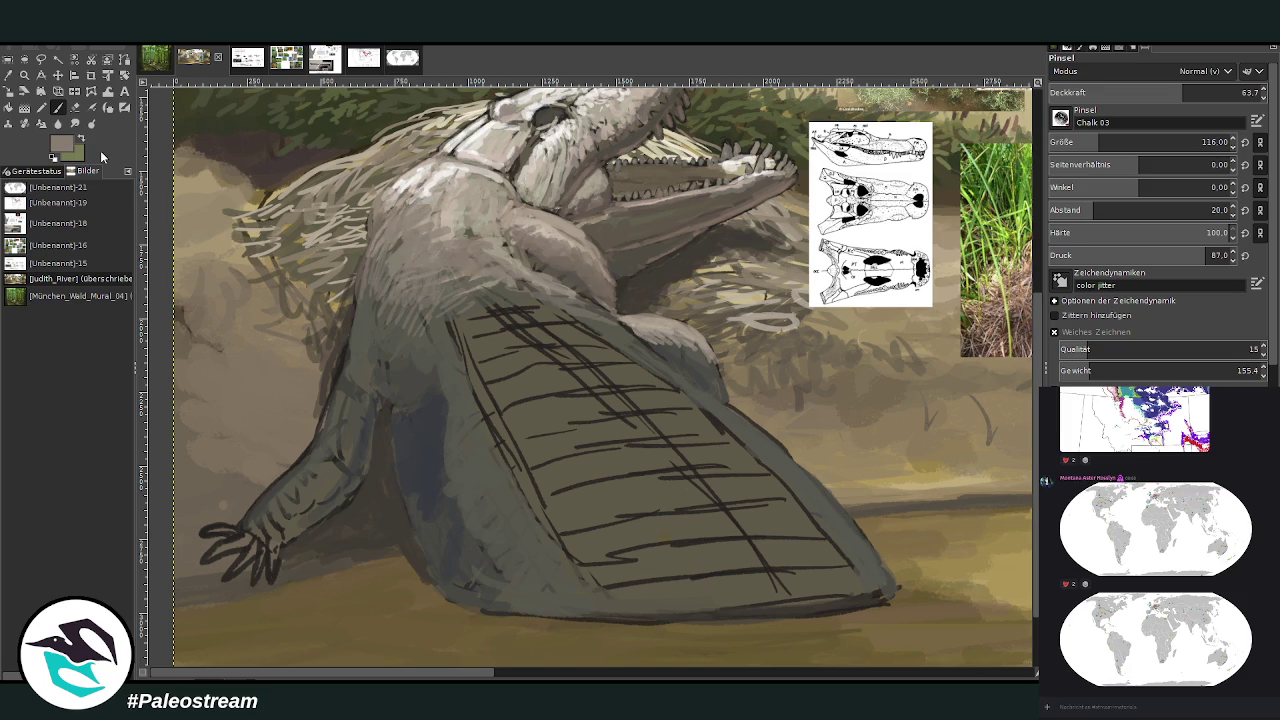
Pick a darker grey and paint a stroke along the belly's left edge
{"action": "left_click", "coordinate": [1002, 378], "text": "ctrl"}
{"action": "left_click_drag", "start_coordinate": [440, 288], "coordinate": [518, 486]}
{"action": "left_click", "coordinate": [24, 76]}
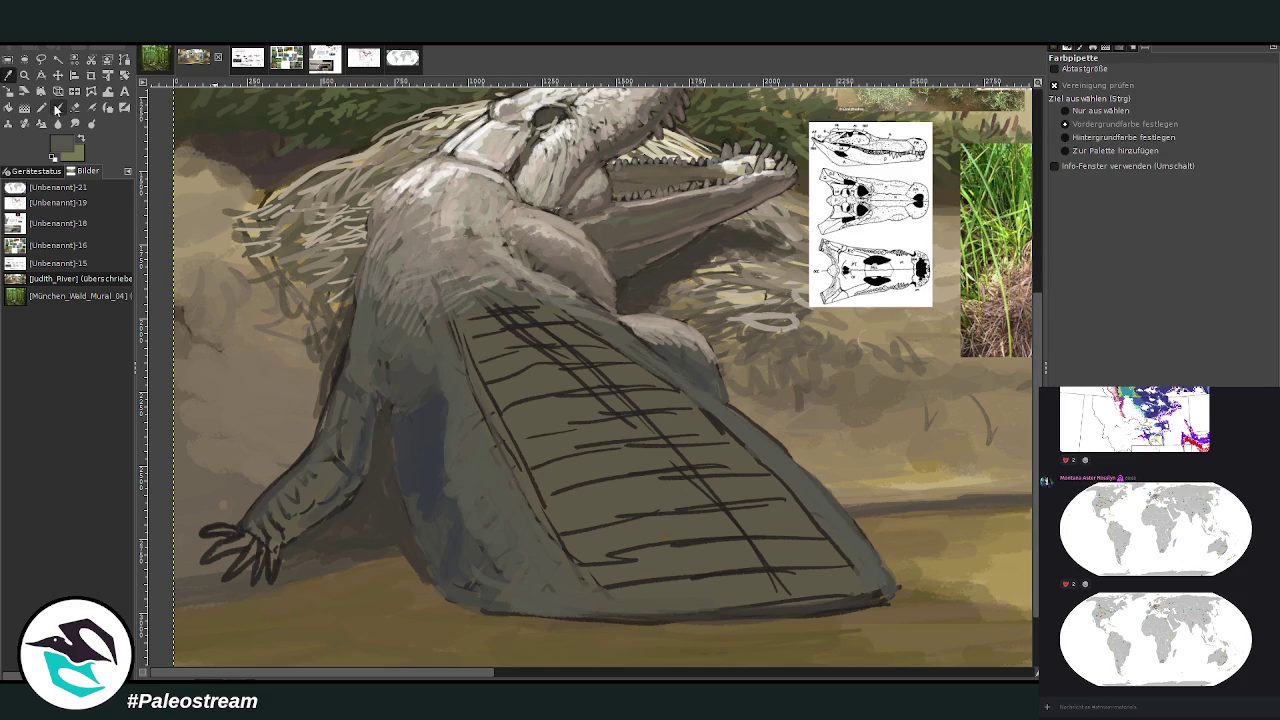
{"action": "left_click", "coordinate": [57, 108]}
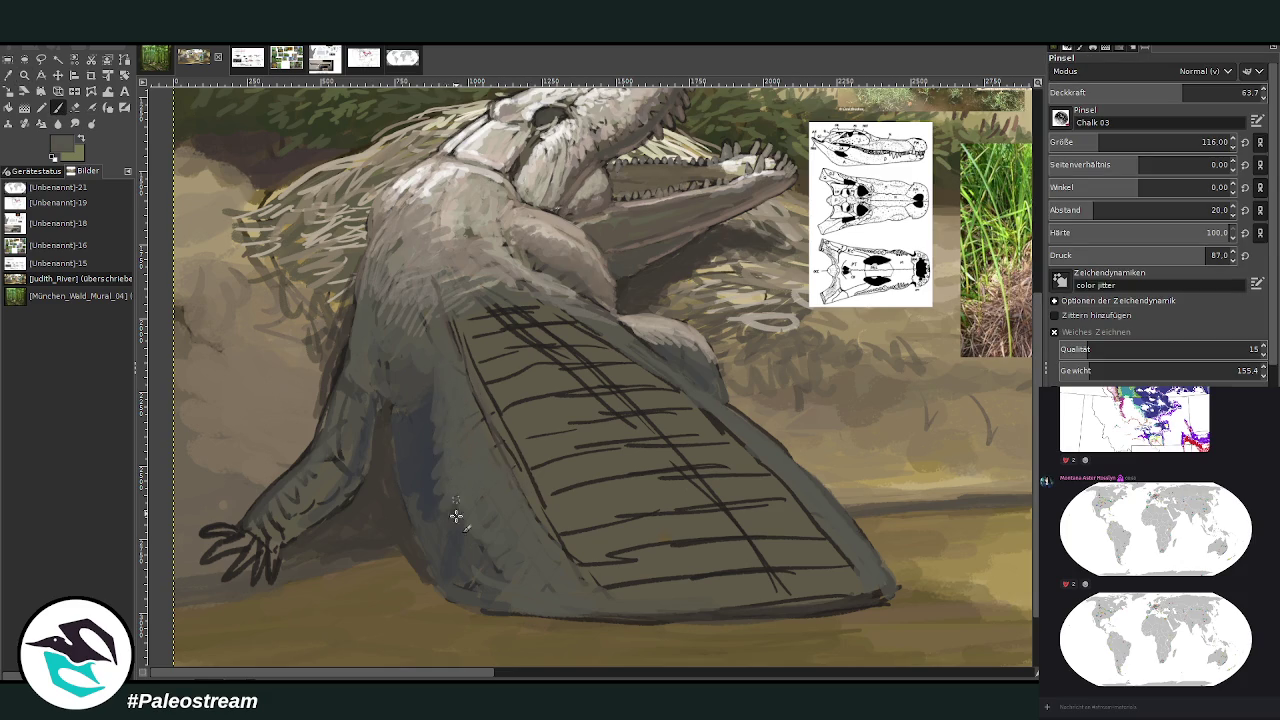
Set the brush size to 38 and the opacity to 86.8
{"action": "left_click", "coordinate": [1210, 142]}
{"action": "type", "text": "21"}
{"action": "key", "text": "Return"}
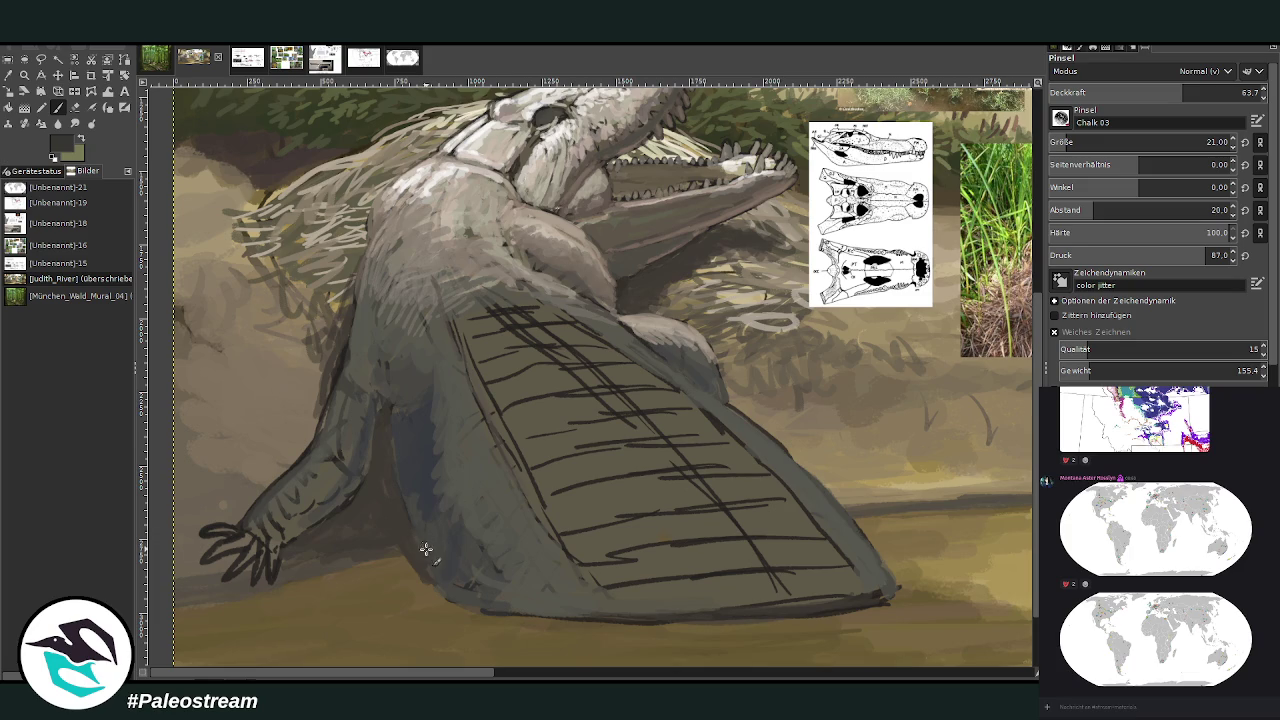
{"action": "left_click", "coordinate": [1074, 140]}
{"action": "left_click", "coordinate": [1204, 90]}
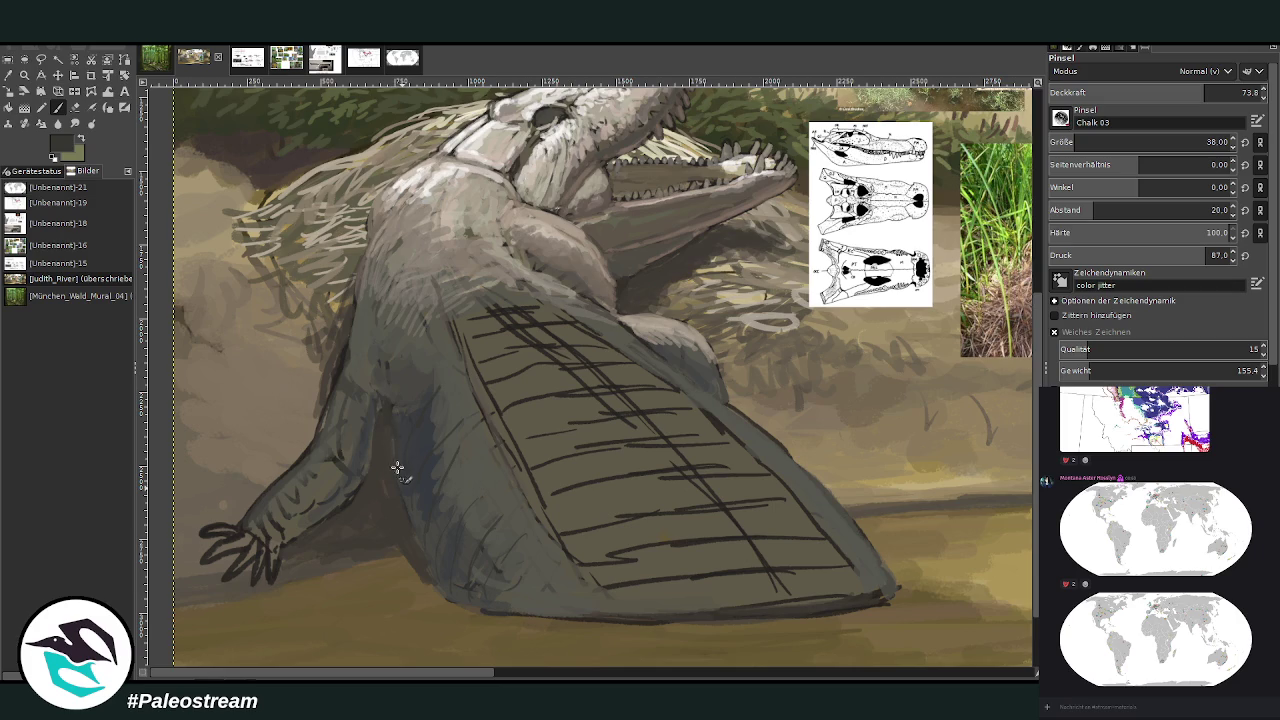
{"action": "left_click_drag", "start_coordinate": [1150, 97], "coordinate": [1185, 97]}
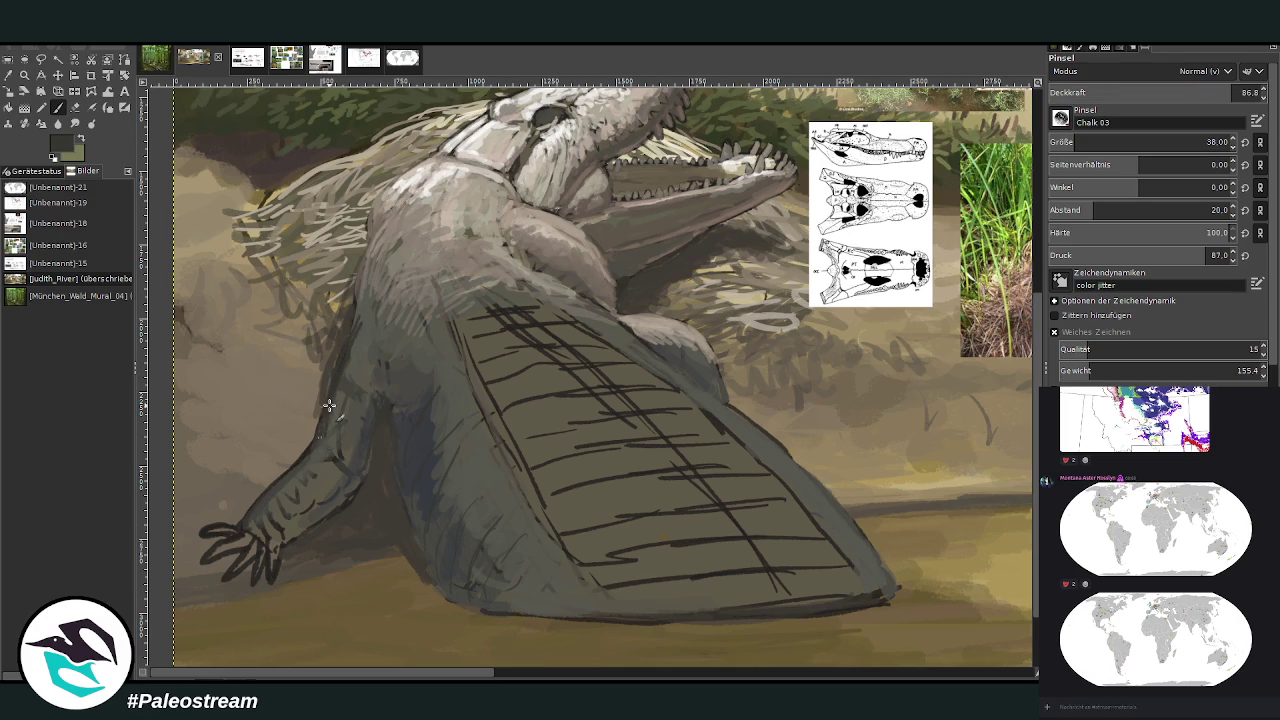
Sample a light grey and paint light strokes along the neck and arm edge
{"action": "left_click", "coordinate": [9, 77]}
{"action": "left_click", "coordinate": [376, 189]}
{"action": "left_click", "coordinate": [58, 107]}
{"action": "mouse_move", "coordinate": [362, 292]}
{"action": "left_mouse_down"}
{"action": "mouse_move", "coordinate": [340, 385]}
{"action": "mouse_move", "coordinate": [367, 352]}
{"action": "left_mouse_up"}
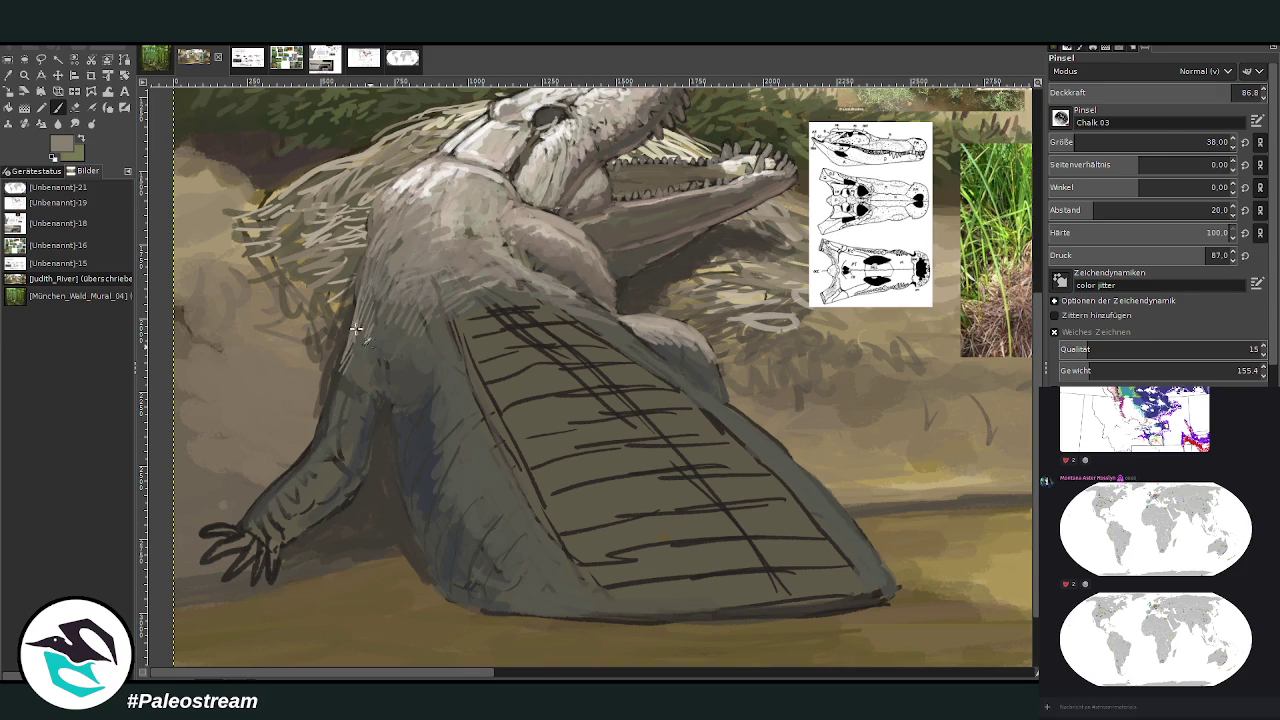
With a size 94 brush at 55.5–73.5 opacity, lighten the forearm to the wrist and the belly's bottom edge
{"action": "left_click_drag", "start_coordinate": [1076, 142], "coordinate": [1092, 142]}
{"action": "left_click_drag", "start_coordinate": [1230, 92], "coordinate": [1170, 92]}
{"action": "mouse_move", "coordinate": [348, 348]}
{"action": "left_mouse_down"}
{"action": "mouse_move", "coordinate": [275, 508]}
{"action": "mouse_move", "coordinate": [340, 448]}
{"action": "left_mouse_up"}
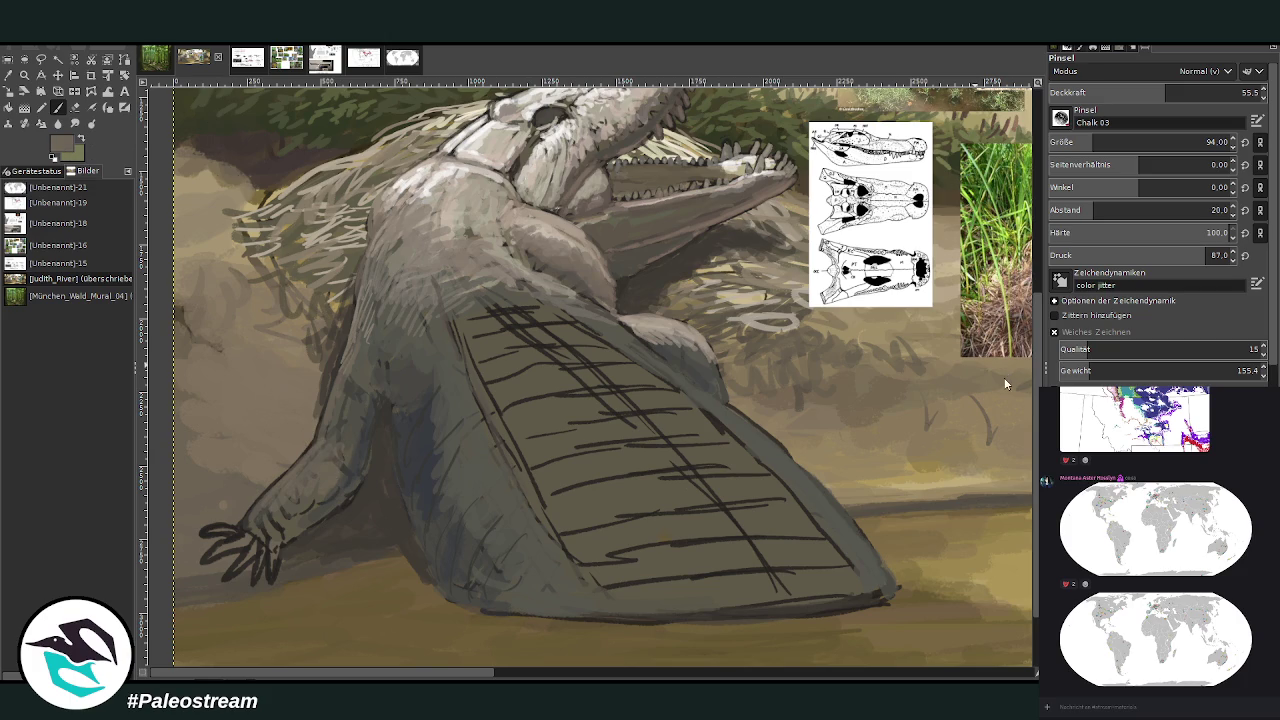
{"action": "left_click_drag", "start_coordinate": [1166, 92], "coordinate": [1204, 92]}
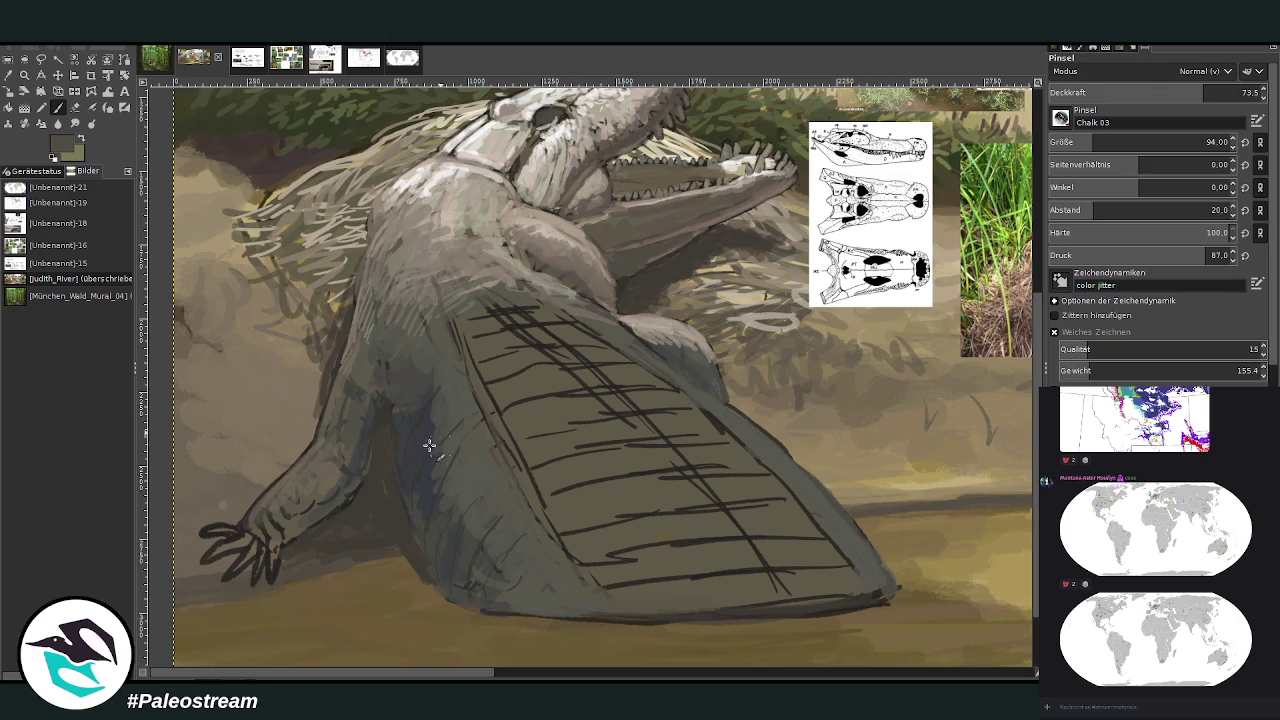
{"action": "mouse_move", "coordinate": [338, 465]}
{"action": "left_mouse_down"}
{"action": "mouse_move", "coordinate": [264, 545]}
{"action": "mouse_move", "coordinate": [248, 530]}
{"action": "left_mouse_up"}
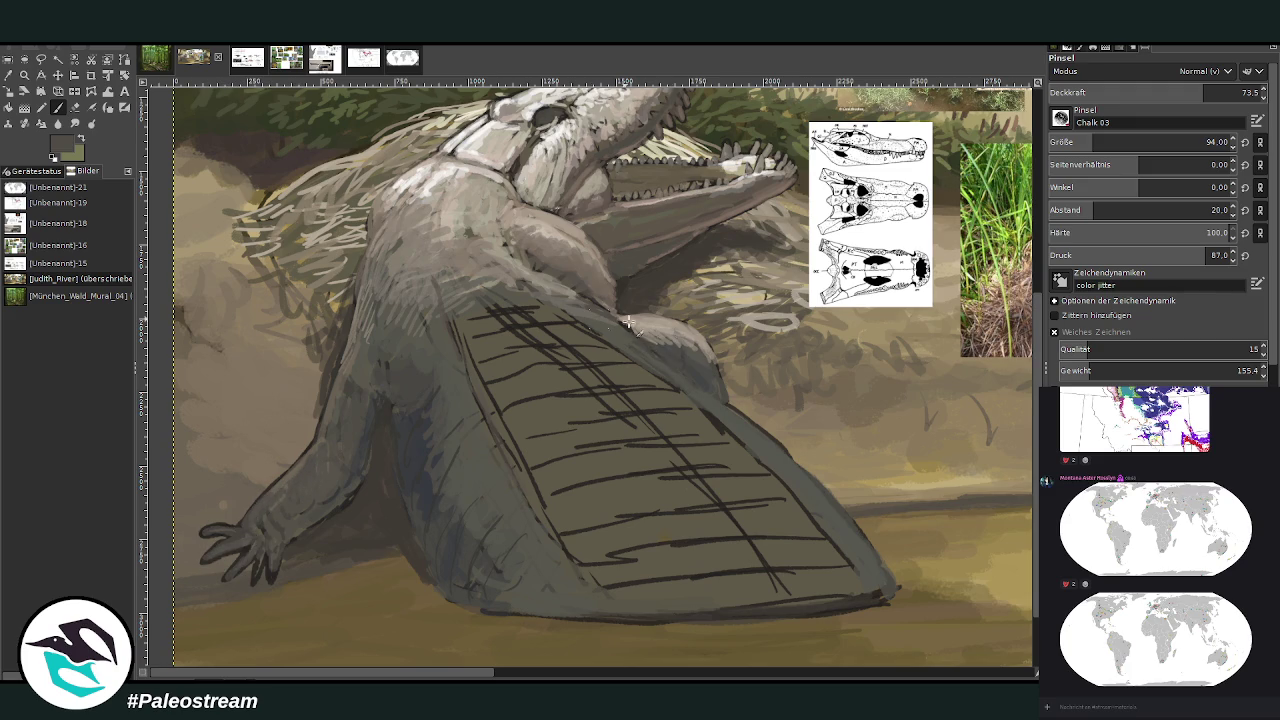
{"action": "left_click_drag", "start_coordinate": [832, 604], "coordinate": [634, 605]}
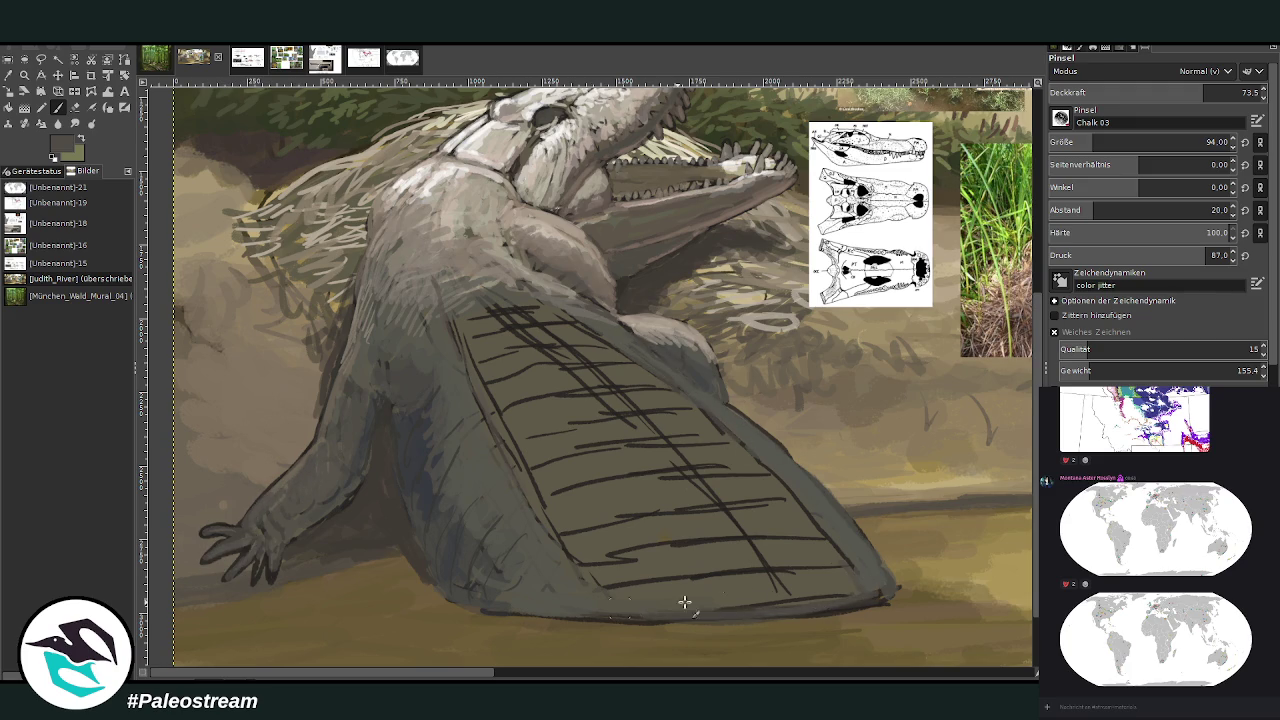
Paint light diagonal strokes over the upper and lower back scute lines, running toward the tail
{"action": "left_click_drag", "start_coordinate": [760, 580], "coordinate": [621, 389]}
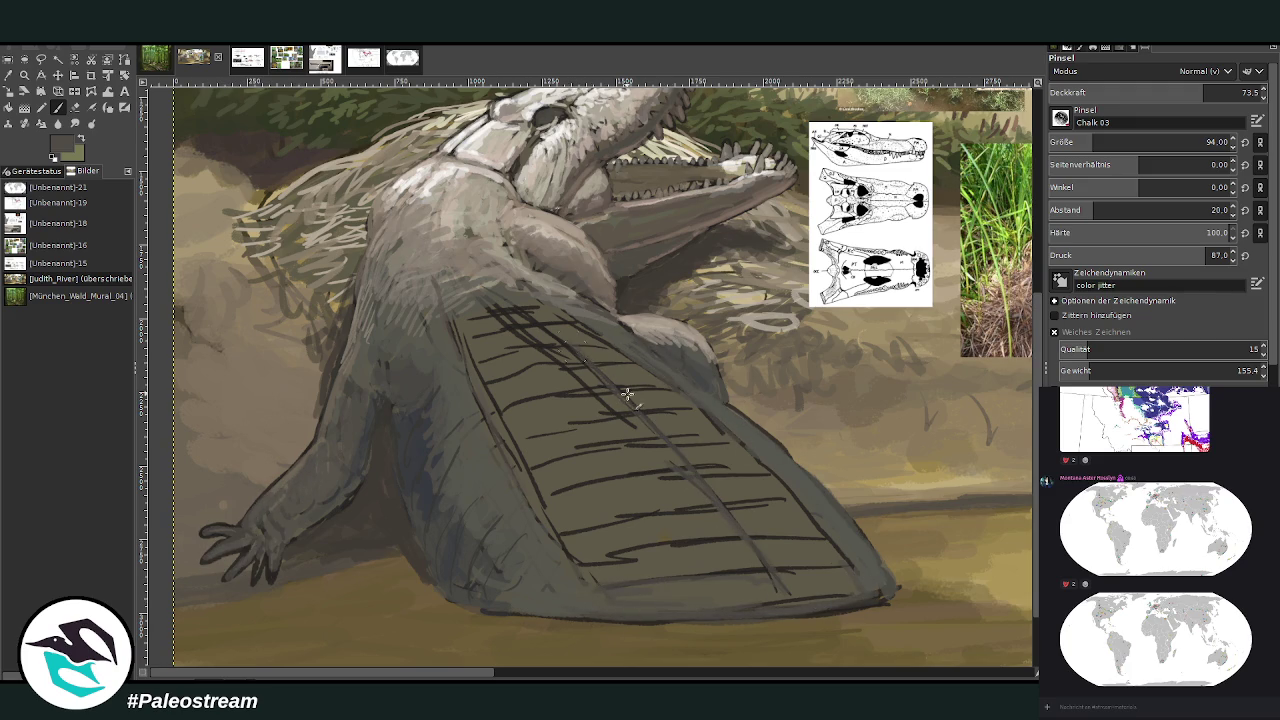
{"action": "left_click_drag", "start_coordinate": [487, 289], "coordinate": [795, 604]}
{"action": "mouse_move", "coordinate": [718, 553]}
{"action": "left_mouse_down"}
{"action": "mouse_move", "coordinate": [610, 549]}
{"action": "mouse_move", "coordinate": [791, 506]}
{"action": "mouse_move", "coordinate": [674, 508]}
{"action": "mouse_move", "coordinate": [574, 478]}
{"action": "left_mouse_up"}
{"action": "left_click_drag", "start_coordinate": [628, 430], "coordinate": [577, 449]}
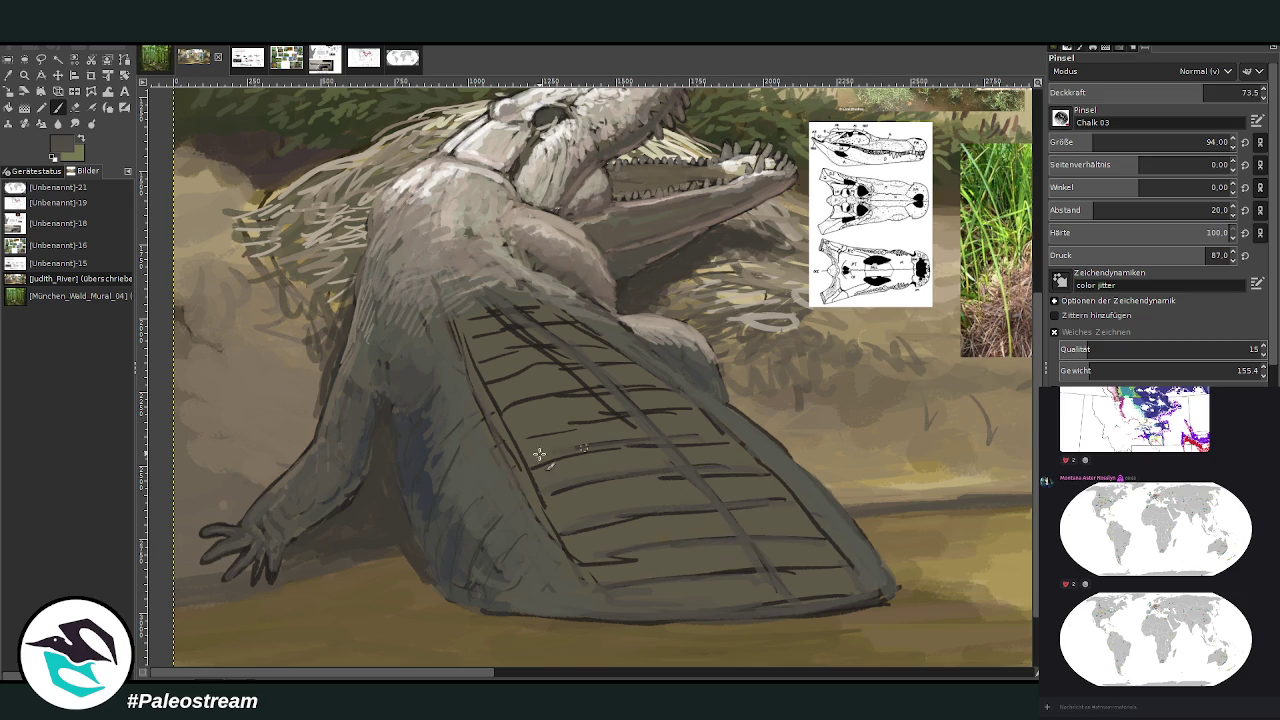
{"action": "left_click_drag", "start_coordinate": [690, 414], "coordinate": [640, 412]}
{"action": "left_click_drag", "start_coordinate": [558, 320], "coordinate": [476, 331]}
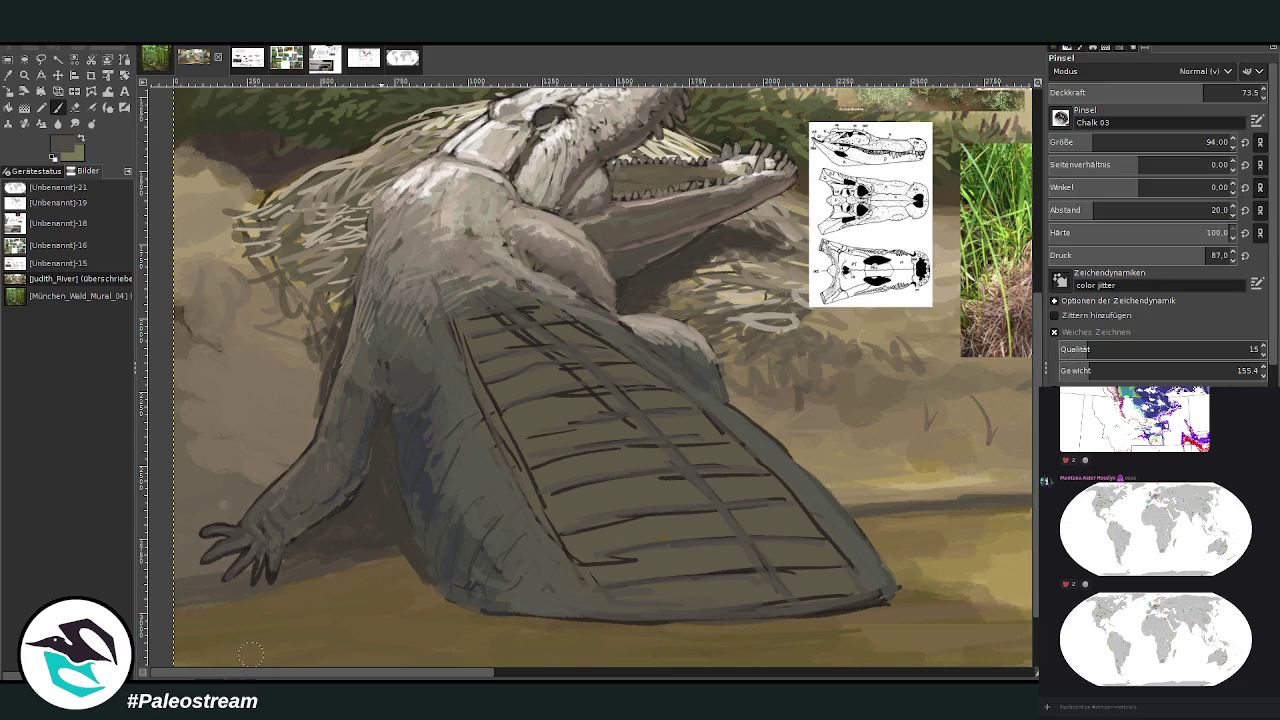
Paste the skeleton reference image and crop it to the scuted back region
{"action": "key", "text": "m"}
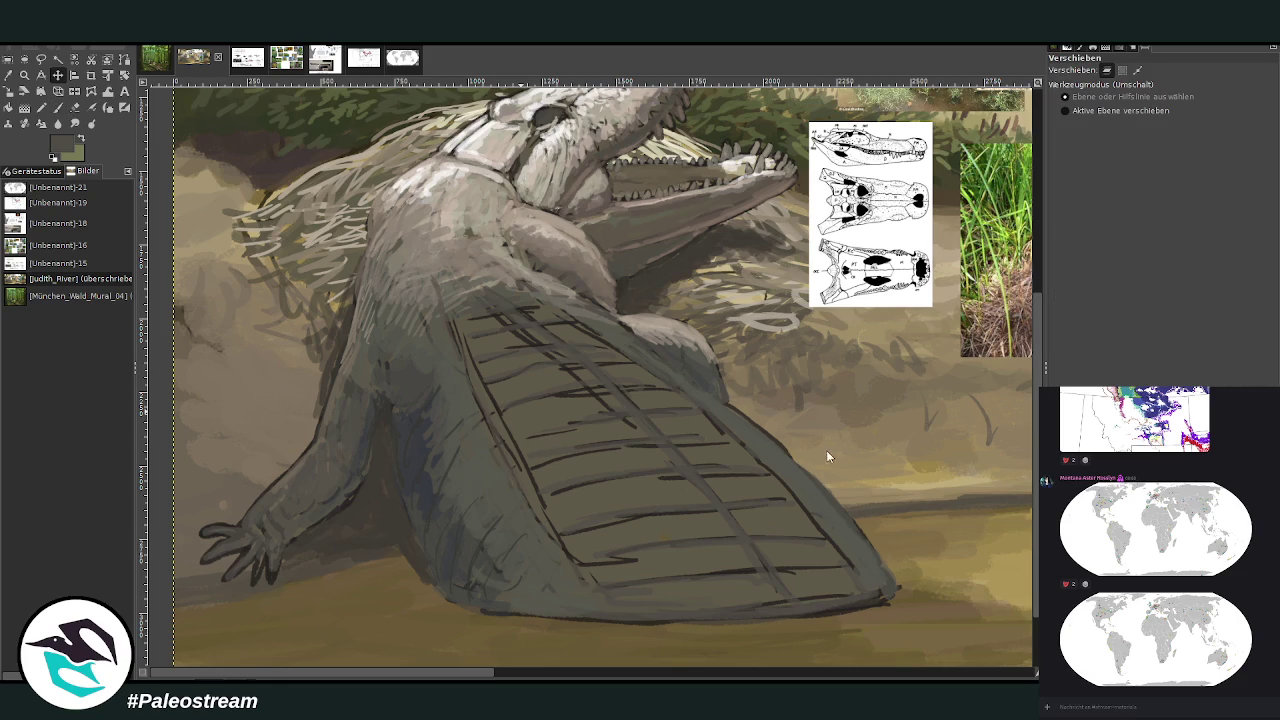
{"action": "key", "text": "ctrl+v"}
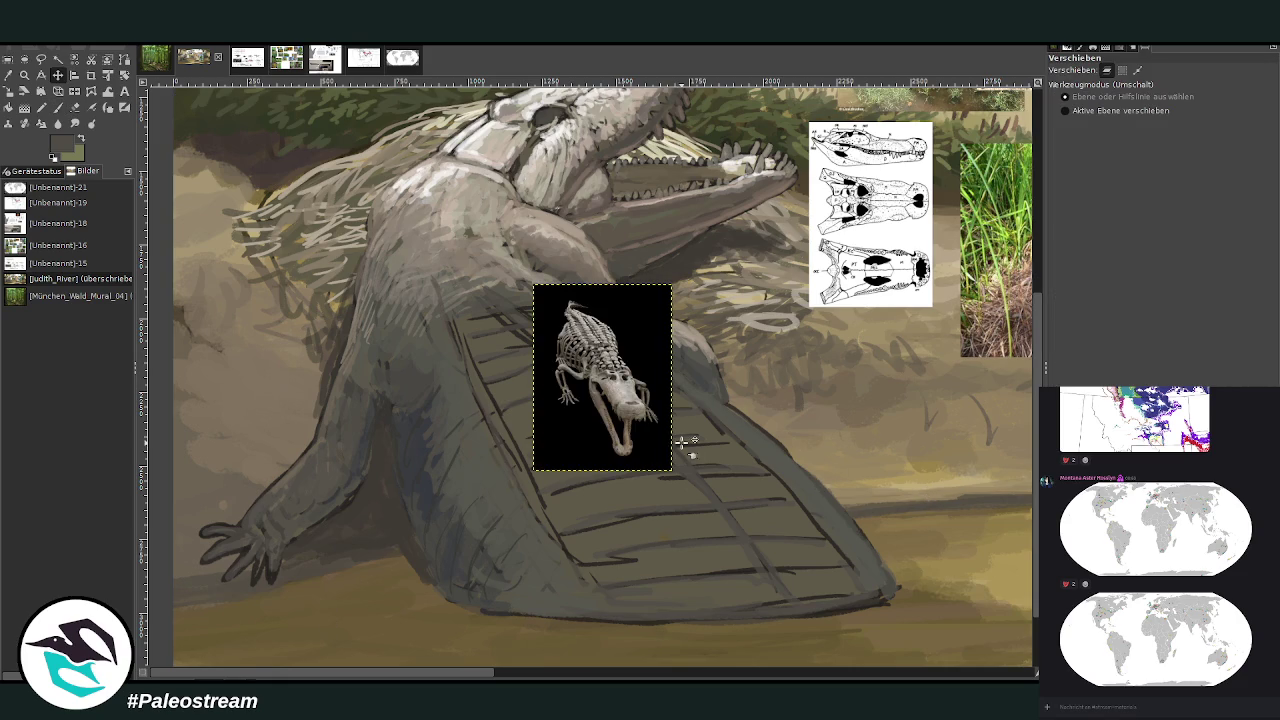
{"action": "key", "text": "shift+c"}
{"action": "left_click_drag", "start_coordinate": [556, 305], "coordinate": [642, 376]}
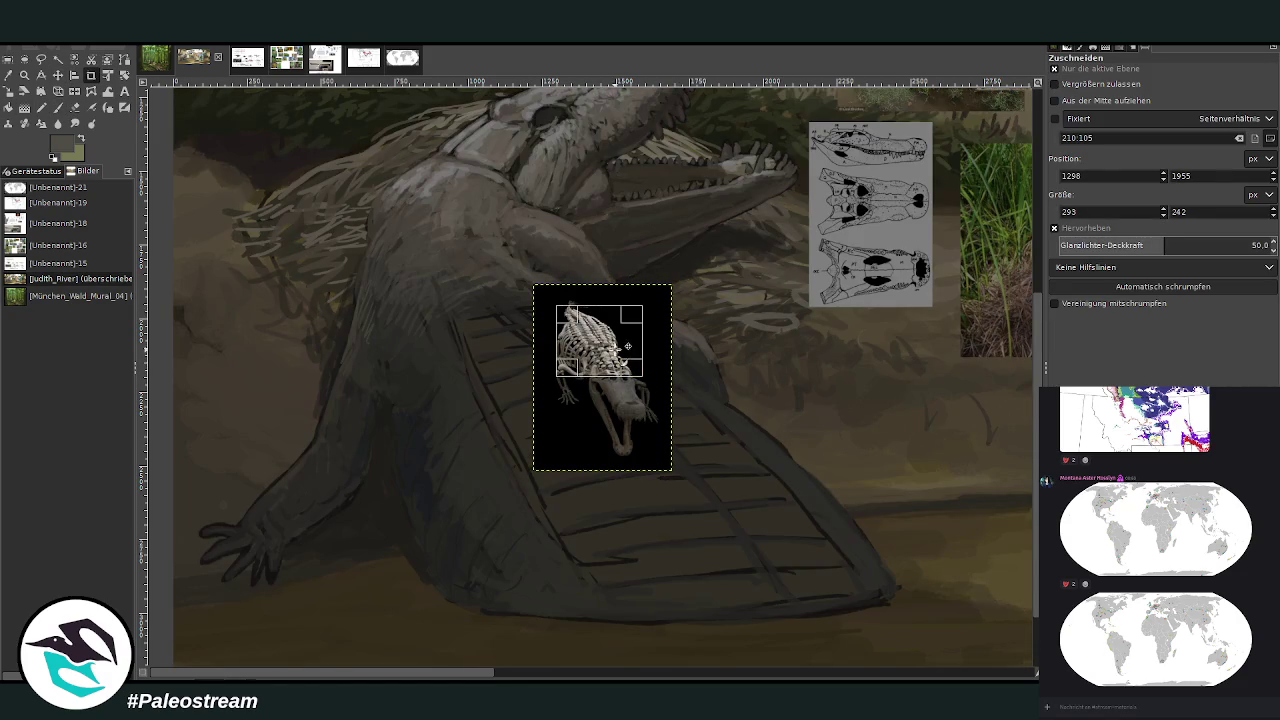
{"action": "double_click", "coordinate": [621, 336]}
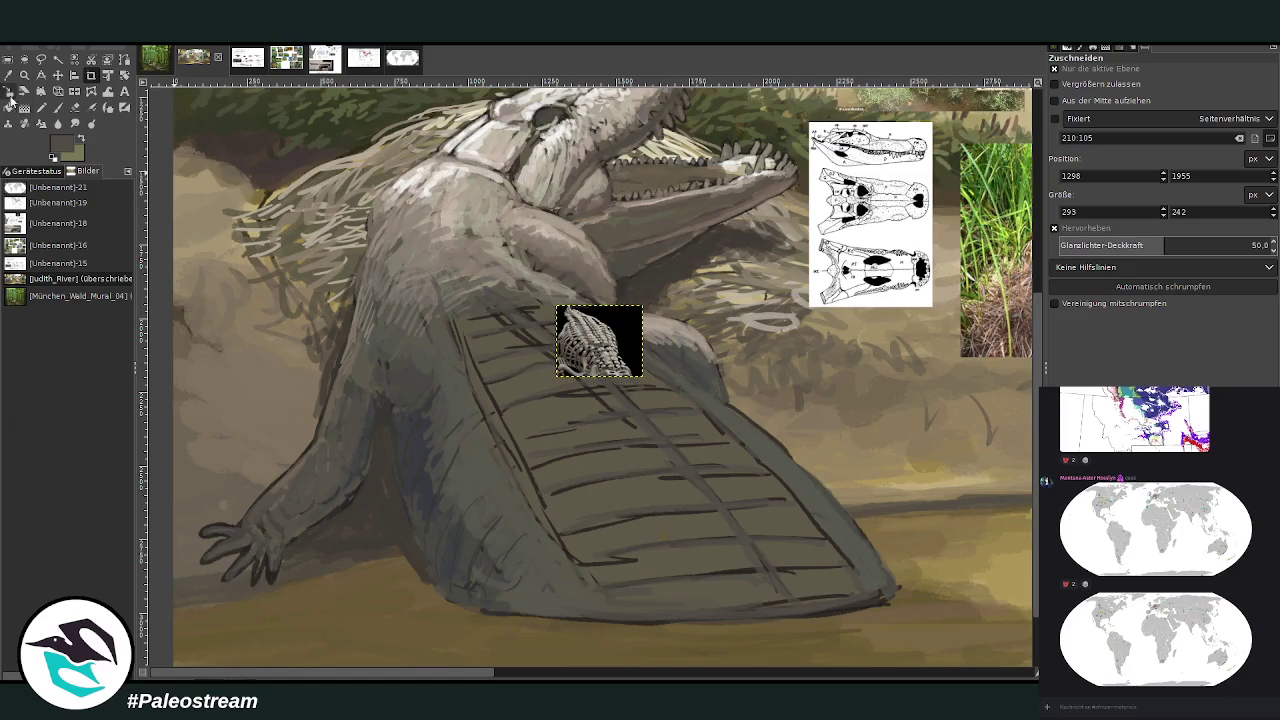
Scale the cropped skeleton up to about 864×714 px and place it beside the skull diagrams
{"action": "left_click", "coordinate": [8, 75]}
{"action": "left_click", "coordinate": [8, 88]}
{"action": "left_click", "coordinate": [600, 330]}
{"action": "mouse_move", "coordinate": [642, 376]}
{"action": "left_mouse_down"}
{"action": "mouse_move", "coordinate": [737, 478]}
{"action": "mouse_move", "coordinate": [782, 492]}
{"action": "left_mouse_up"}
{"action": "left_click_drag", "start_coordinate": [633, 401], "coordinate": [880, 360]}
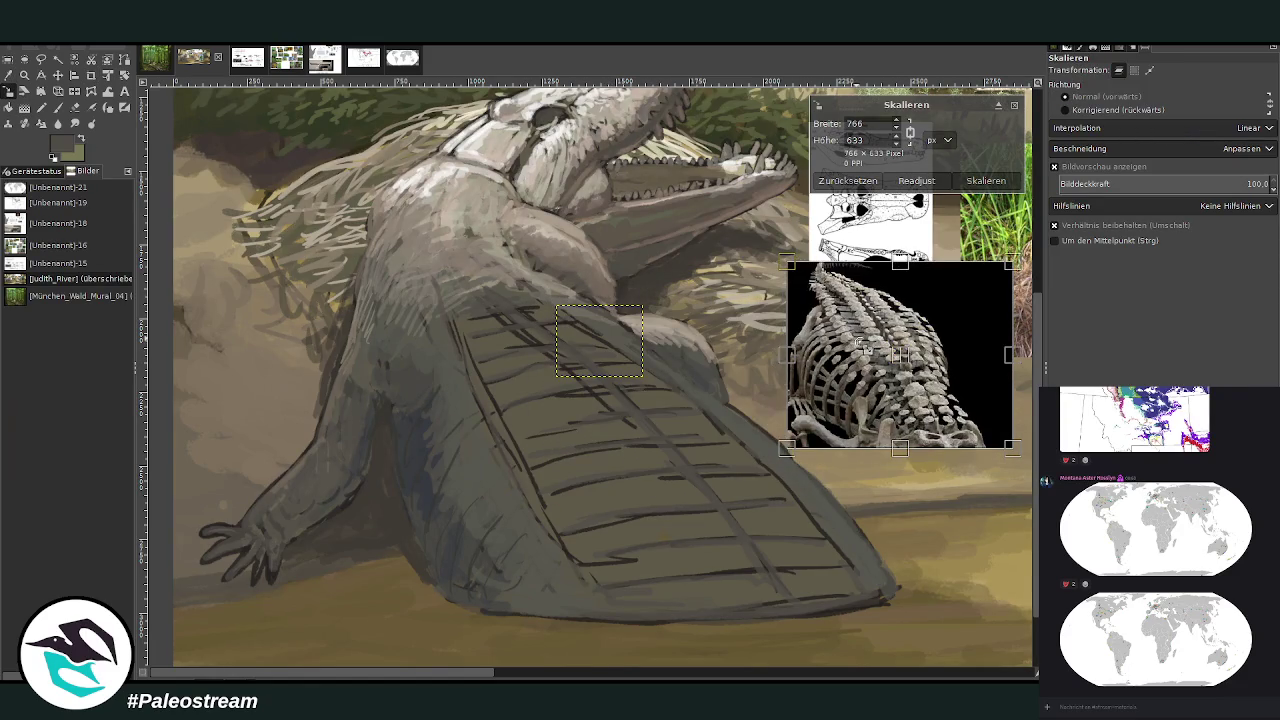
{"action": "left_click_drag", "start_coordinate": [786, 262], "coordinate": [758, 237]}
{"action": "left_click_drag", "start_coordinate": [880, 365], "coordinate": [912, 376]}
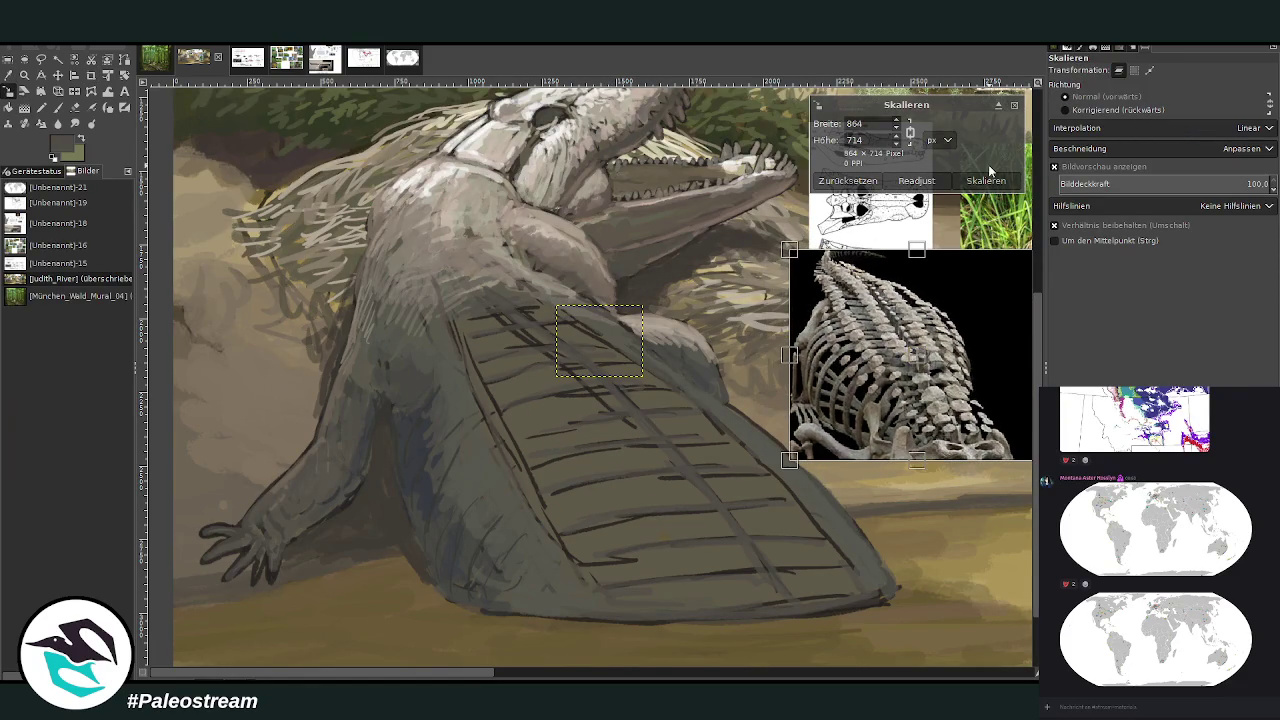
{"action": "left_click", "coordinate": [986, 181]}
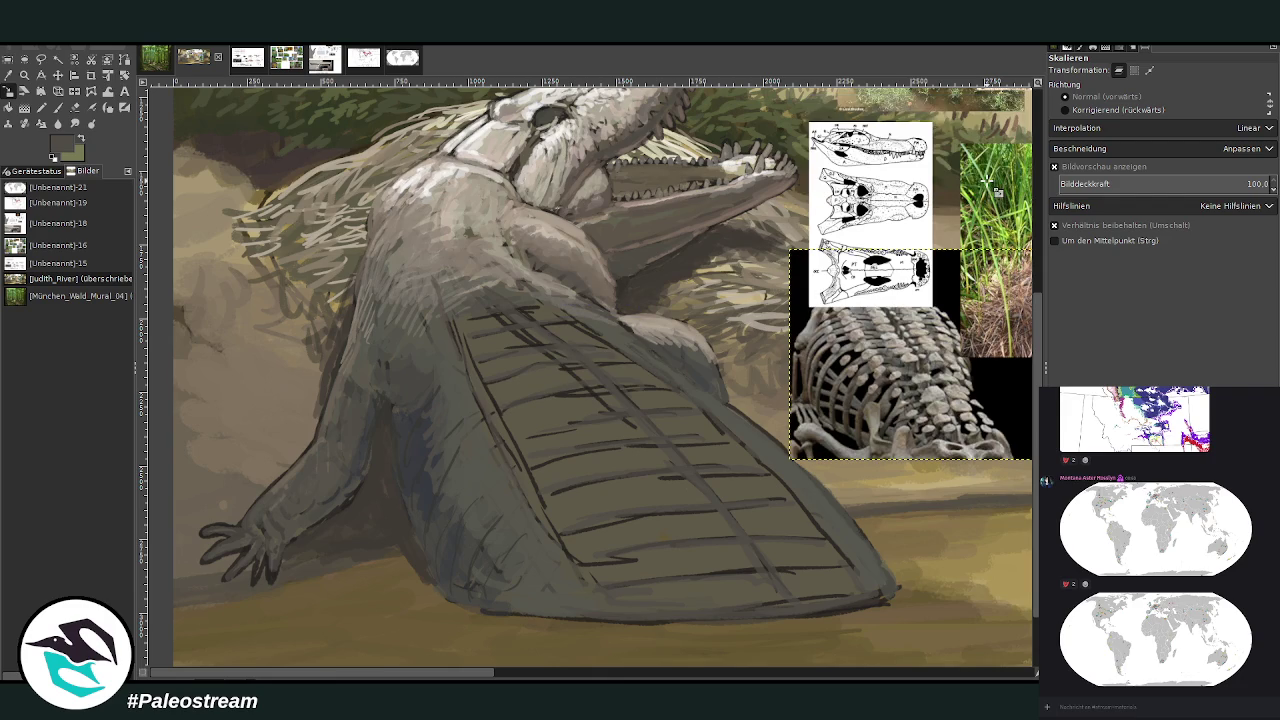
{"action": "key", "text": "p"}
{"action": "key", "text": "o"}
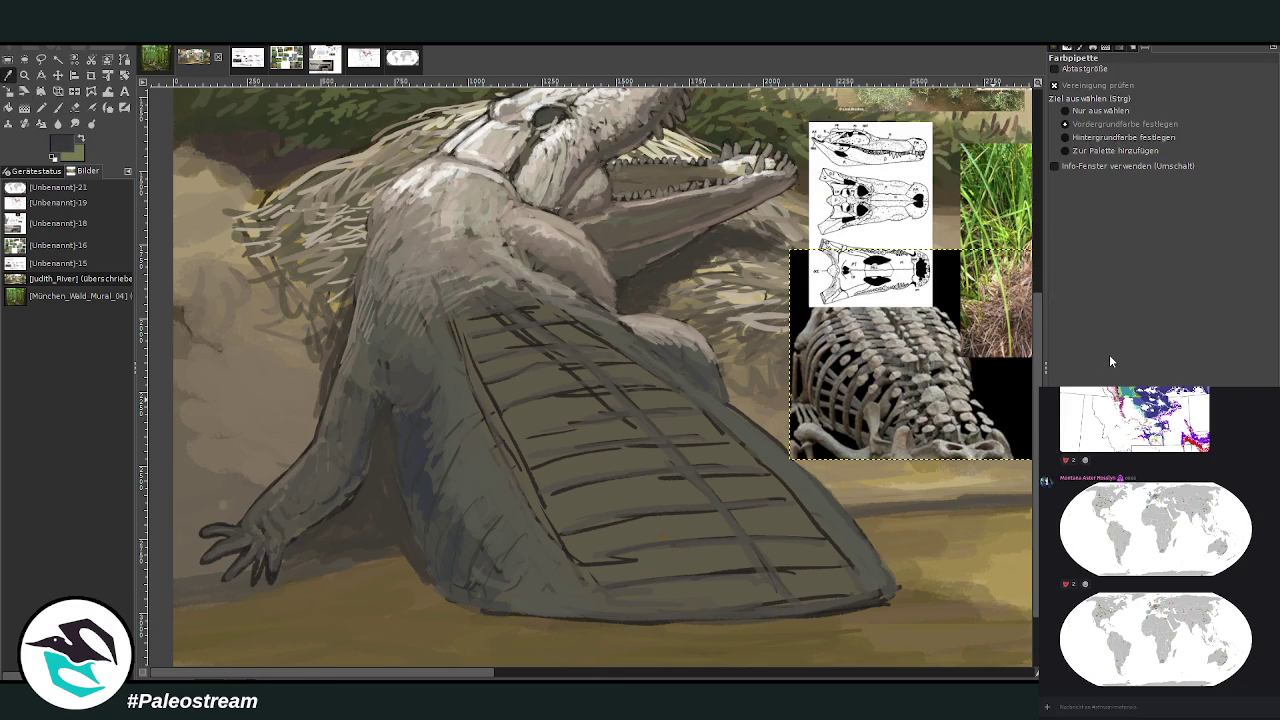
At about 78 opacity on the canvas layer, darken the neck's eye-ring oval and sketch small neck scutes
{"action": "key", "text": "p"}
{"action": "left_click_drag", "start_coordinate": [1152, 98], "coordinate": [1170, 98]}
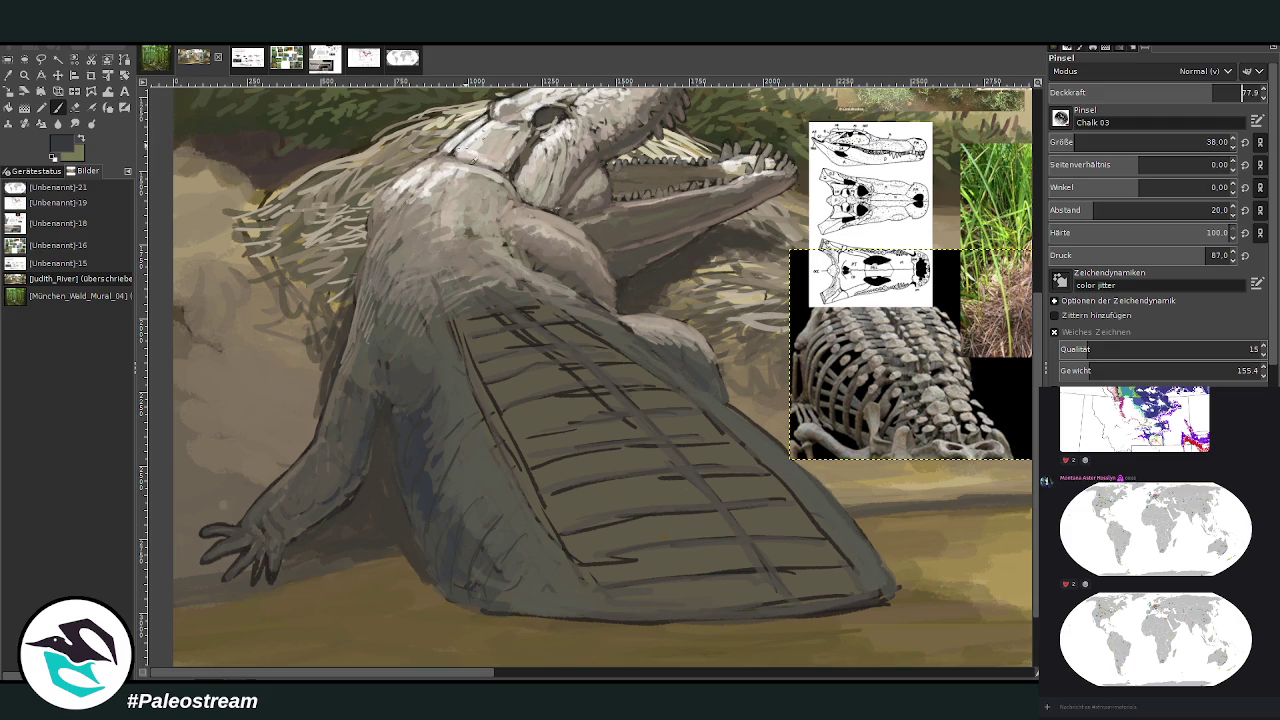
{"action": "key", "text": "Page_Down"}
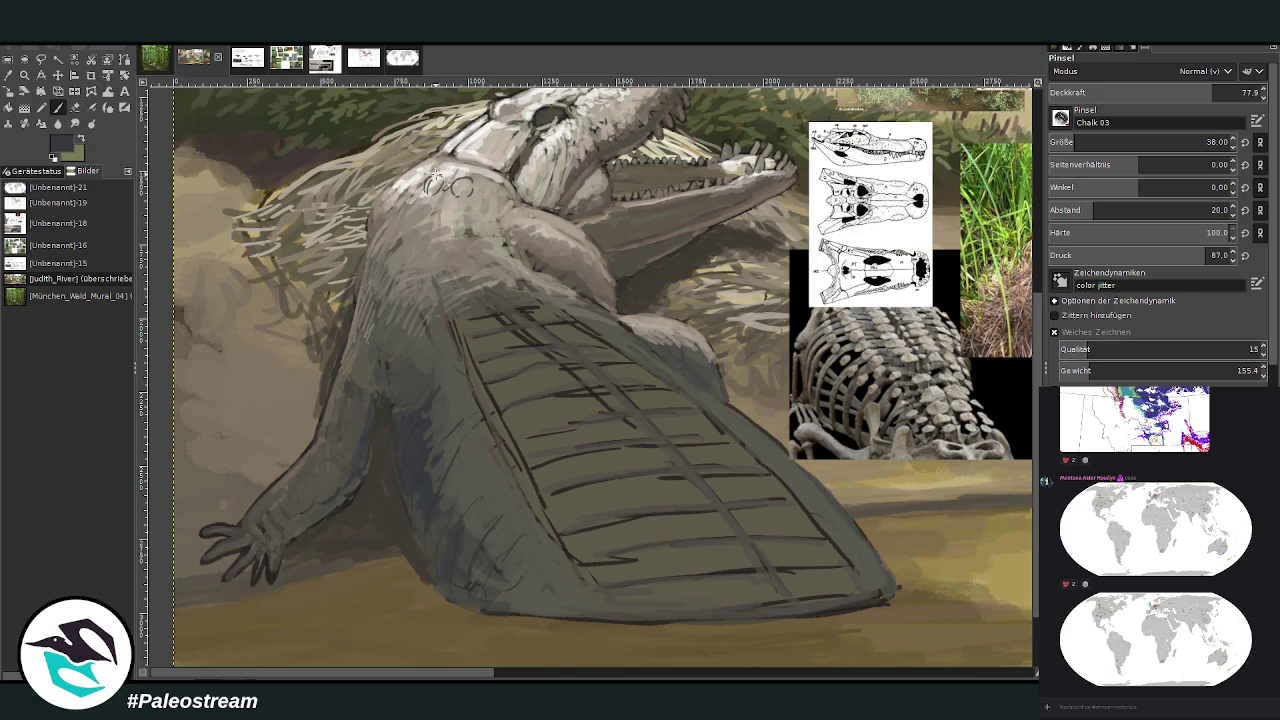
{"action": "mouse_move", "coordinate": [462, 180]}
{"action": "left_mouse_down"}
{"action": "mouse_move", "coordinate": [466, 198]}
{"action": "mouse_move", "coordinate": [436, 228]}
{"action": "mouse_move", "coordinate": [458, 218]}
{"action": "mouse_move", "coordinate": [436, 262]}
{"action": "mouse_move", "coordinate": [478, 262]}
{"action": "mouse_move", "coordinate": [449, 282]}
{"action": "mouse_move", "coordinate": [468, 272]}
{"action": "left_mouse_up"}
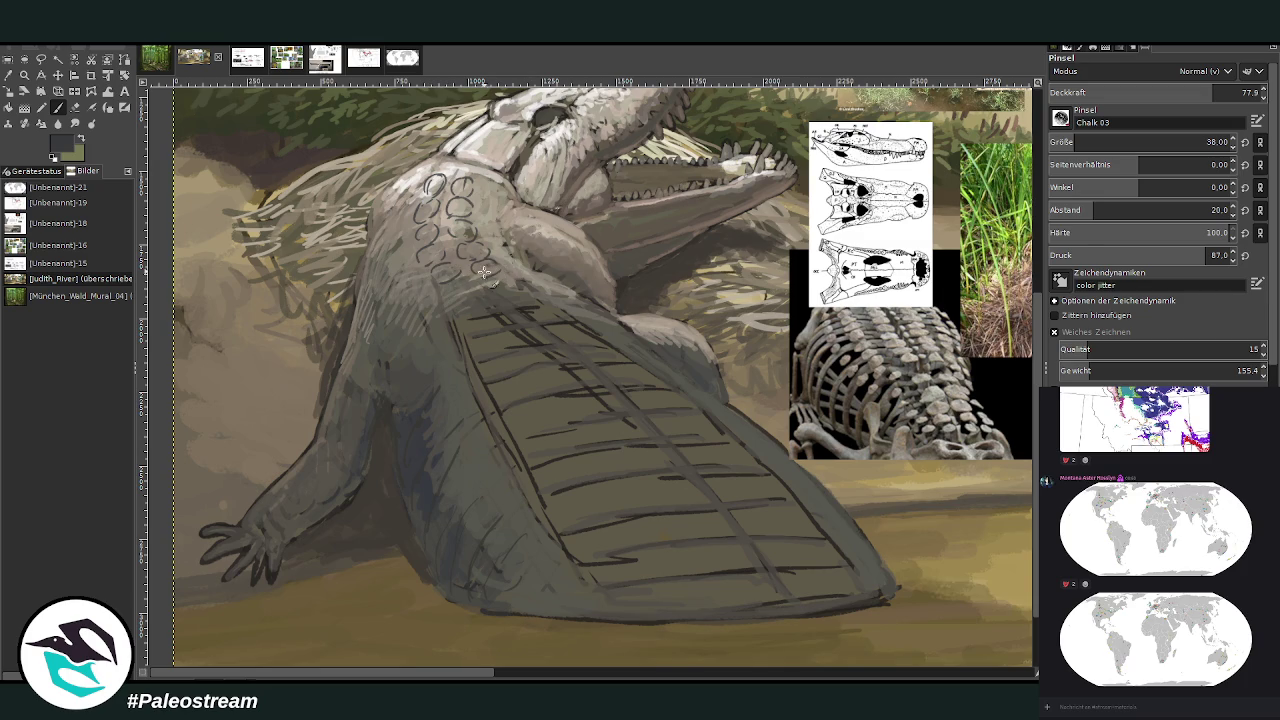
{"action": "mouse_move", "coordinate": [450, 280]}
{"action": "left_mouse_down"}
{"action": "mouse_move", "coordinate": [445, 298]}
{"action": "mouse_move", "coordinate": [470, 304]}
{"action": "mouse_move", "coordinate": [468, 322]}
{"action": "mouse_move", "coordinate": [535, 296]}
{"action": "left_mouse_up"}
With a size 45 brush at 85.2 opacity, outline oval scutes along the upper back rows
{"action": "left_click", "coordinate": [1066, 142]}
{"action": "left_click_drag", "start_coordinate": [1177, 99], "coordinate": [1241, 93]}
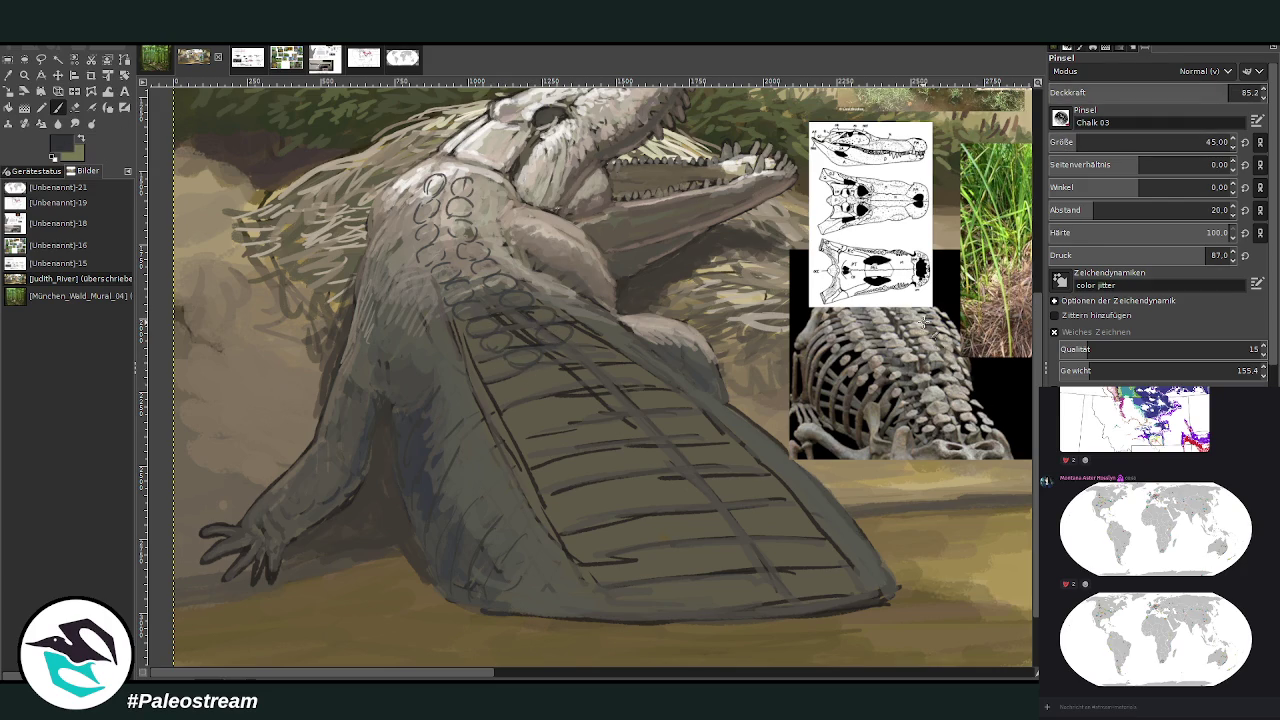
{"action": "mouse_move", "coordinate": [560, 345]}
{"action": "left_mouse_down"}
{"action": "mouse_move", "coordinate": [592, 362]}
{"action": "mouse_move", "coordinate": [514, 368]}
{"action": "left_mouse_up"}
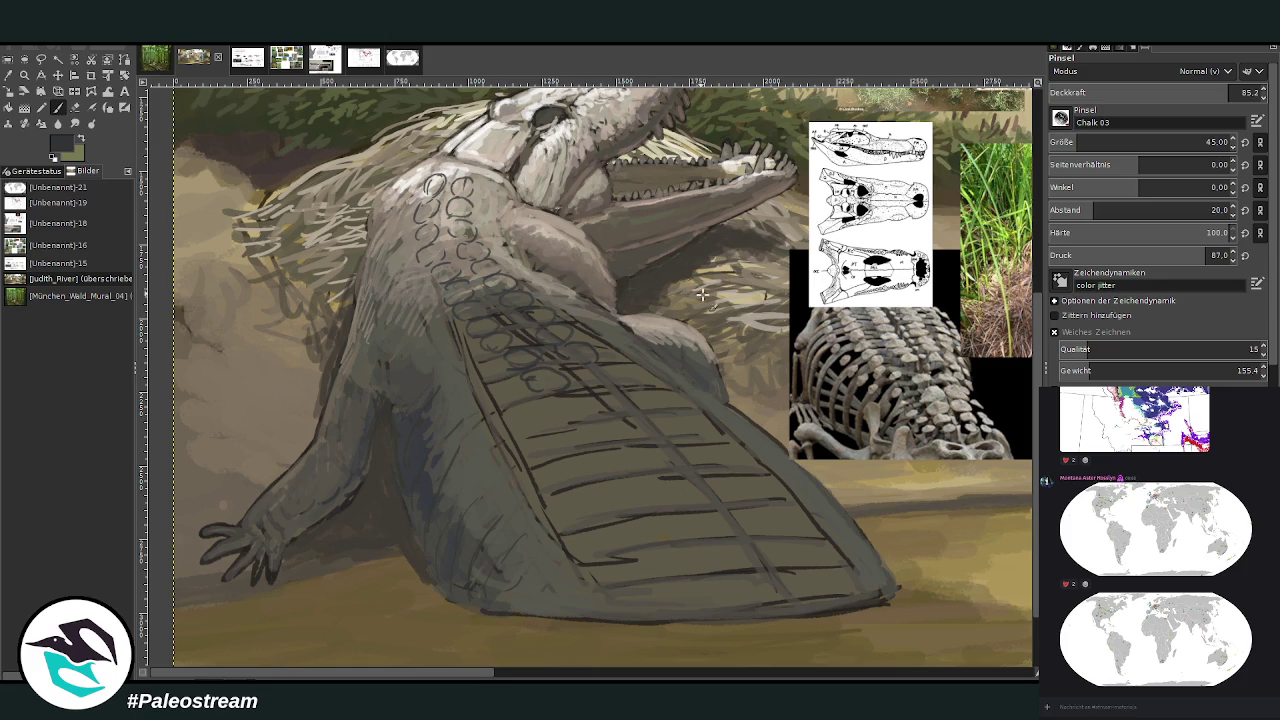
{"action": "mouse_move", "coordinate": [603, 370]}
{"action": "left_mouse_down"}
{"action": "mouse_move", "coordinate": [563, 408]}
{"action": "mouse_move", "coordinate": [606, 390]}
{"action": "mouse_move", "coordinate": [635, 405]}
{"action": "mouse_move", "coordinate": [600, 435]}
{"action": "mouse_move", "coordinate": [663, 432]}
{"action": "mouse_move", "coordinate": [623, 452]}
{"action": "mouse_move", "coordinate": [640, 475]}
{"action": "mouse_move", "coordinate": [671, 451]}
{"action": "mouse_move", "coordinate": [714, 451]}
{"action": "mouse_move", "coordinate": [666, 449]}
{"action": "mouse_move", "coordinate": [643, 505]}
{"action": "mouse_move", "coordinate": [697, 475]}
{"action": "mouse_move", "coordinate": [737, 503]}
{"action": "mouse_move", "coordinate": [682, 513]}
{"action": "mouse_move", "coordinate": [694, 531]}
{"action": "mouse_move", "coordinate": [686, 517]}
{"action": "mouse_move", "coordinate": [763, 509]}
{"action": "mouse_move", "coordinate": [772, 555]}
{"action": "mouse_move", "coordinate": [714, 548]}
{"action": "mouse_move", "coordinate": [707, 564]}
{"action": "mouse_move", "coordinate": [736, 585]}
{"action": "mouse_move", "coordinate": [720, 591]}
{"action": "mouse_move", "coordinate": [814, 574]}
{"action": "mouse_move", "coordinate": [782, 580]}
{"action": "mouse_move", "coordinate": [805, 598]}
{"action": "mouse_move", "coordinate": [670, 585]}
{"action": "mouse_move", "coordinate": [649, 557]}
{"action": "mouse_move", "coordinate": [660, 548]}
{"action": "mouse_move", "coordinate": [636, 540]}
{"action": "mouse_move", "coordinate": [627, 494]}
{"action": "mouse_move", "coordinate": [563, 430]}
{"action": "mouse_move", "coordinate": [586, 437]}
{"action": "mouse_move", "coordinate": [529, 410]}
{"action": "mouse_move", "coordinate": [551, 406]}
{"action": "mouse_move", "coordinate": [565, 430]}
{"action": "left_mouse_up"}
Outline scute loops on the middle, lower, right and left rows of the back and the tail tip
{"action": "mouse_move", "coordinate": [590, 540]}
{"action": "left_mouse_down"}
{"action": "mouse_move", "coordinate": [619, 540]}
{"action": "mouse_move", "coordinate": [600, 534]}
{"action": "mouse_move", "coordinate": [628, 604]}
{"action": "mouse_move", "coordinate": [665, 598]}
{"action": "left_mouse_up"}
{"action": "mouse_move", "coordinate": [834, 576]}
{"action": "left_mouse_down"}
{"action": "mouse_move", "coordinate": [846, 560]}
{"action": "mouse_move", "coordinate": [874, 569]}
{"action": "mouse_move", "coordinate": [818, 545]}
{"action": "mouse_move", "coordinate": [845, 562]}
{"action": "mouse_move", "coordinate": [862, 550]}
{"action": "left_mouse_up"}
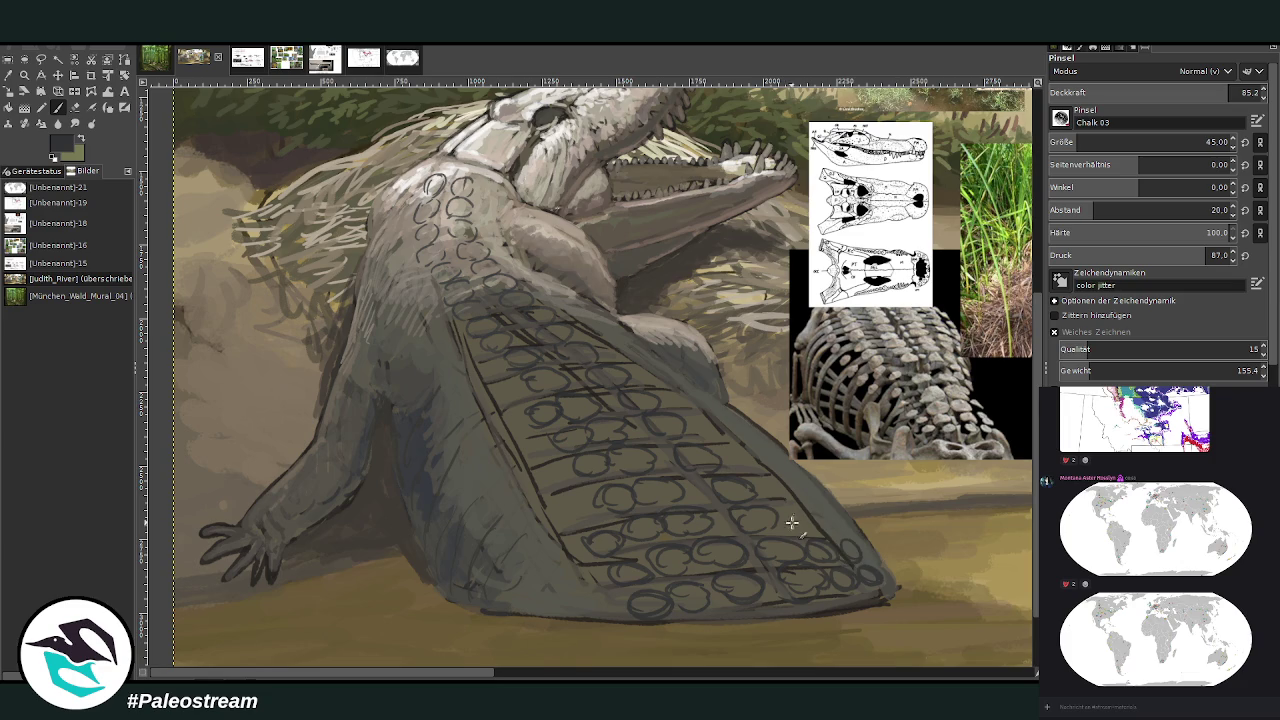
{"action": "mouse_move", "coordinate": [800, 523]}
{"action": "left_mouse_down"}
{"action": "mouse_move", "coordinate": [834, 531]}
{"action": "mouse_move", "coordinate": [760, 489]}
{"action": "mouse_move", "coordinate": [785, 481]}
{"action": "mouse_move", "coordinate": [740, 456]}
{"action": "mouse_move", "coordinate": [782, 464]}
{"action": "left_mouse_up"}
{"action": "left_click_drag", "start_coordinate": [720, 436], "coordinate": [755, 438]}
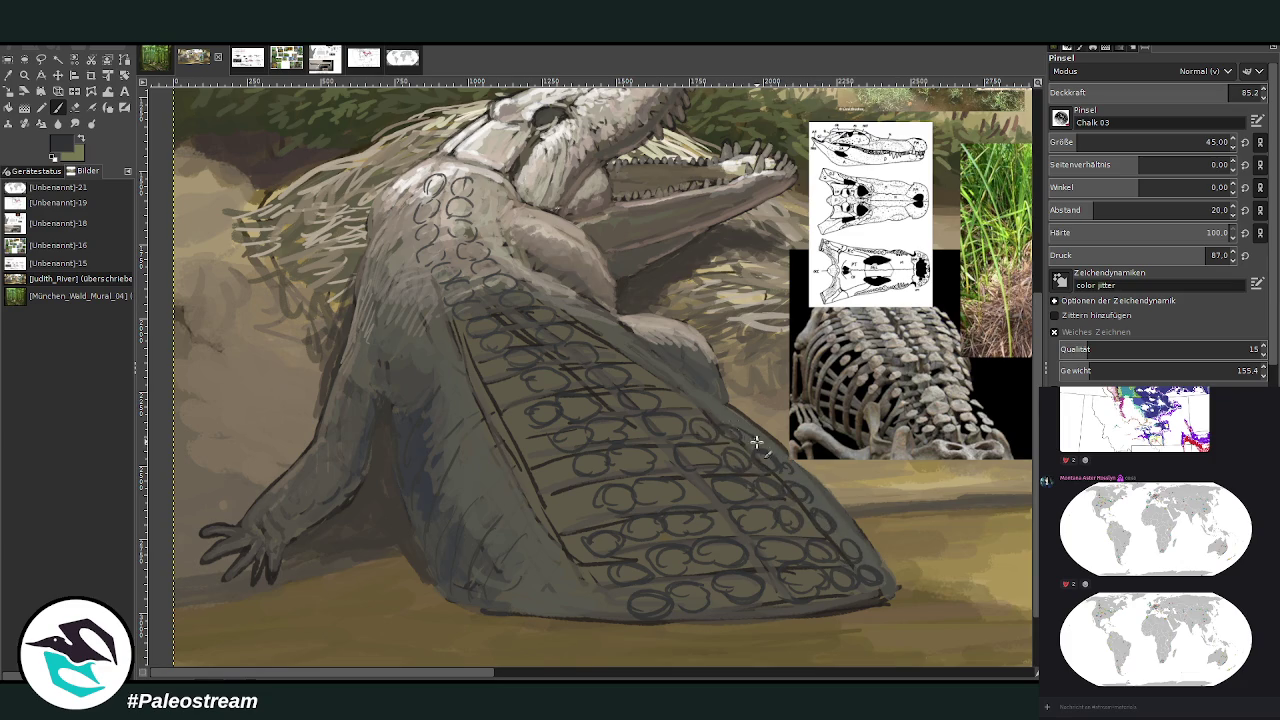
{"action": "mouse_move", "coordinate": [677, 395]}
{"action": "left_mouse_down"}
{"action": "mouse_move", "coordinate": [700, 410]}
{"action": "mouse_move", "coordinate": [639, 362]}
{"action": "left_mouse_up"}
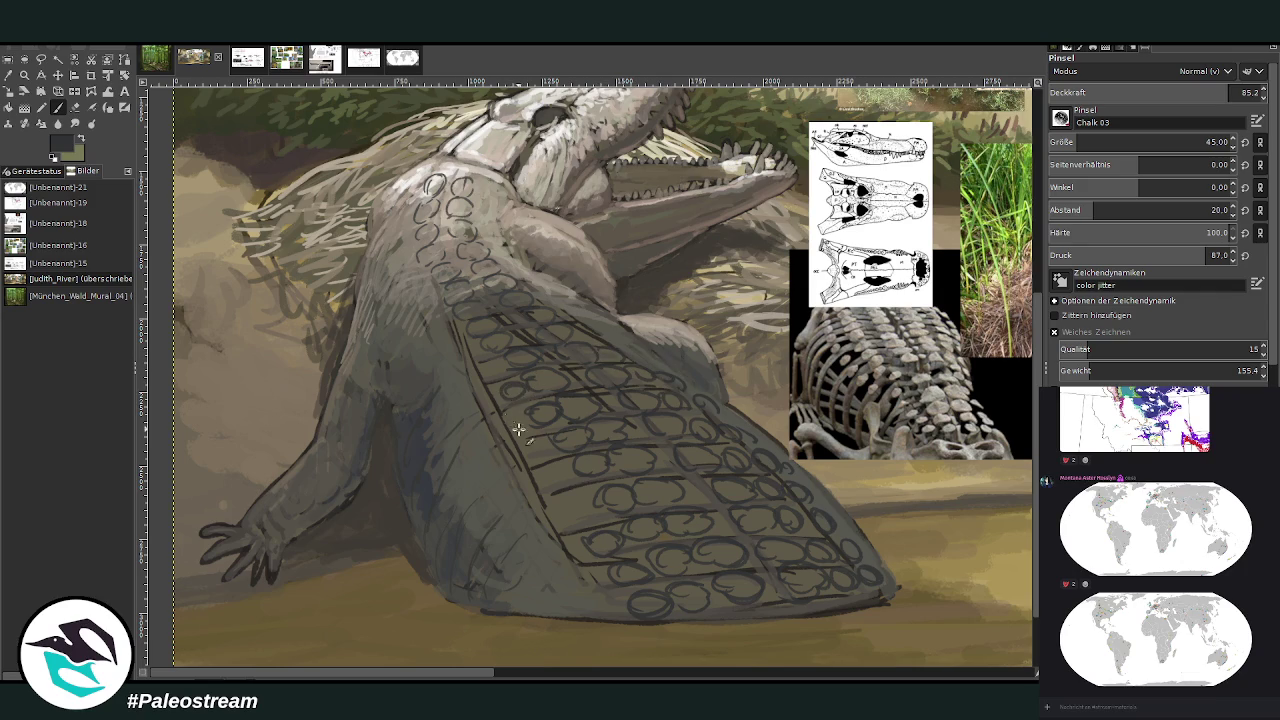
{"action": "mouse_move", "coordinate": [566, 494]}
{"action": "left_mouse_down"}
{"action": "mouse_move", "coordinate": [557, 543]}
{"action": "mouse_move", "coordinate": [502, 450]}
{"action": "left_mouse_up"}
{"action": "mouse_move", "coordinate": [566, 591]}
{"action": "left_mouse_down"}
{"action": "mouse_move", "coordinate": [594, 606]}
{"action": "mouse_move", "coordinate": [576, 606]}
{"action": "left_mouse_up"}
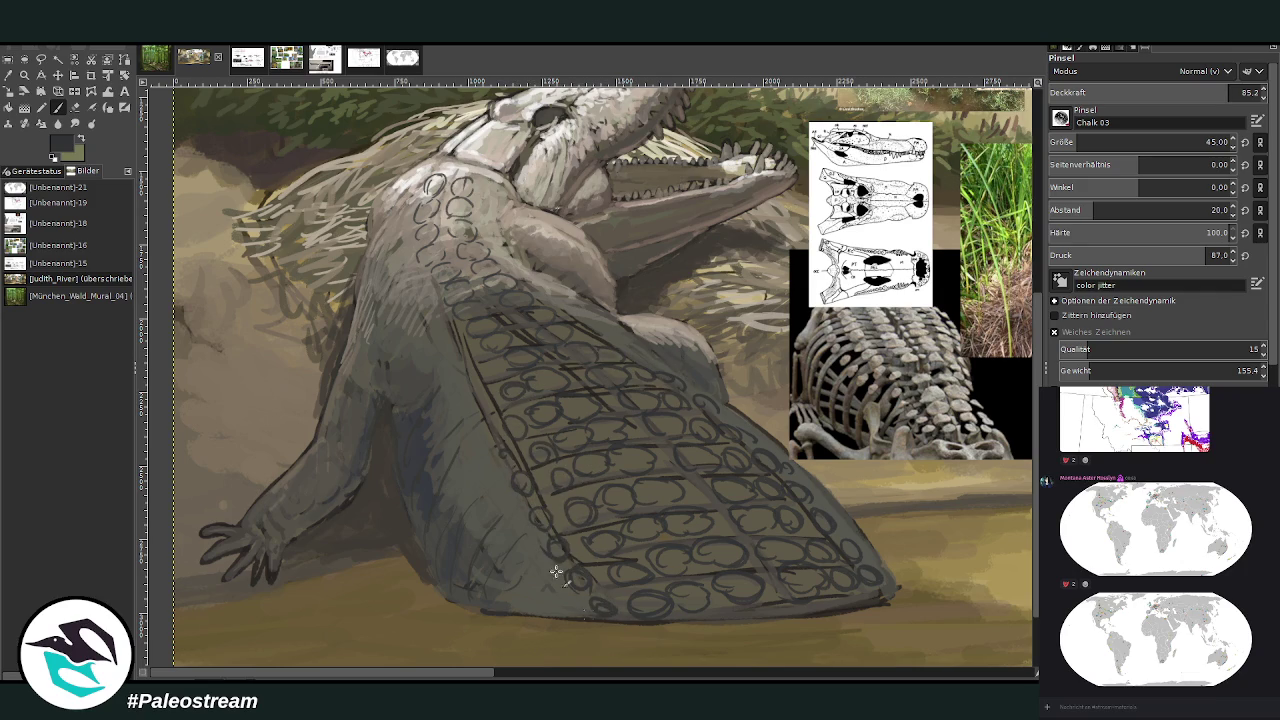
{"action": "mouse_move", "coordinate": [489, 437]}
{"action": "left_mouse_down"}
{"action": "mouse_move", "coordinate": [494, 466]}
{"action": "mouse_move", "coordinate": [465, 372]}
{"action": "left_mouse_up"}
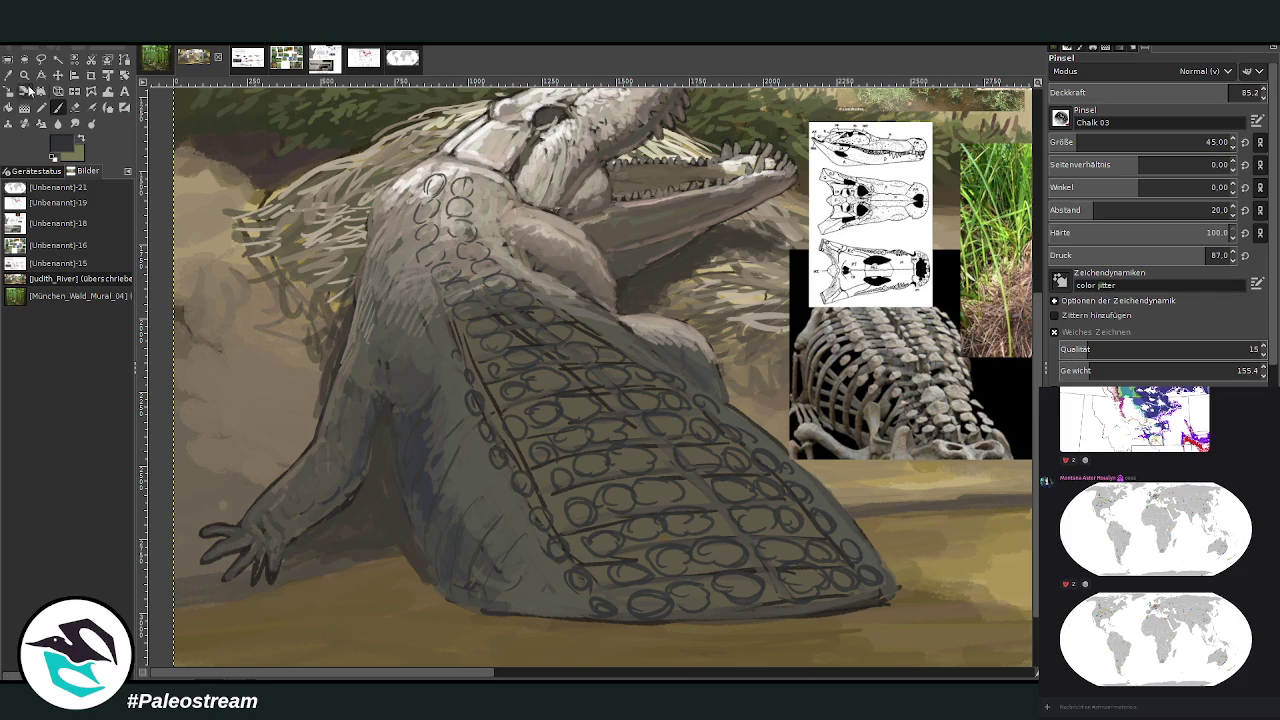
{"action": "left_click", "coordinate": [8, 76]}
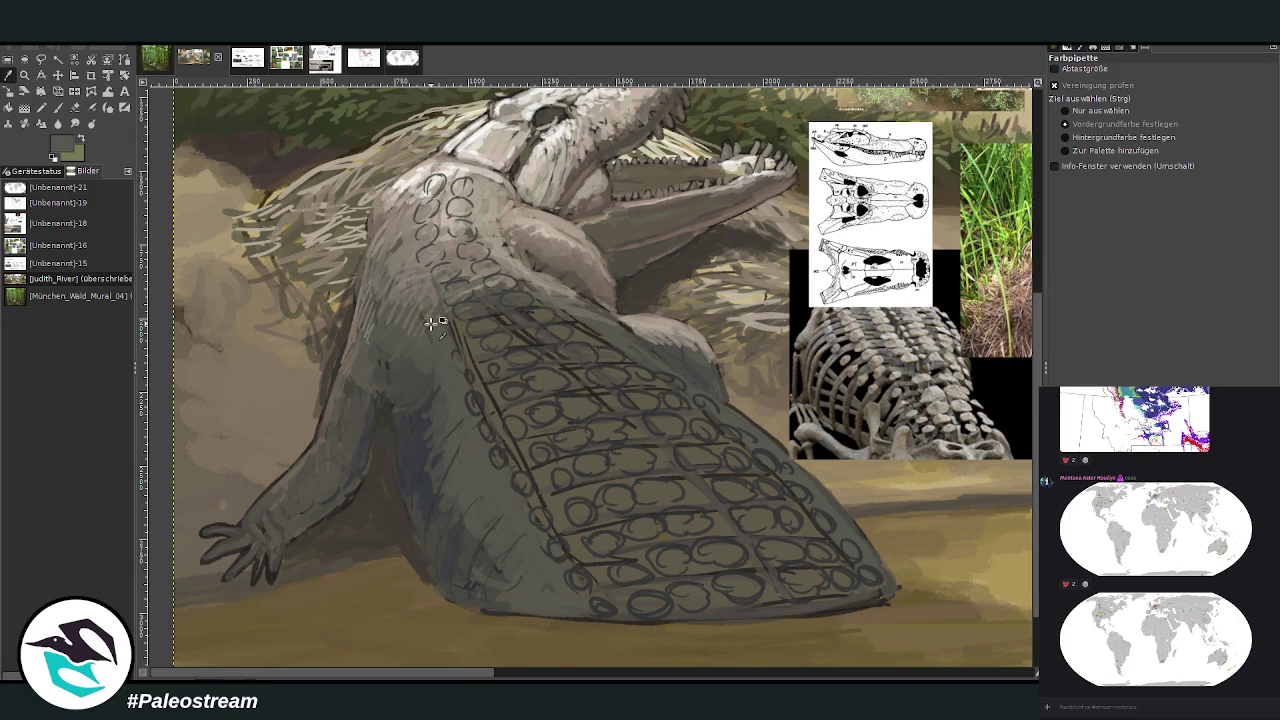
Set the paintbrush to size 87 and dab lighter paint into the lower, tail-end and middle-row scute centres
{"action": "key", "text": "p"}
{"action": "left_click", "coordinate": [1091, 138]}
{"action": "mouse_move", "coordinate": [668, 540]}
{"action": "left_mouse_down"}
{"action": "mouse_move", "coordinate": [612, 558]}
{"action": "mouse_move", "coordinate": [676, 540]}
{"action": "left_mouse_up"}
{"action": "mouse_move", "coordinate": [772, 536]}
{"action": "left_mouse_down"}
{"action": "mouse_move", "coordinate": [850, 562]}
{"action": "mouse_move", "coordinate": [787, 548]}
{"action": "left_mouse_up"}
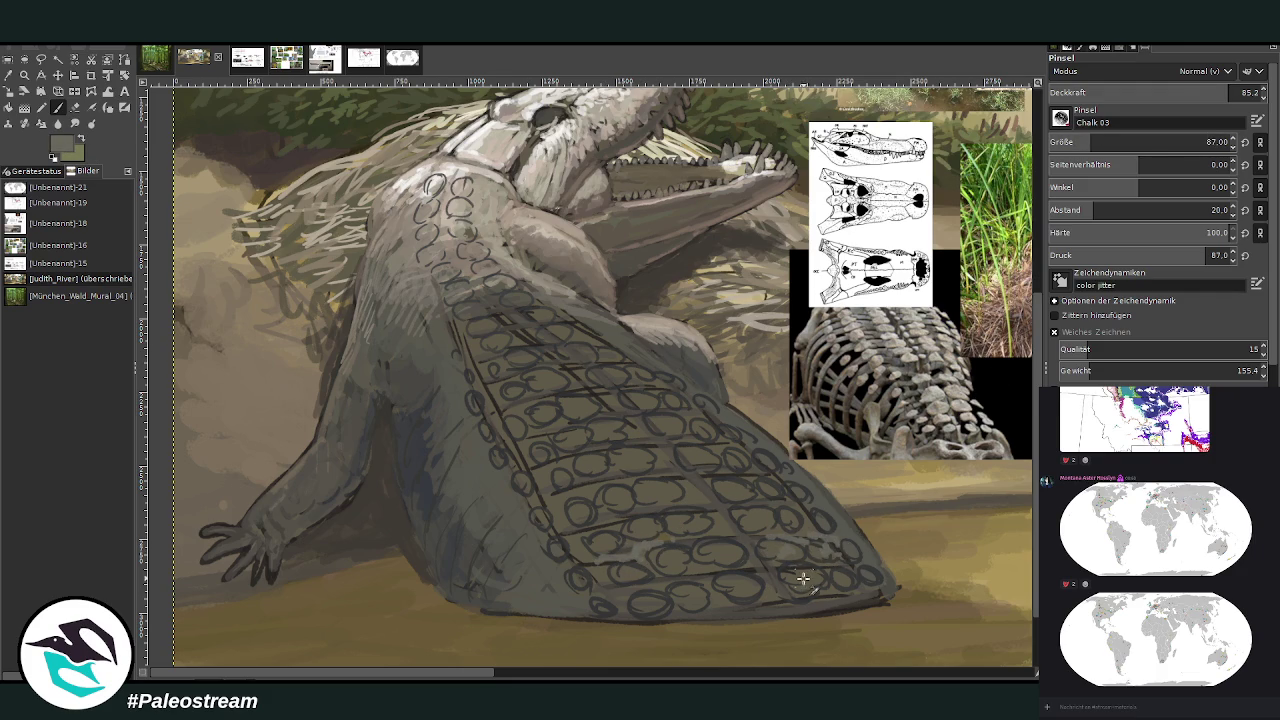
{"action": "left_click_drag", "start_coordinate": [743, 486], "coordinate": [714, 466]}
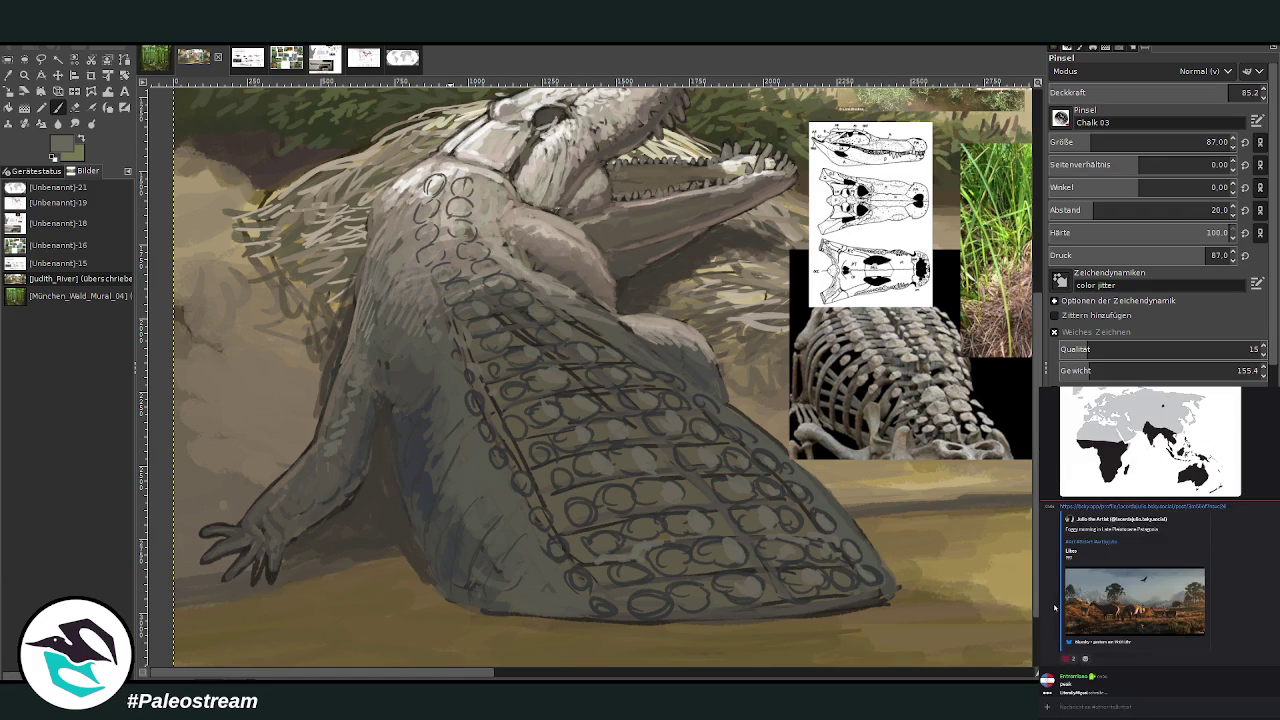
{"action": "left_click", "coordinate": [1067, 610]}
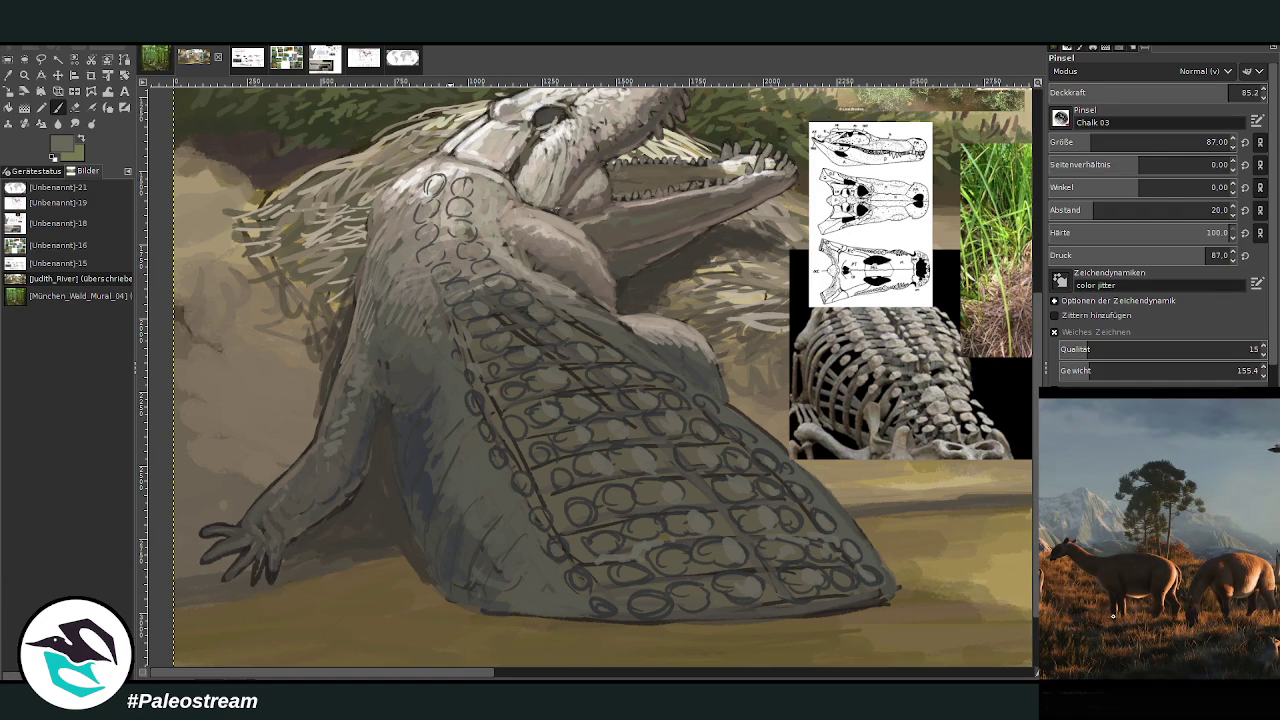
{"action": "left_click", "coordinate": [1161, 696]}
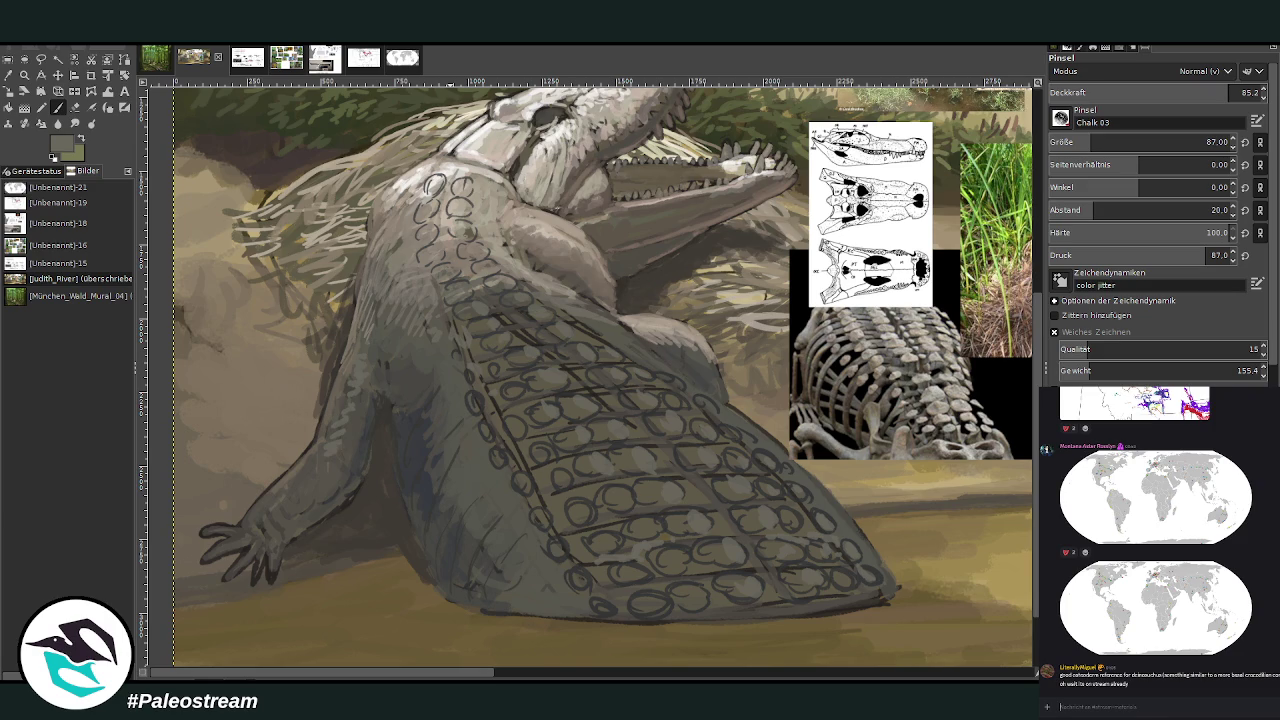
{"action": "left_click_drag", "start_coordinate": [1146, 710], "coordinate": [1146, 706]}
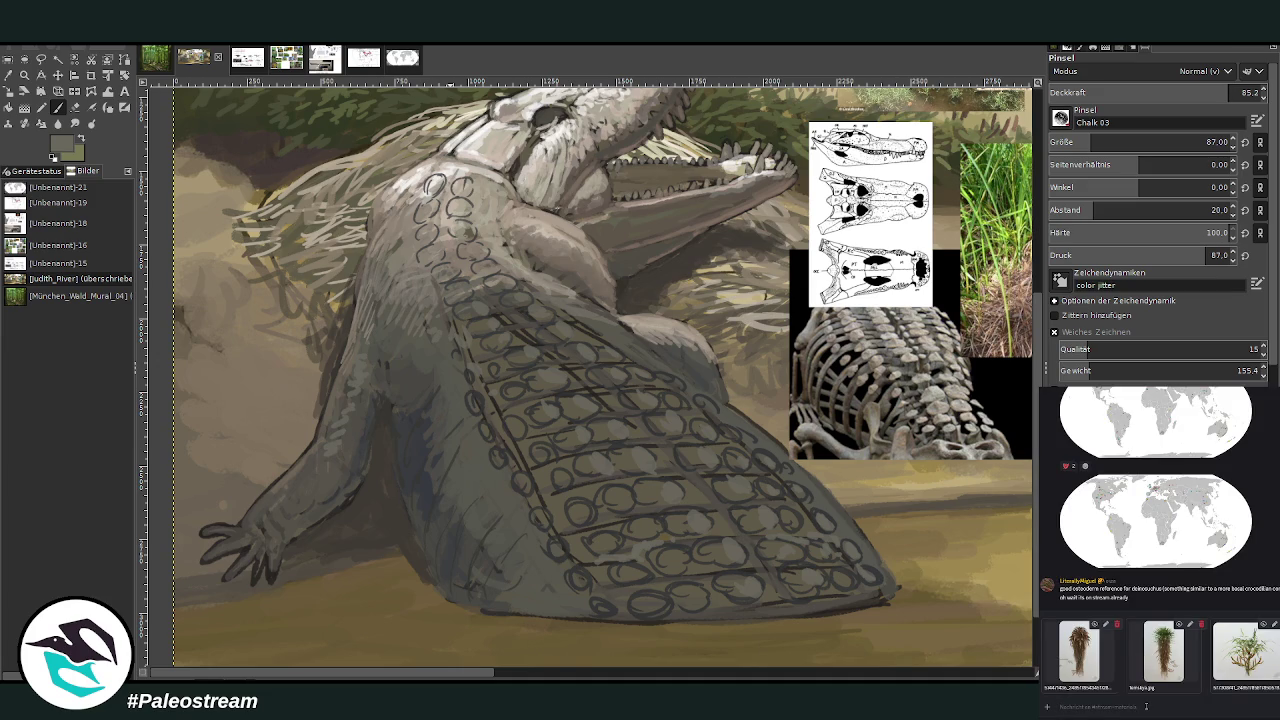
{"action": "key", "text": "alt+Tab"}
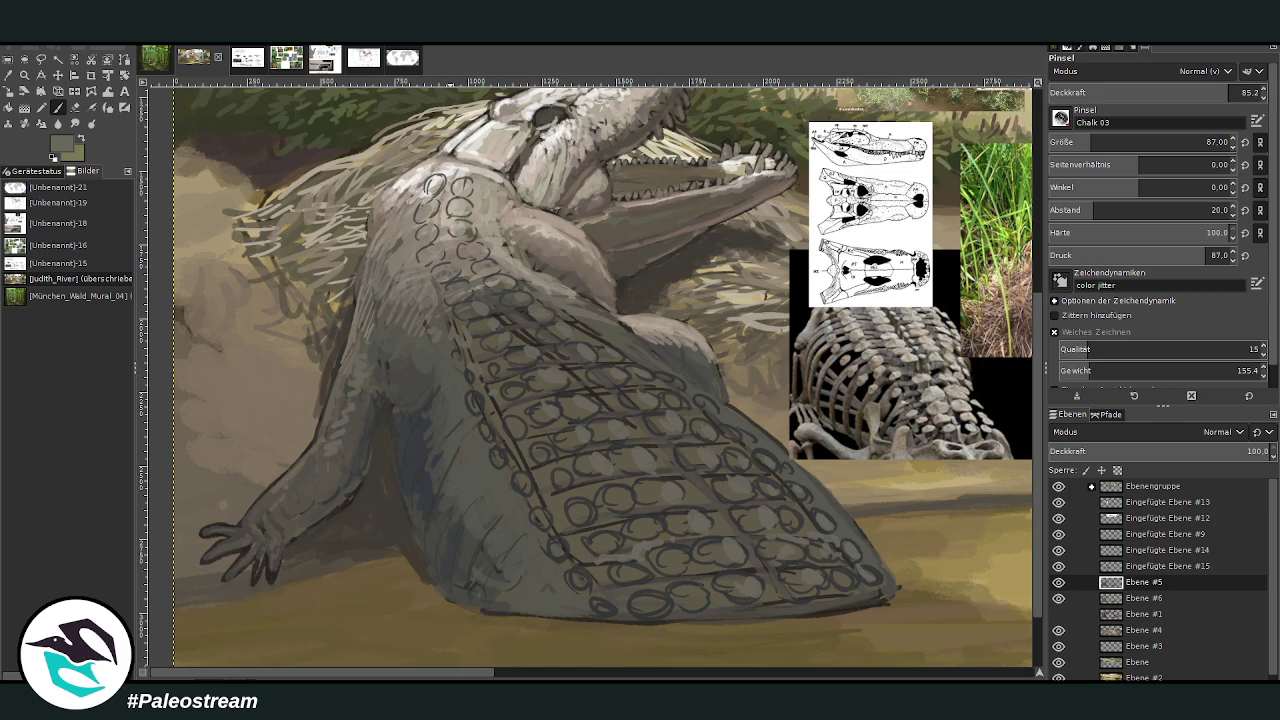
{"action": "key", "text": "alt+Tab"}
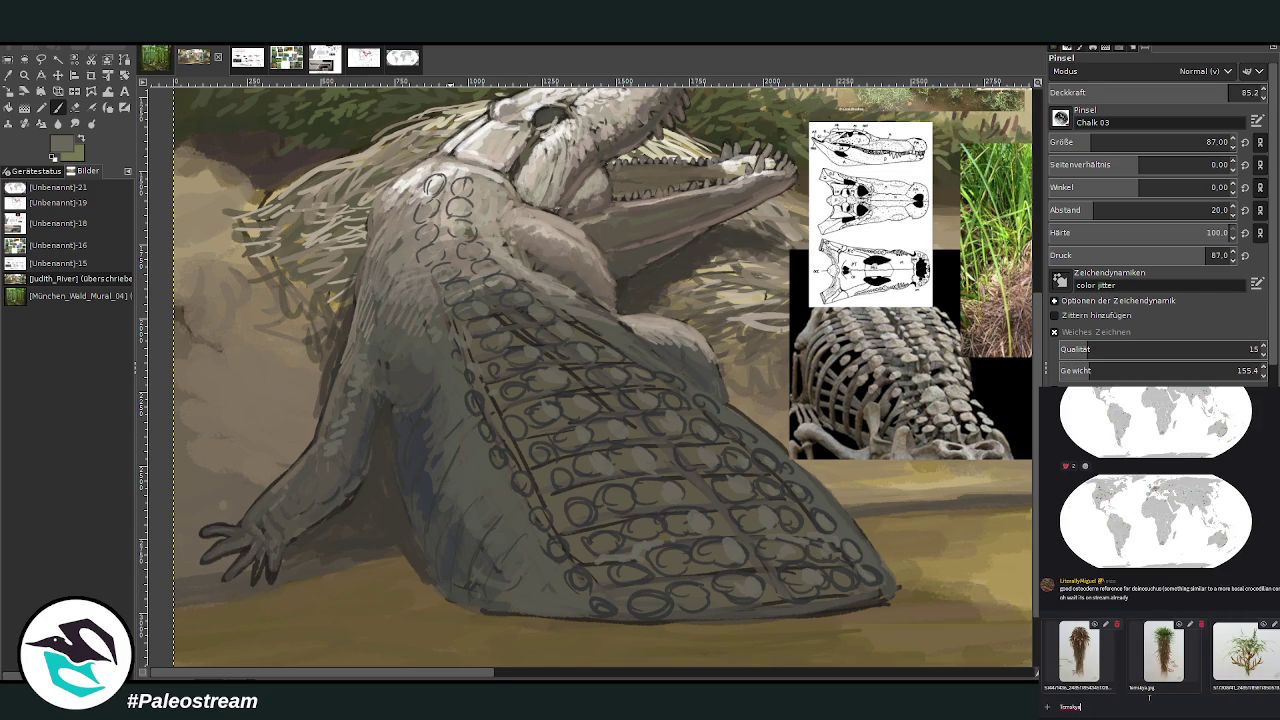
{"action": "key", "text": "Return"}
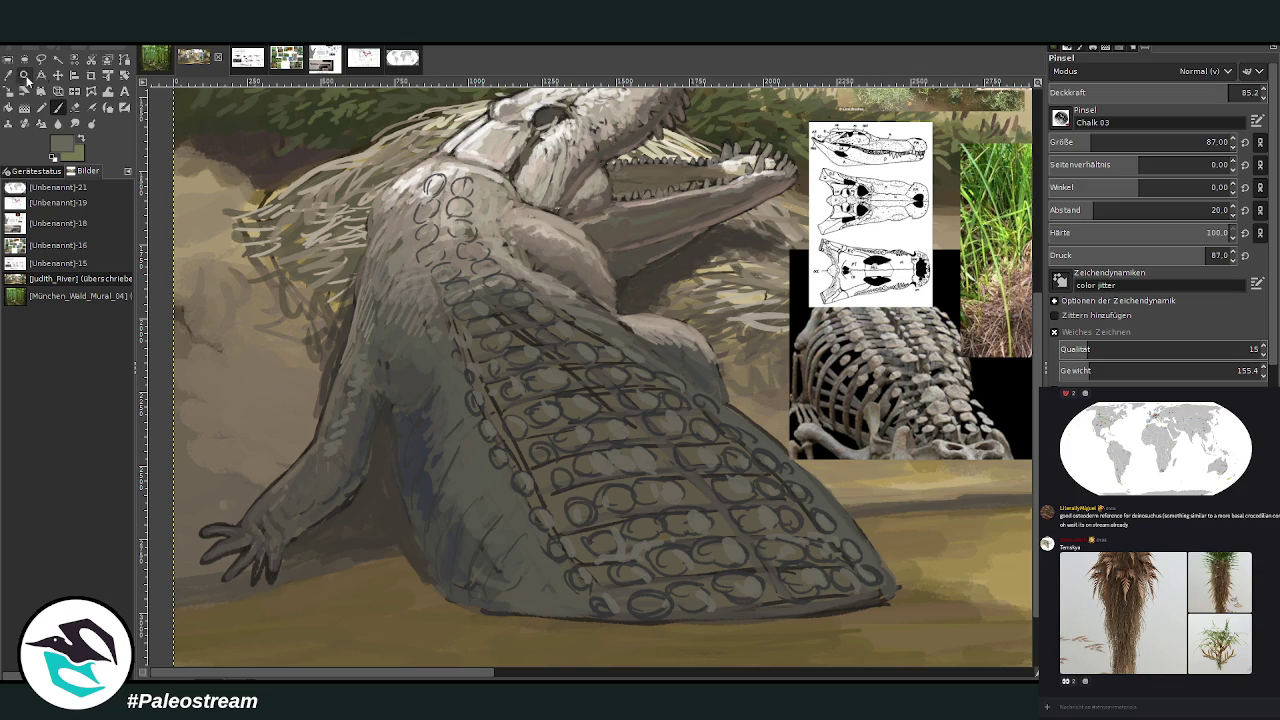
{"action": "key", "text": "o"}
Sample a dark tone and dab shadows into the bottom, tail and middle scute rows and the inner hind leg
{"action": "left_click", "coordinate": [995, 408]}
{"action": "key", "text": "p"}
{"action": "mouse_move", "coordinate": [633, 596]}
{"action": "left_mouse_down"}
{"action": "mouse_move", "coordinate": [694, 602]}
{"action": "mouse_move", "coordinate": [740, 586]}
{"action": "left_mouse_up"}
{"action": "mouse_move", "coordinate": [654, 560]}
{"action": "left_mouse_down"}
{"action": "mouse_move", "coordinate": [792, 558]}
{"action": "mouse_move", "coordinate": [826, 614]}
{"action": "left_mouse_up"}
{"action": "mouse_move", "coordinate": [744, 606]}
{"action": "left_mouse_down"}
{"action": "mouse_move", "coordinate": [724, 584]}
{"action": "mouse_move", "coordinate": [700, 614]}
{"action": "mouse_move", "coordinate": [642, 610]}
{"action": "mouse_move", "coordinate": [600, 545]}
{"action": "mouse_move", "coordinate": [645, 537]}
{"action": "left_mouse_up"}
{"action": "mouse_move", "coordinate": [572, 506]}
{"action": "left_mouse_down"}
{"action": "mouse_move", "coordinate": [596, 500]}
{"action": "mouse_move", "coordinate": [562, 600]}
{"action": "mouse_move", "coordinate": [500, 606]}
{"action": "mouse_move", "coordinate": [455, 580]}
{"action": "left_mouse_up"}
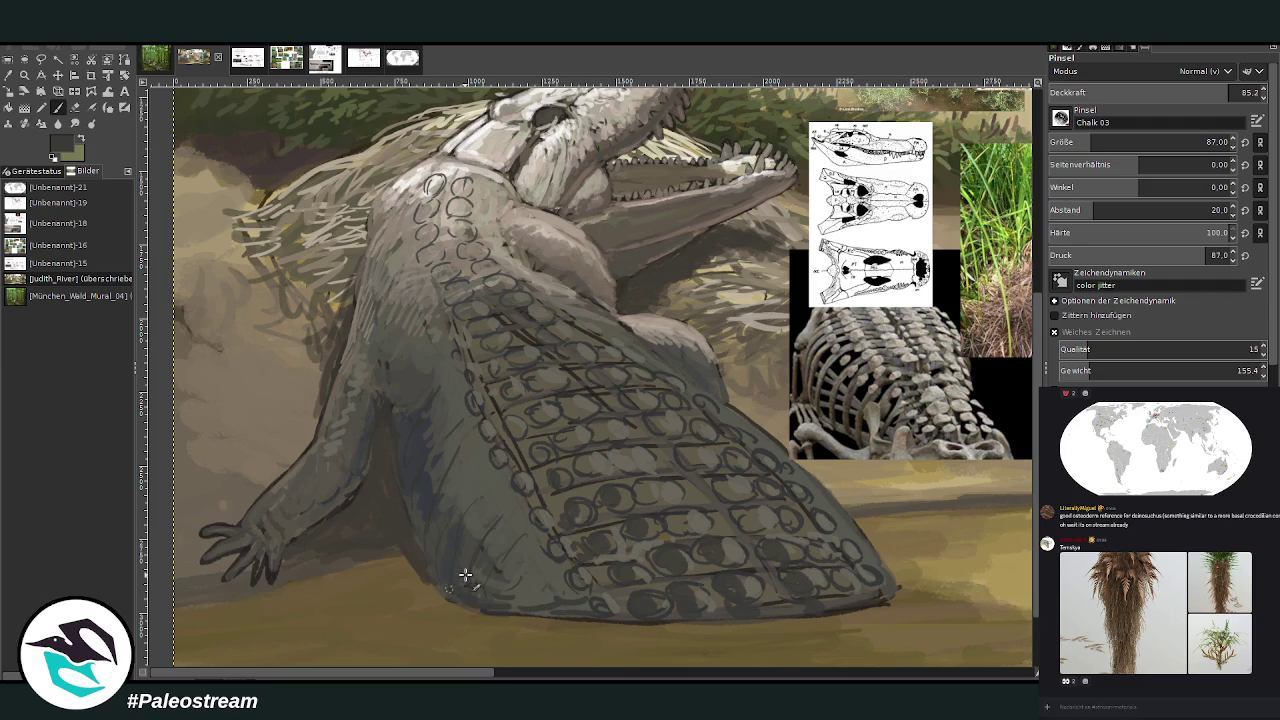
{"action": "left_click_drag", "start_coordinate": [403, 486], "coordinate": [416, 515]}
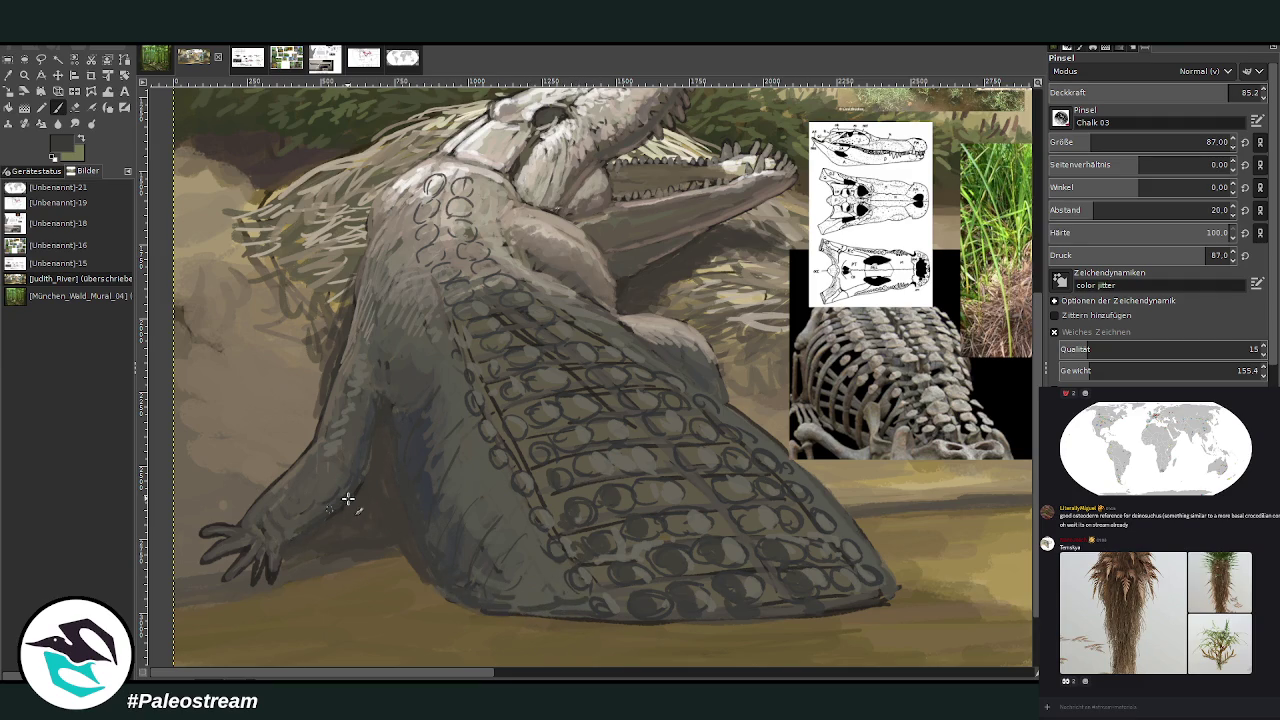
{"action": "left_click_drag", "start_coordinate": [383, 350], "coordinate": [383, 410]}
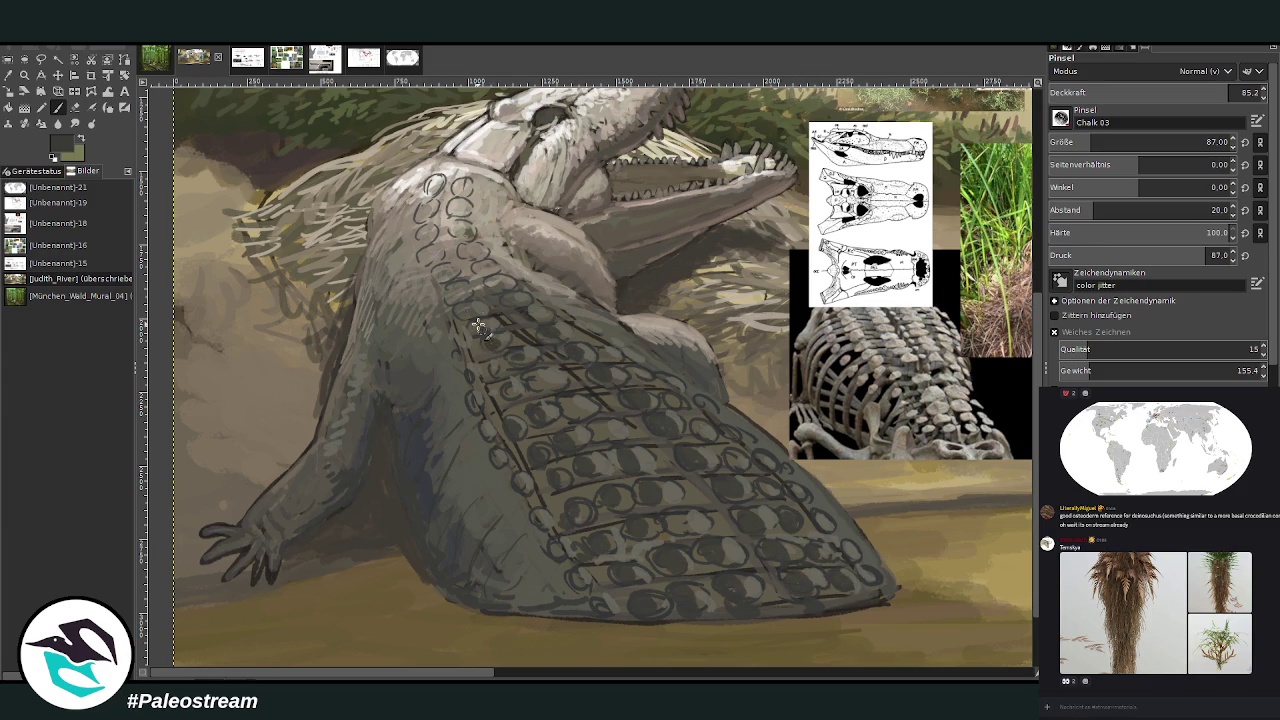
Sample a light tone and add highlight marks along the lower belly edge and lower scutes
{"action": "key", "text": "o"}
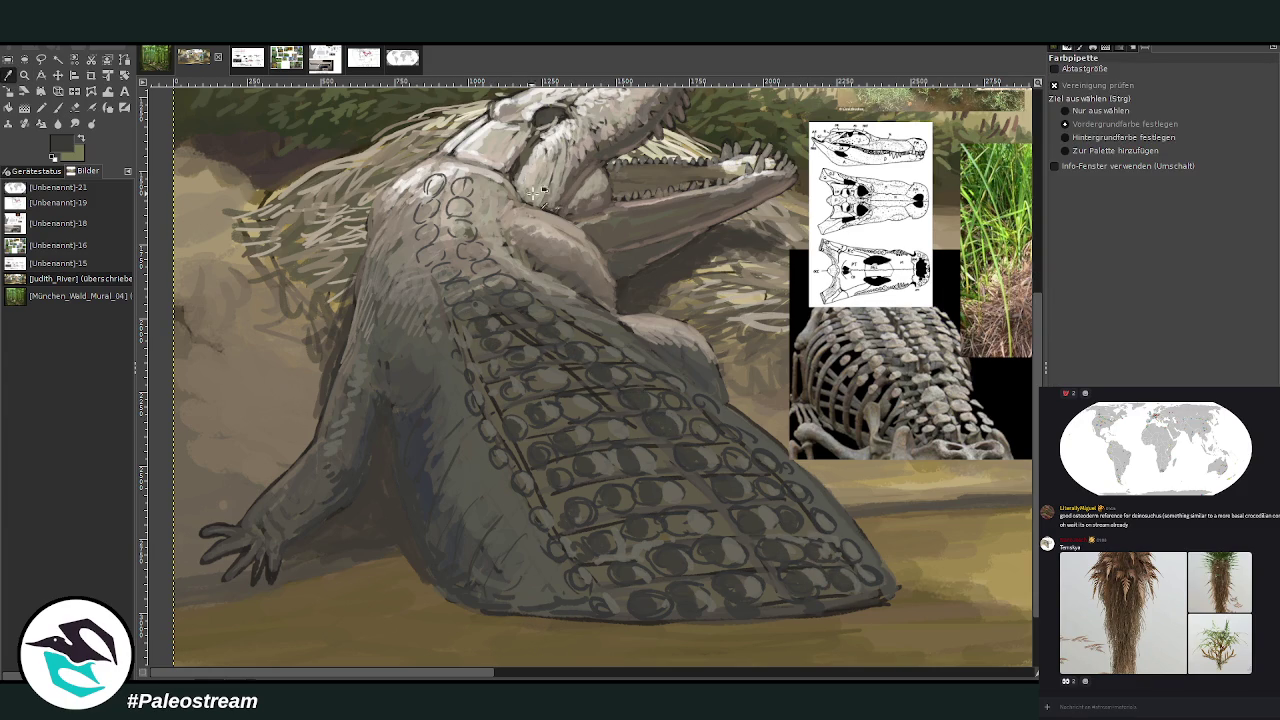
{"action": "key", "text": "p"}
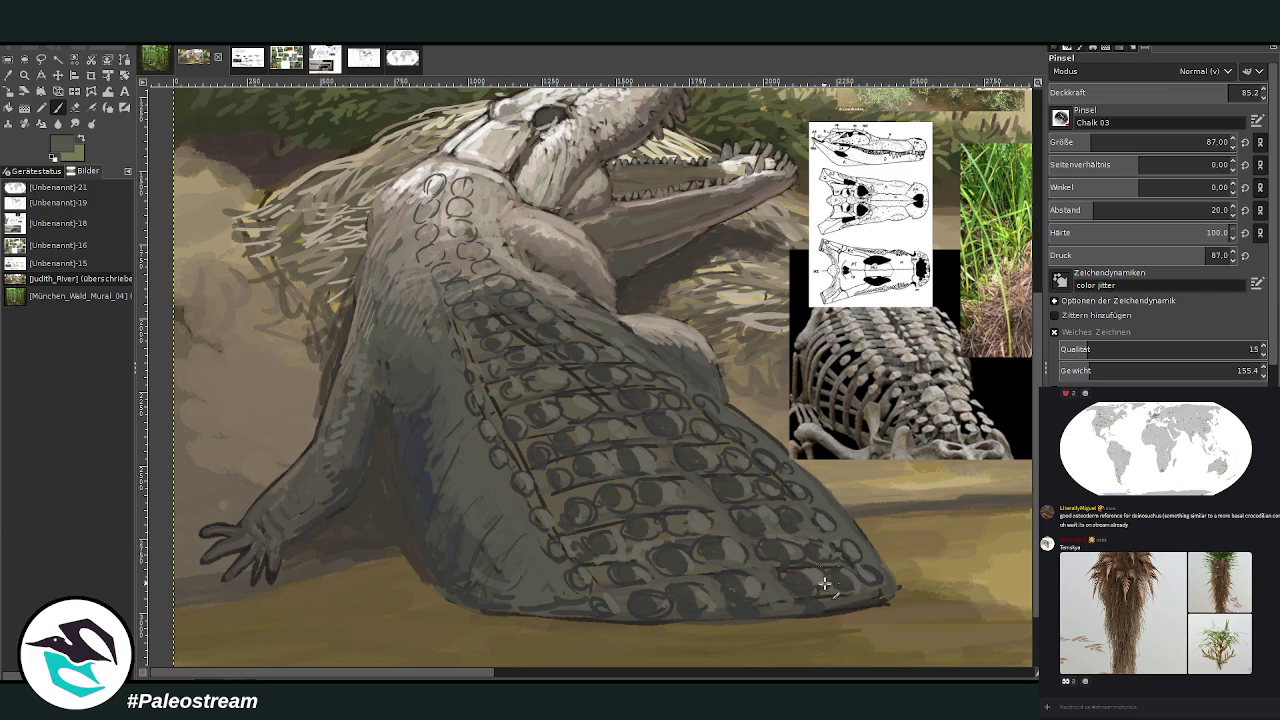
{"action": "left_click_drag", "start_coordinate": [825, 594], "coordinate": [877, 591]}
{"action": "mouse_move", "coordinate": [622, 592]}
{"action": "left_mouse_down"}
{"action": "mouse_move", "coordinate": [598, 566]}
{"action": "mouse_move", "coordinate": [643, 545]}
{"action": "mouse_move", "coordinate": [704, 580]}
{"action": "mouse_move", "coordinate": [682, 531]}
{"action": "left_mouse_up"}
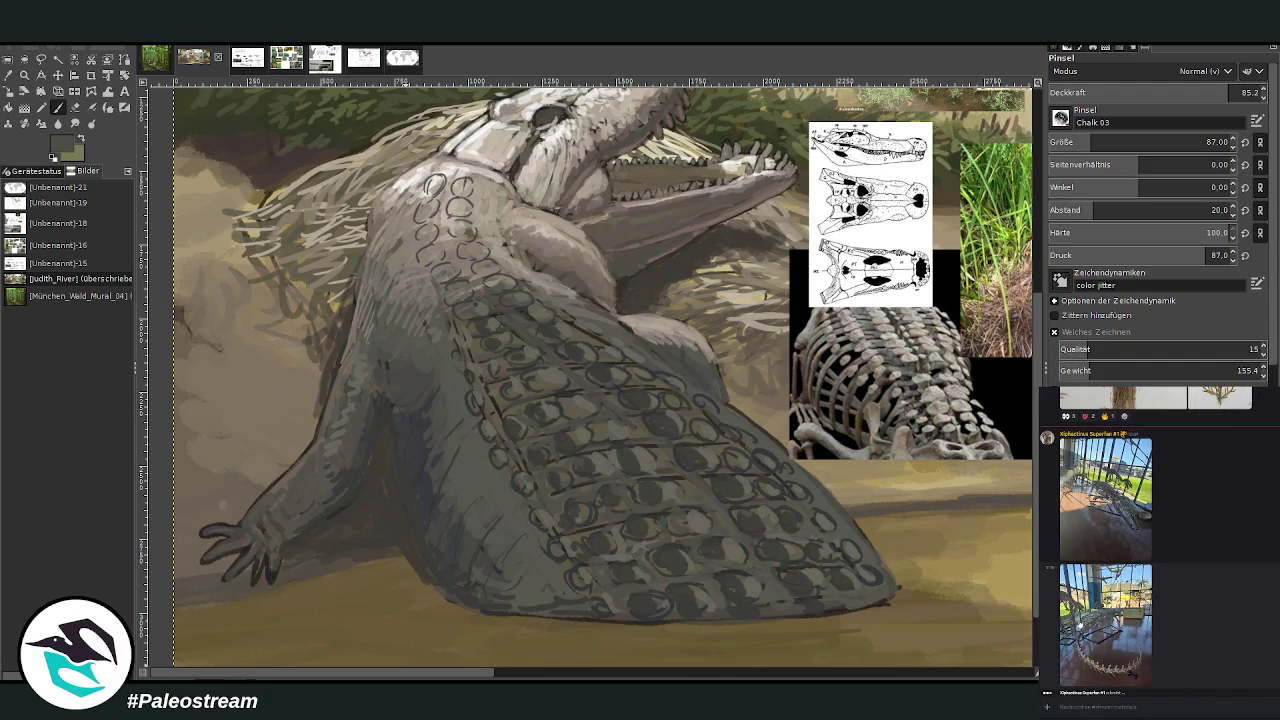
Browse the enlarged museum skeleton reference photos in the chat
{"action": "left_click", "coordinate": [1074, 626]}
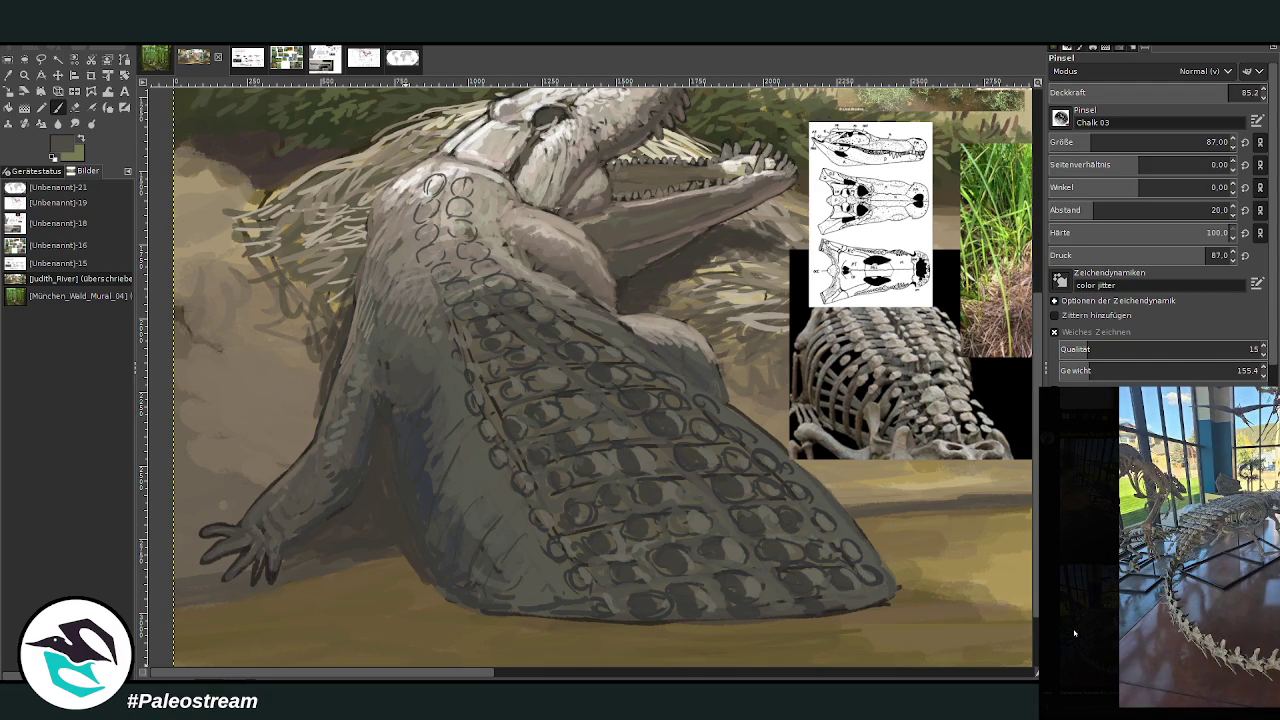
{"action": "left_click", "coordinate": [1075, 632]}
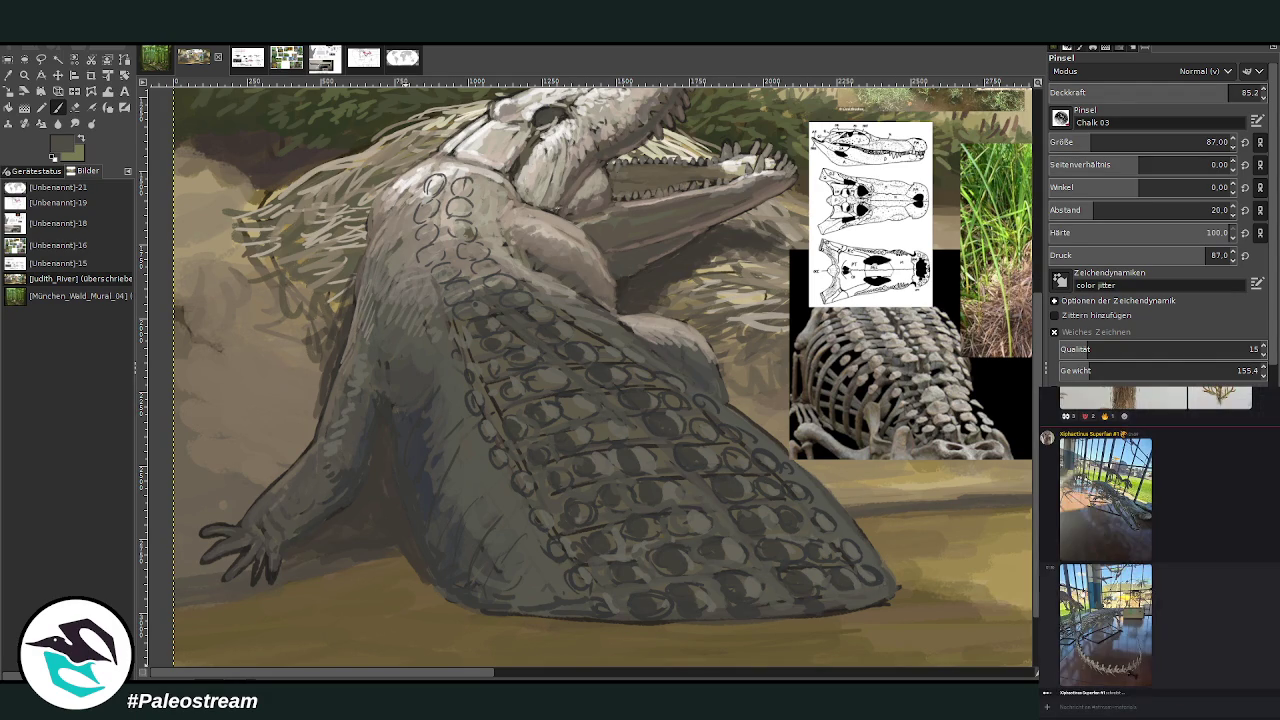
{"action": "left_click", "coordinate": [1075, 516]}
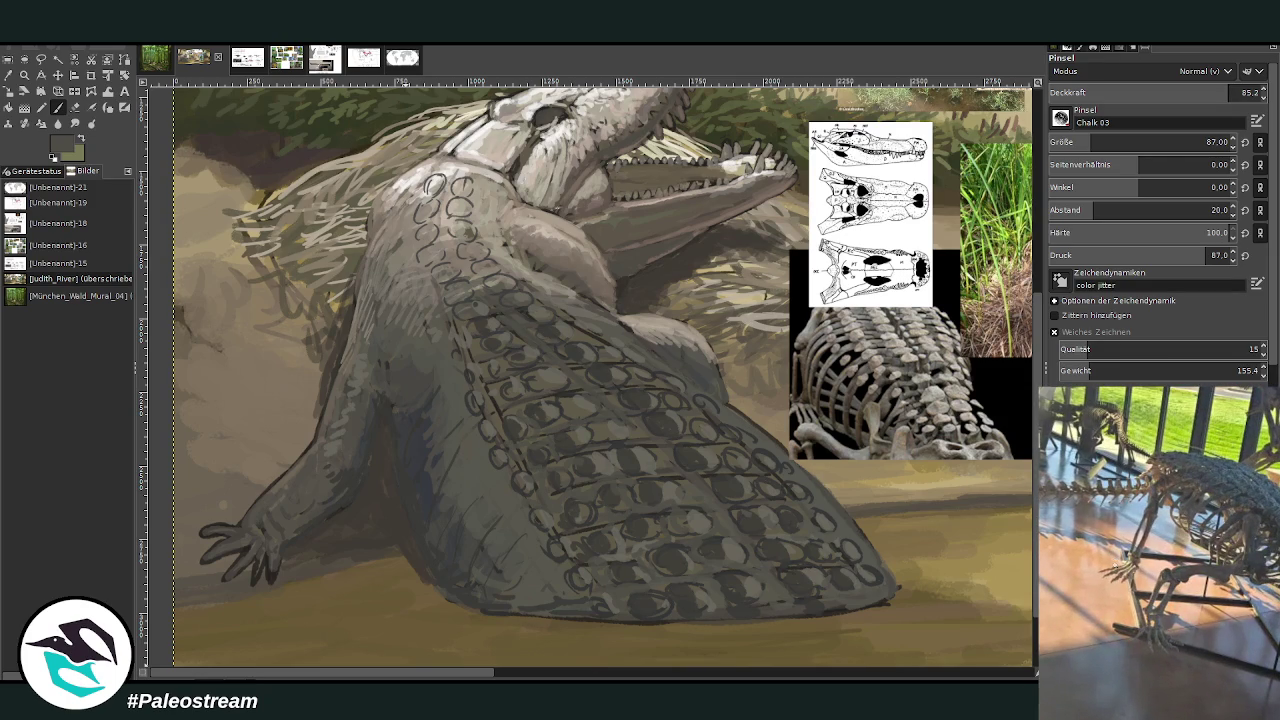
{"action": "left_click", "coordinate": [1092, 570]}
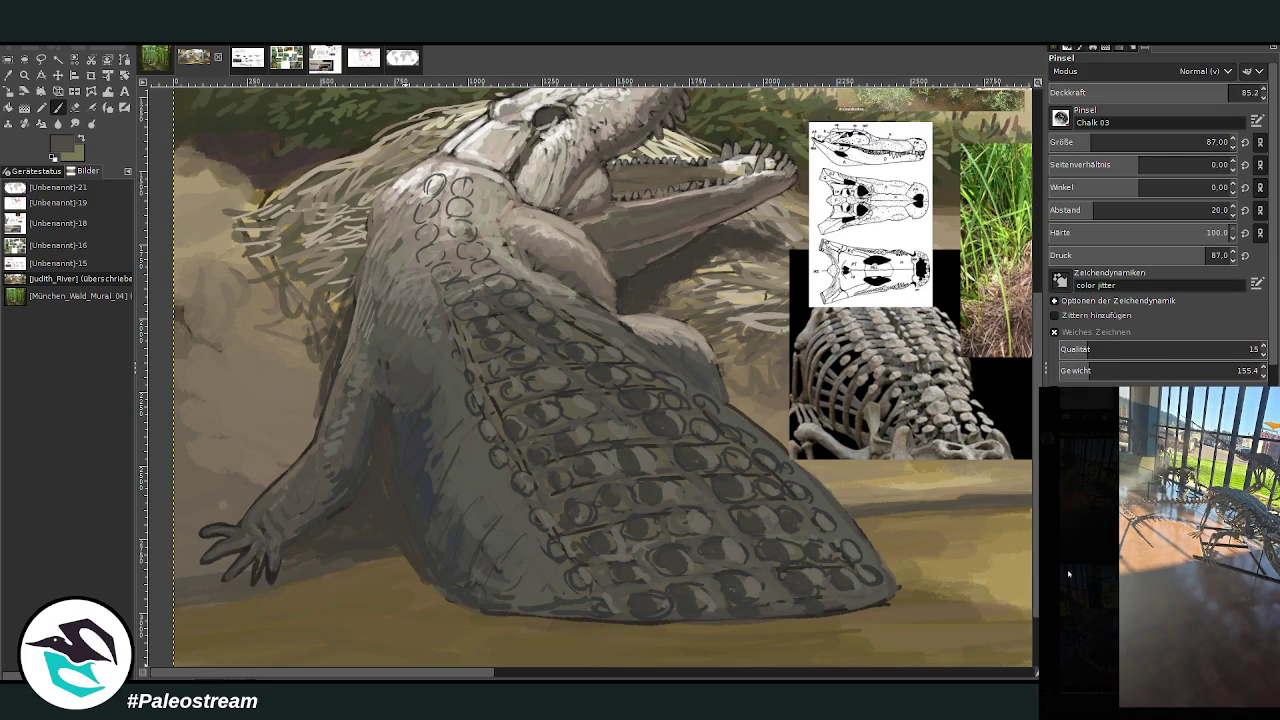
Close the reference photo, sample a dark shade and darken the claws and the underside of the forearm
{"action": "left_click", "coordinate": [1052, 625]}
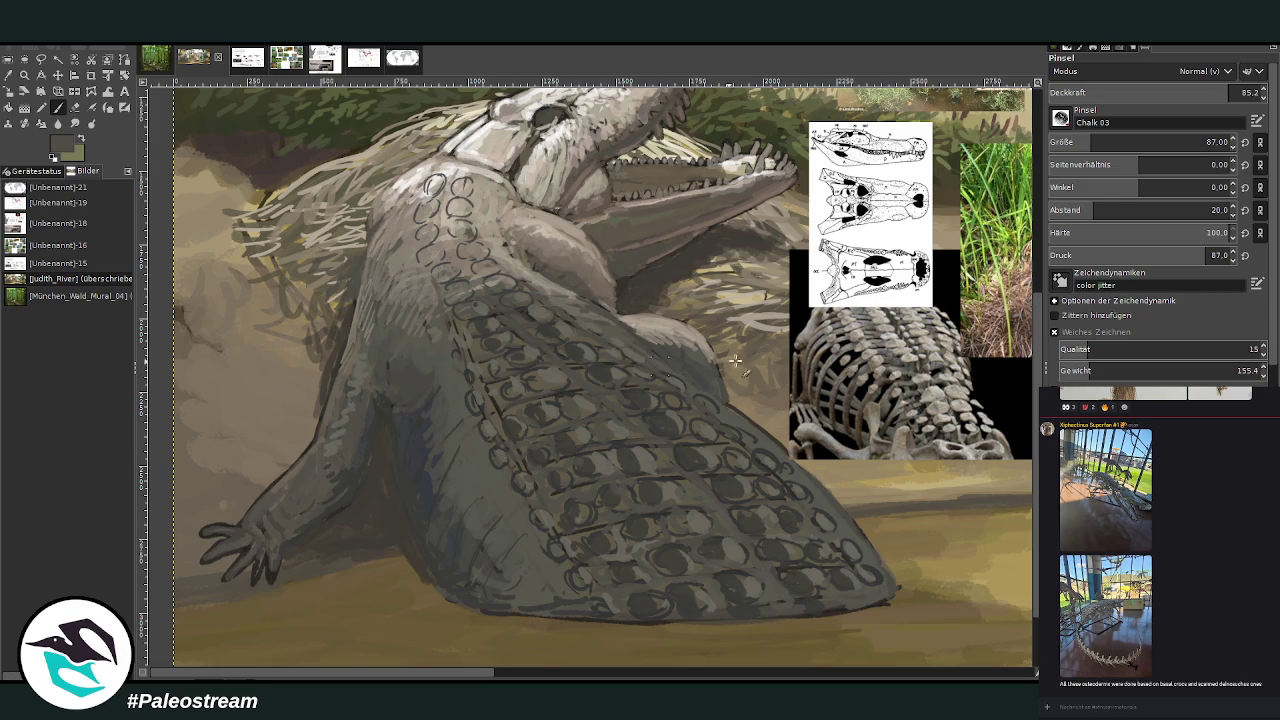
{"action": "left_click", "coordinate": [996, 398], "text": "ctrl"}
{"action": "left_click_drag", "start_coordinate": [337, 566], "coordinate": [275, 585]}
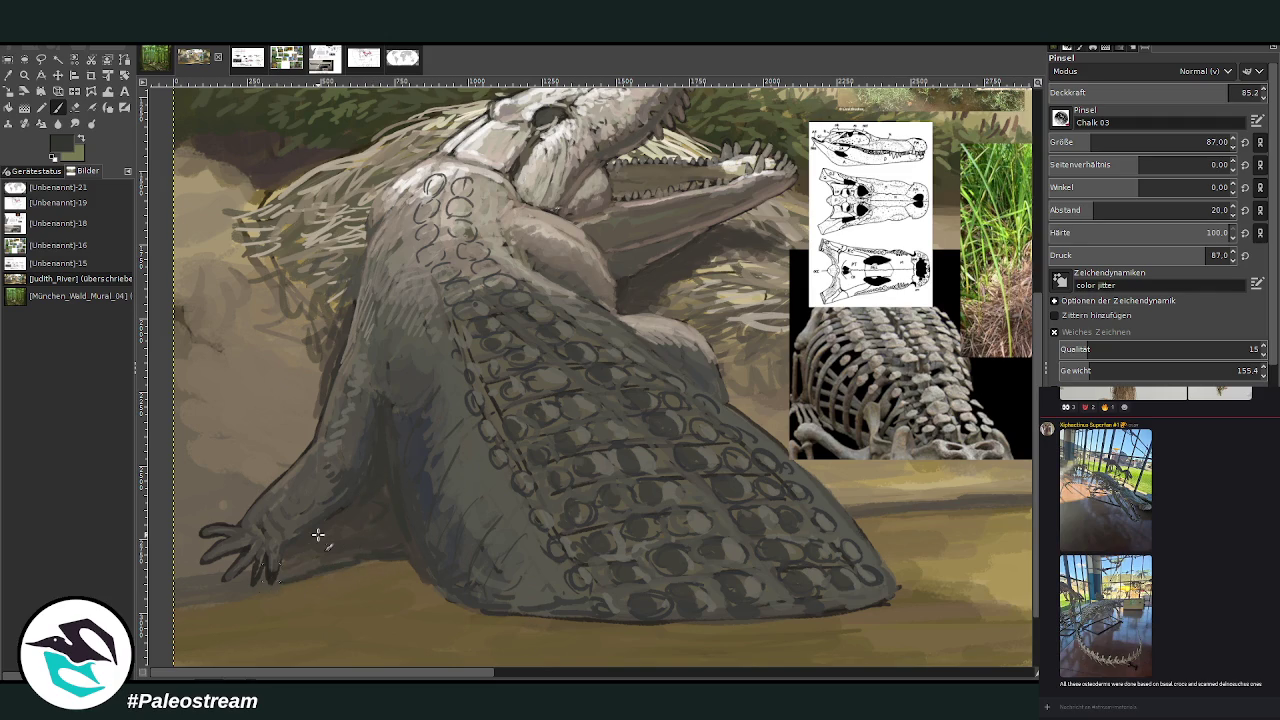
At 42 opacity with a larger brush, paint a dark shadow under the belly and front leg
{"action": "left_click_drag", "start_coordinate": [1166, 97], "coordinate": [993, 100]}
{"action": "left_click", "coordinate": [1137, 92]}
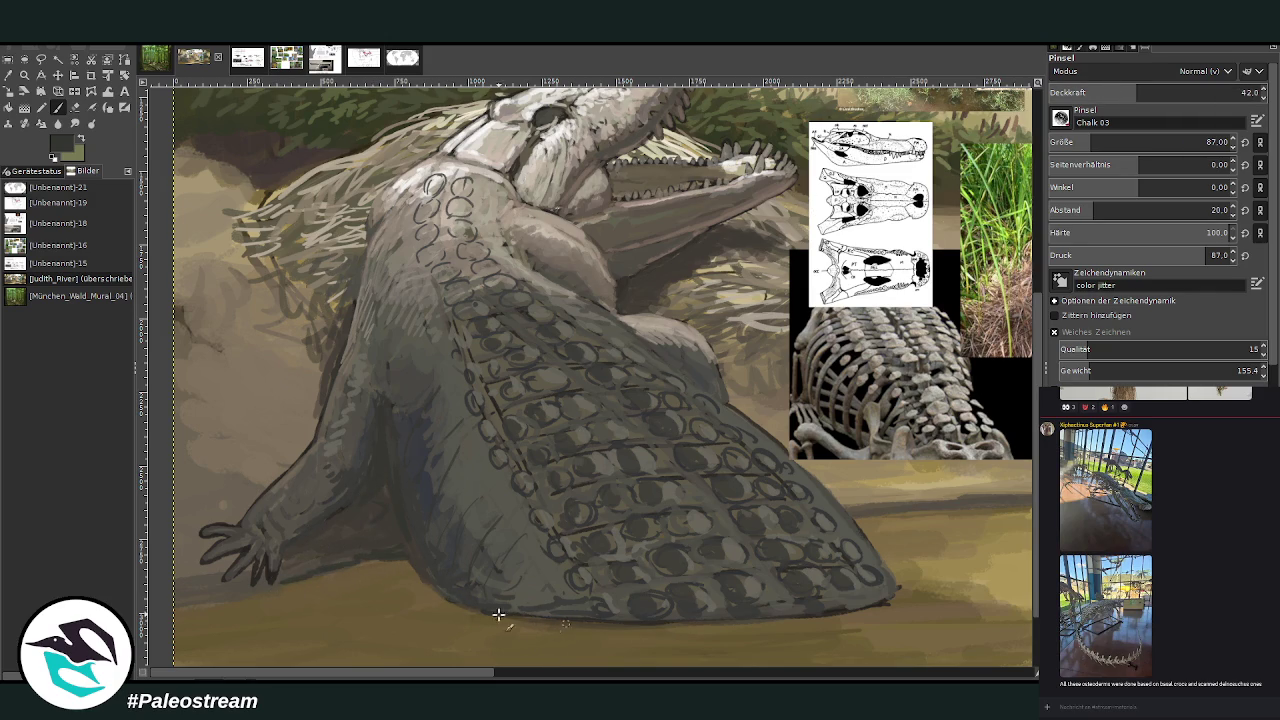
{"action": "left_click_drag", "start_coordinate": [697, 632], "coordinate": [806, 624]}
{"action": "scroll", "coordinate": [1027, 515], "scroll_direction": "down", "scroll_amount": 4}
{"action": "key", "text": "bracketright"}
{"action": "mouse_move", "coordinate": [789, 531]}
{"action": "left_mouse_down"}
{"action": "mouse_move", "coordinate": [730, 545]}
{"action": "mouse_move", "coordinate": [706, 531]}
{"action": "mouse_move", "coordinate": [766, 540]}
{"action": "mouse_move", "coordinate": [711, 551]}
{"action": "mouse_move", "coordinate": [725, 573]}
{"action": "mouse_move", "coordinate": [600, 548]}
{"action": "mouse_move", "coordinate": [458, 544]}
{"action": "left_mouse_up"}
{"action": "left_click_drag", "start_coordinate": [415, 484], "coordinate": [220, 486]}
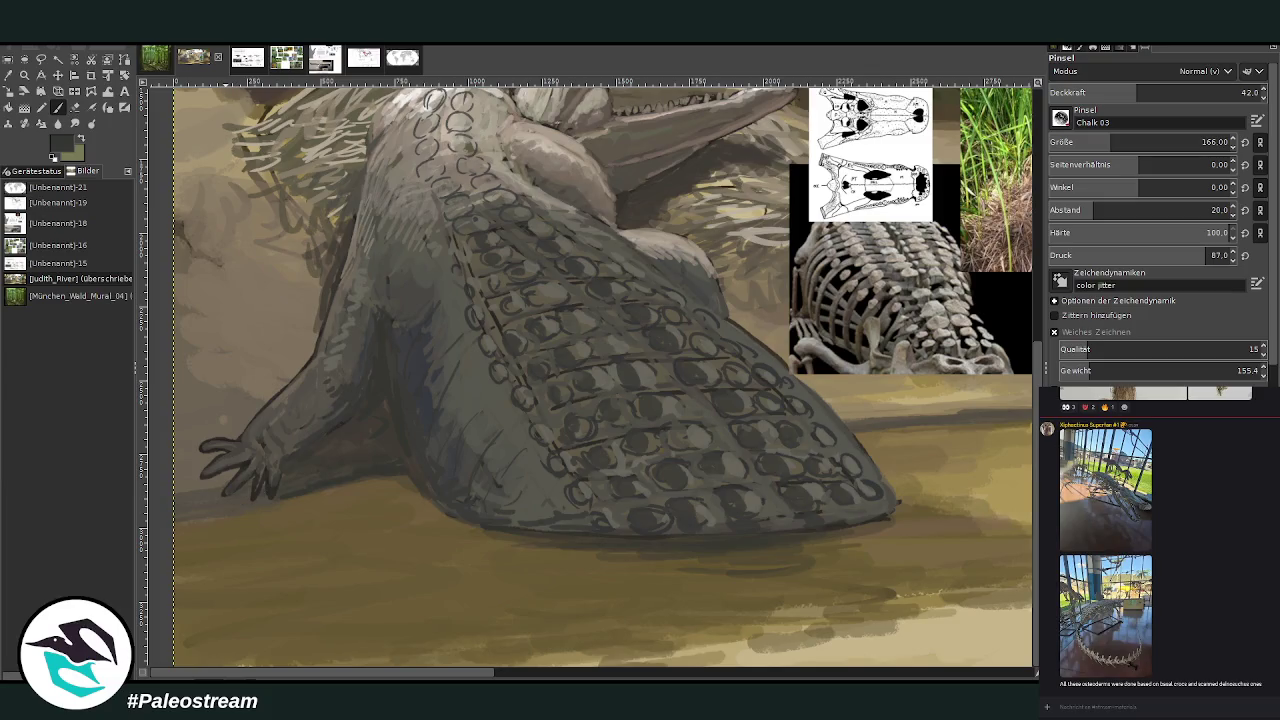
Hatch dark olive strokes across the bank left of the forelimb and higher up beside it
{"action": "left_click", "coordinate": [8, 75]}
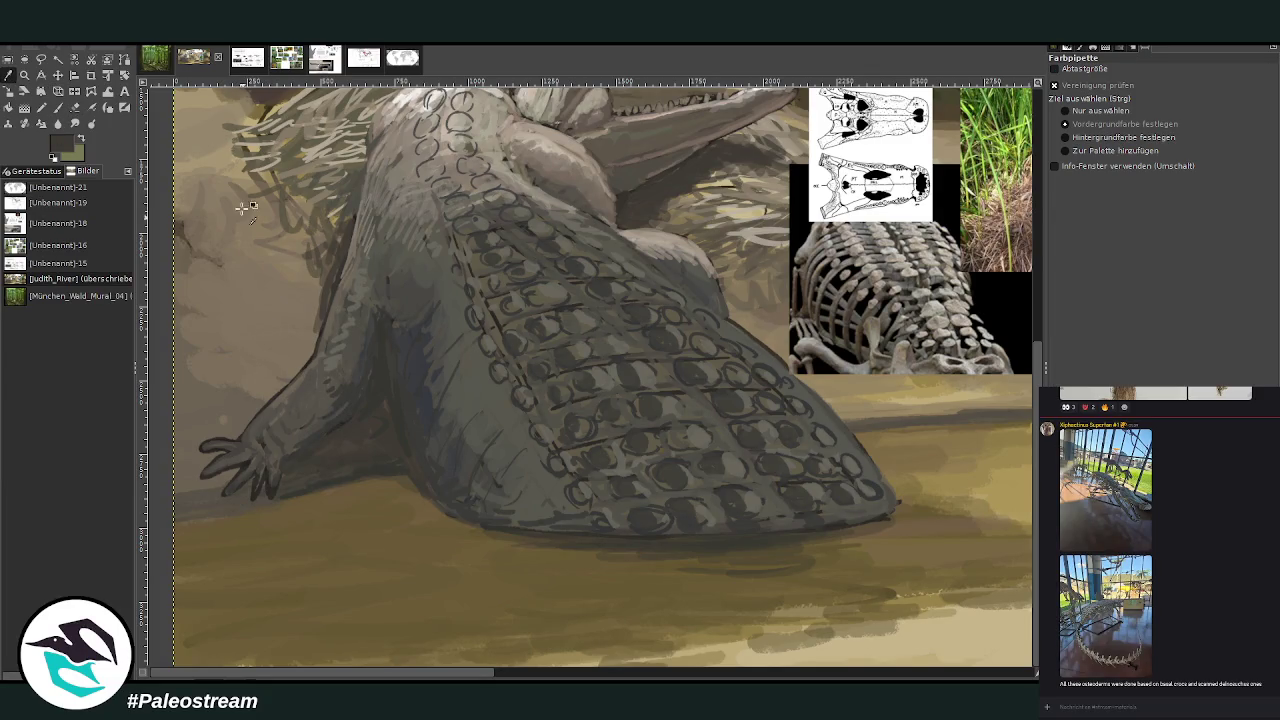
{"action": "left_click", "coordinate": [57, 108]}
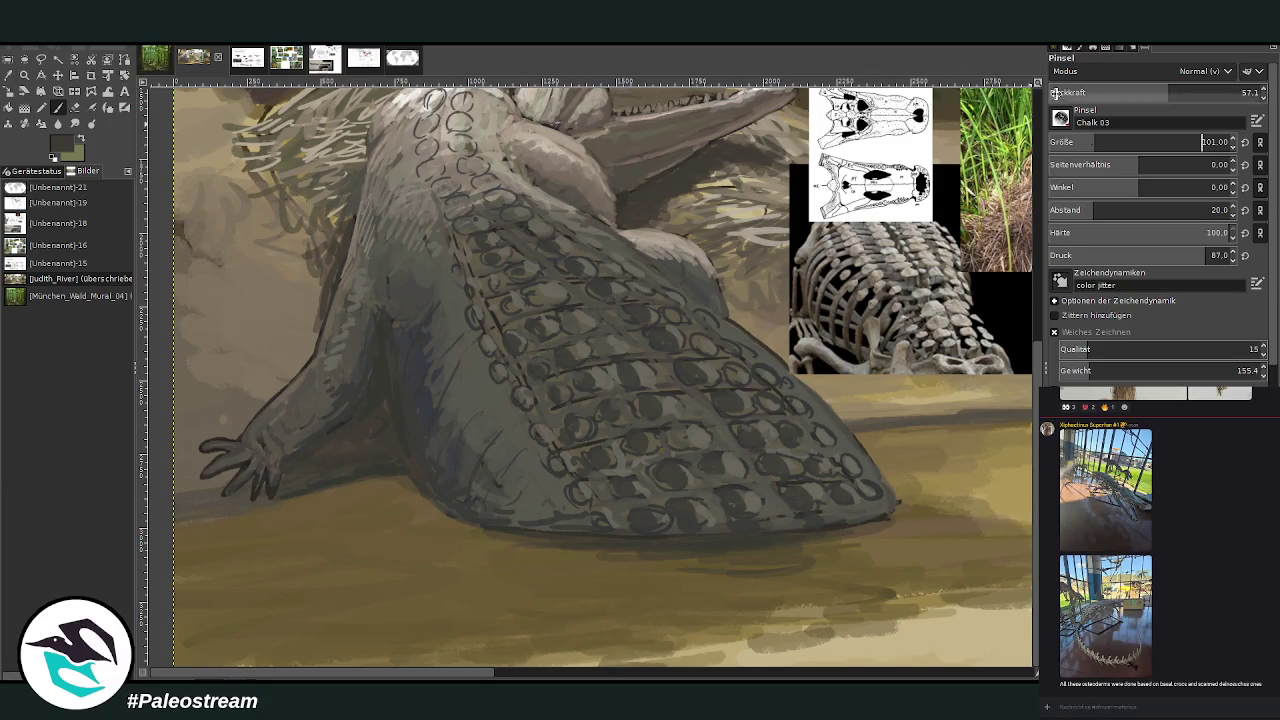
{"action": "mouse_move", "coordinate": [326, 317]}
{"action": "left_mouse_down"}
{"action": "mouse_move", "coordinate": [265, 365]}
{"action": "mouse_move", "coordinate": [250, 402]}
{"action": "mouse_move", "coordinate": [268, 410]}
{"action": "left_mouse_up"}
{"action": "left_click_drag", "start_coordinate": [250, 345], "coordinate": [240, 415]}
{"action": "left_click_drag", "start_coordinate": [250, 323], "coordinate": [218, 402]}
{"action": "left_click_drag", "start_coordinate": [282, 348], "coordinate": [278, 390]}
{"action": "left_click_drag", "start_coordinate": [304, 322], "coordinate": [298, 362]}
{"action": "left_click_drag", "start_coordinate": [232, 318], "coordinate": [186, 460]}
{"action": "left_click_drag", "start_coordinate": [204, 345], "coordinate": [196, 372]}
{"action": "left_click_drag", "start_coordinate": [306, 300], "coordinate": [320, 340]}
{"action": "mouse_move", "coordinate": [312, 250]}
{"action": "left_mouse_down"}
{"action": "mouse_move", "coordinate": [306, 306]}
{"action": "mouse_move", "coordinate": [282, 292]}
{"action": "mouse_move", "coordinate": [268, 318]}
{"action": "left_mouse_up"}
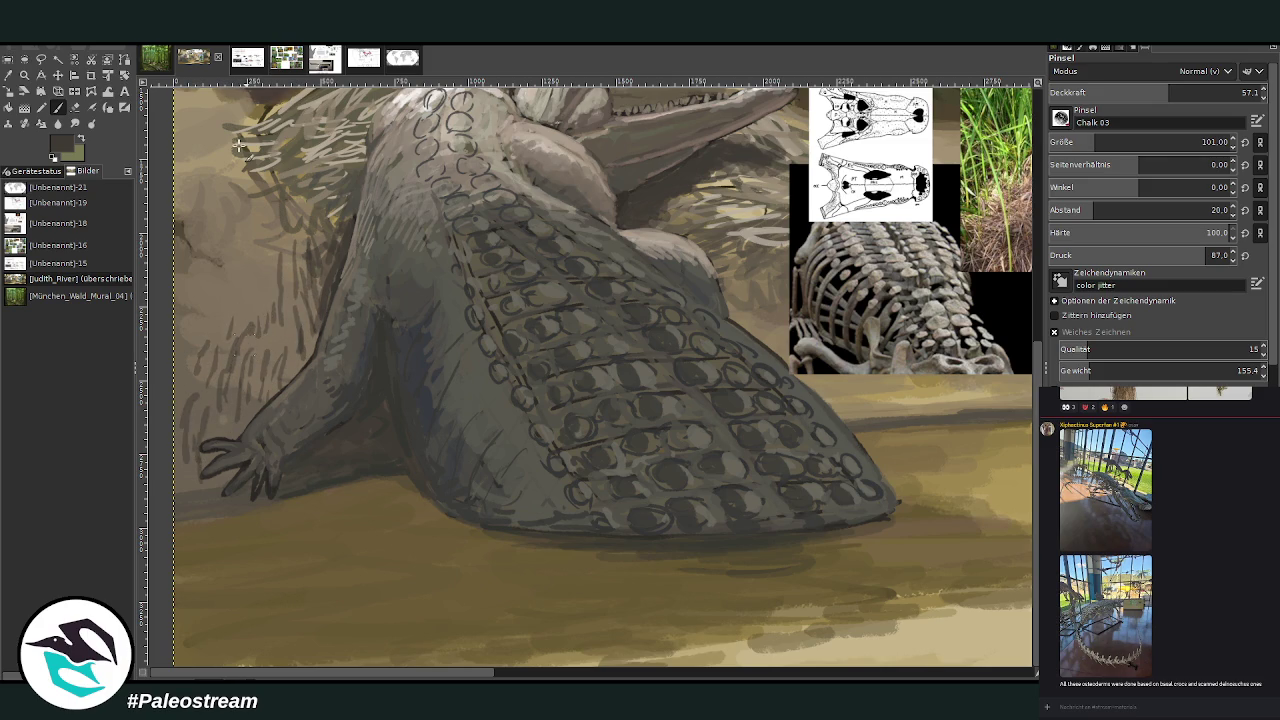
Sample a lighter olive and paint a light edge and hatching along the forelimb at opacity 77.3, size 59
{"action": "key", "text": "x"}
{"action": "left_click", "coordinate": [993, 377], "text": "ctrl"}
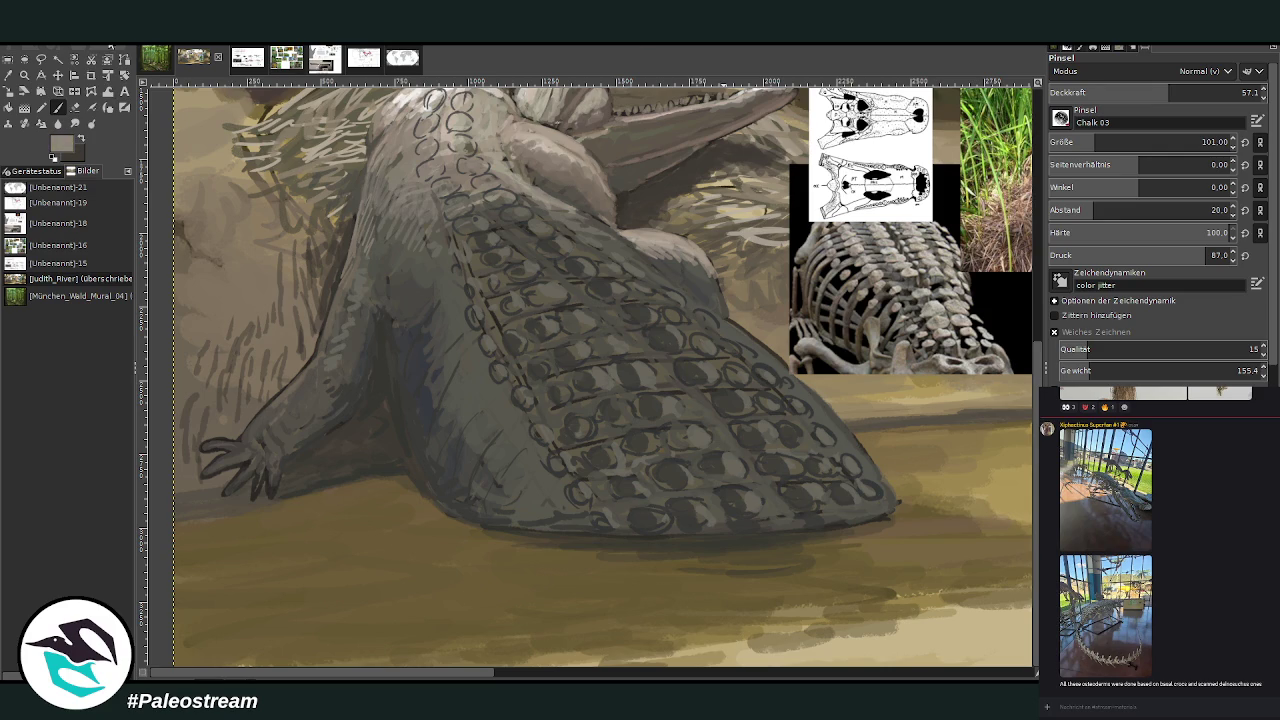
{"action": "mouse_move", "coordinate": [276, 363]}
{"action": "left_mouse_down"}
{"action": "mouse_move", "coordinate": [290, 310]}
{"action": "mouse_move", "coordinate": [276, 290]}
{"action": "mouse_move", "coordinate": [313, 226]}
{"action": "left_mouse_up"}
{"action": "left_click_drag", "start_coordinate": [1168, 98], "coordinate": [1212, 92]}
{"action": "left_click", "coordinate": [1084, 140]}
{"action": "mouse_move", "coordinate": [298, 234]}
{"action": "left_mouse_down"}
{"action": "mouse_move", "coordinate": [318, 220]}
{"action": "mouse_move", "coordinate": [266, 239]}
{"action": "left_mouse_up"}
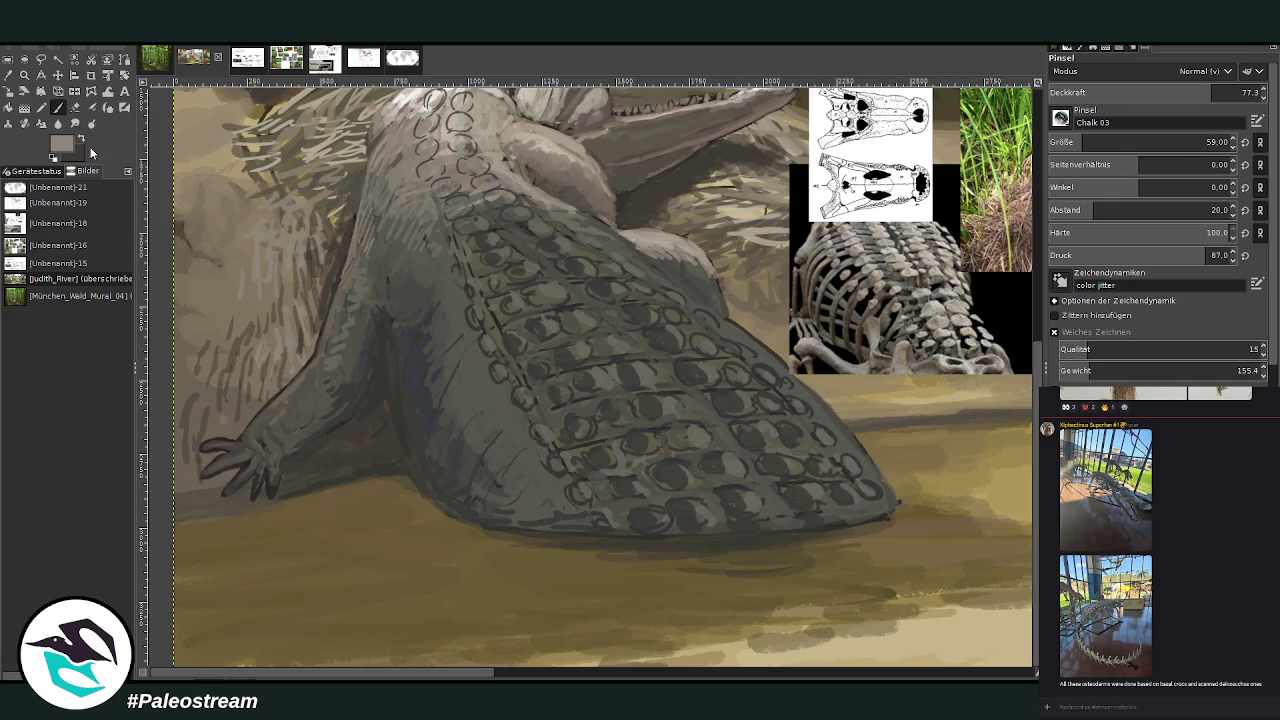
At 82.6 opacity dab light paint near the claw and arm, then set opacity 57.7 and size 74
{"action": "left_click", "coordinate": [1222, 92]}
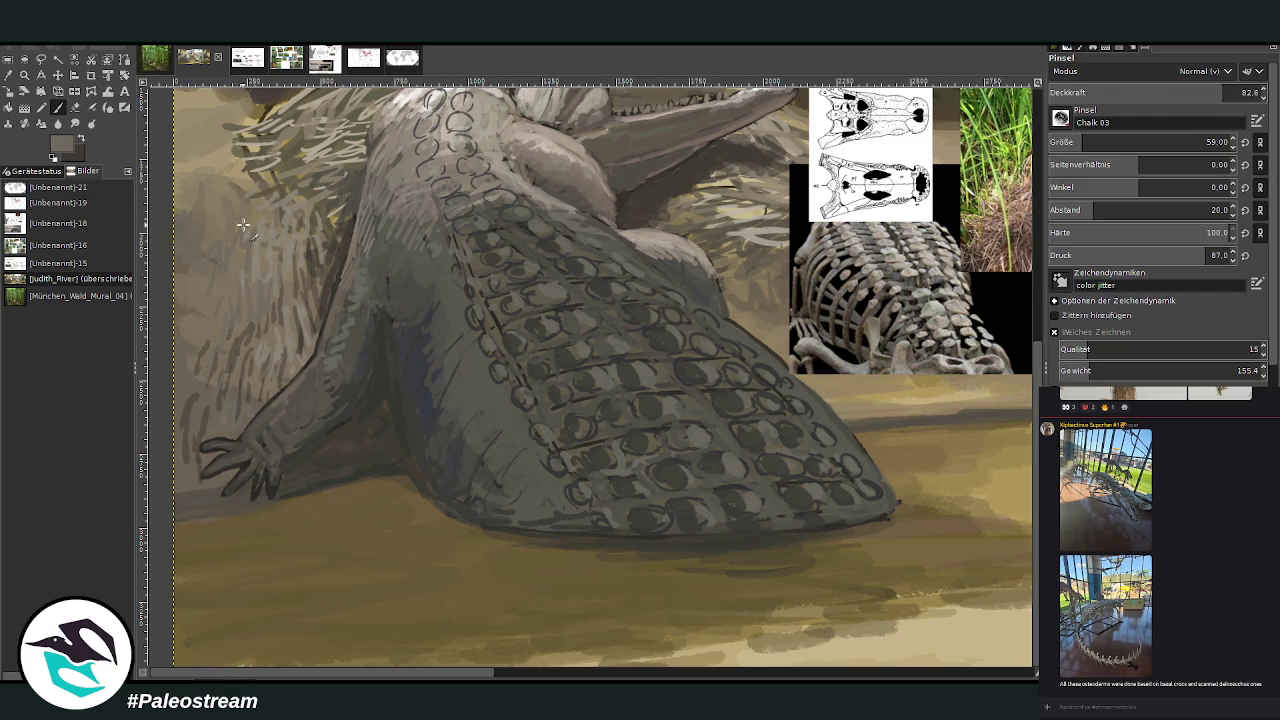
{"action": "left_click", "coordinate": [328, 458]}
{"action": "left_click", "coordinate": [258, 418]}
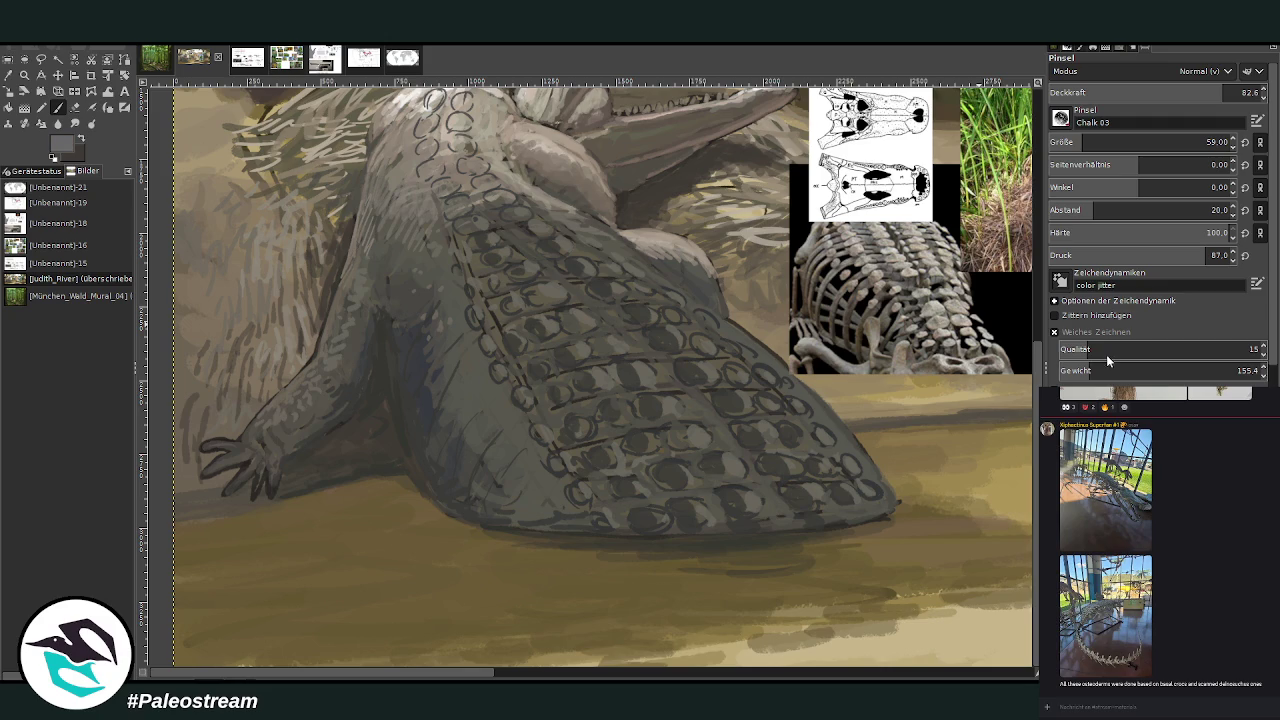
{"action": "left_click", "coordinate": [1169, 92]}
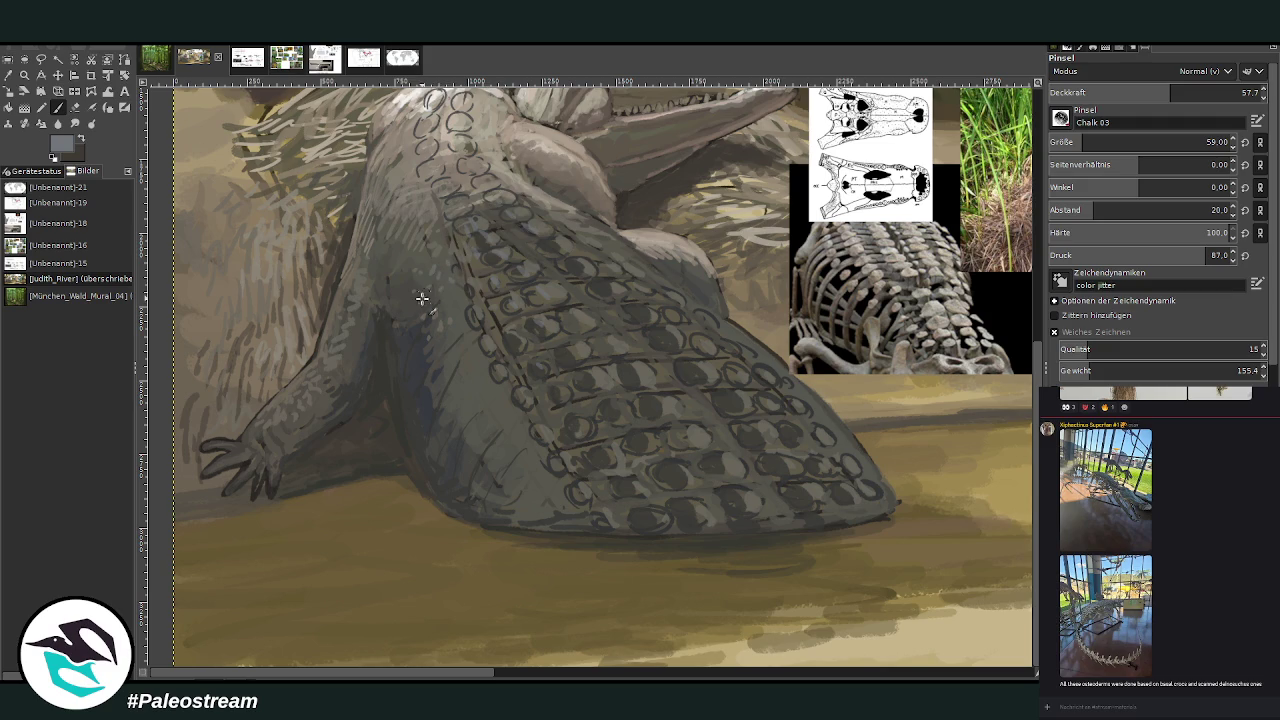
{"action": "left_click_drag", "start_coordinate": [1080, 145], "coordinate": [1088, 145]}
At opacity 45.1, sample a darker grey from the crocodile's body, then raise opacity to 66.6
{"action": "left_click", "coordinate": [1143, 92]}
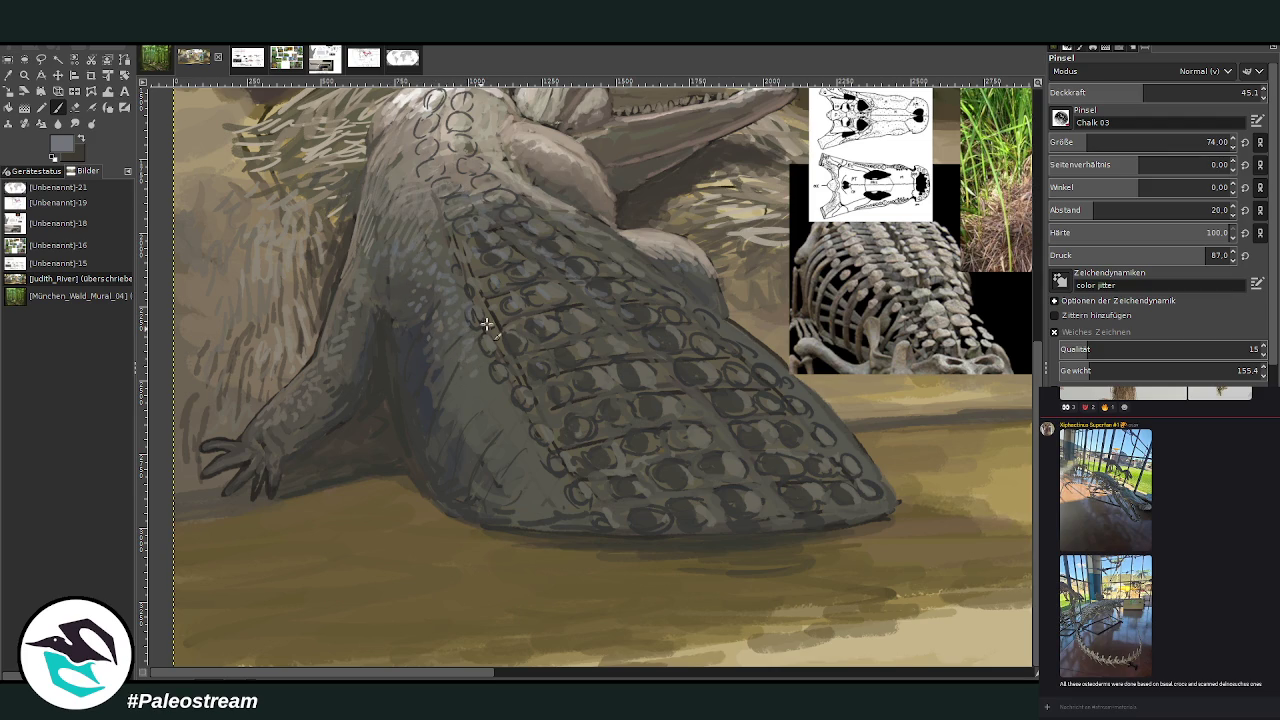
{"action": "key", "text": "o"}
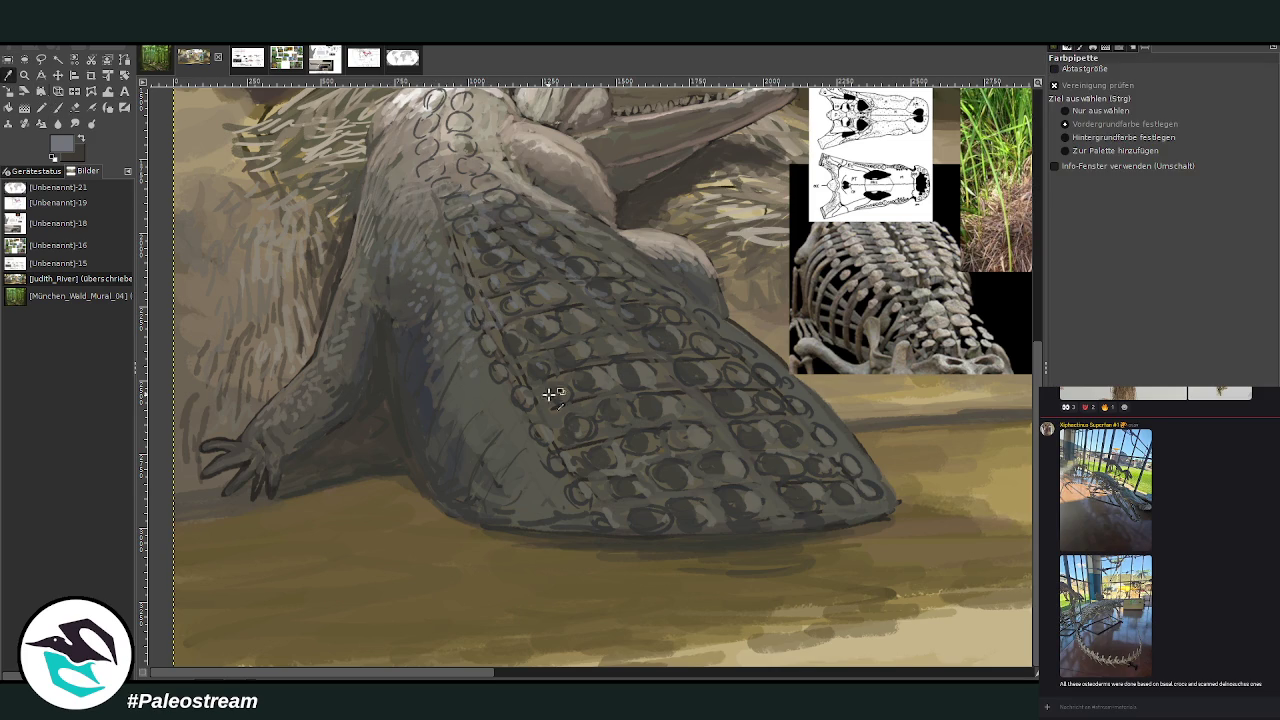
{"action": "left_click", "coordinate": [445, 400]}
{"action": "key", "text": "p"}
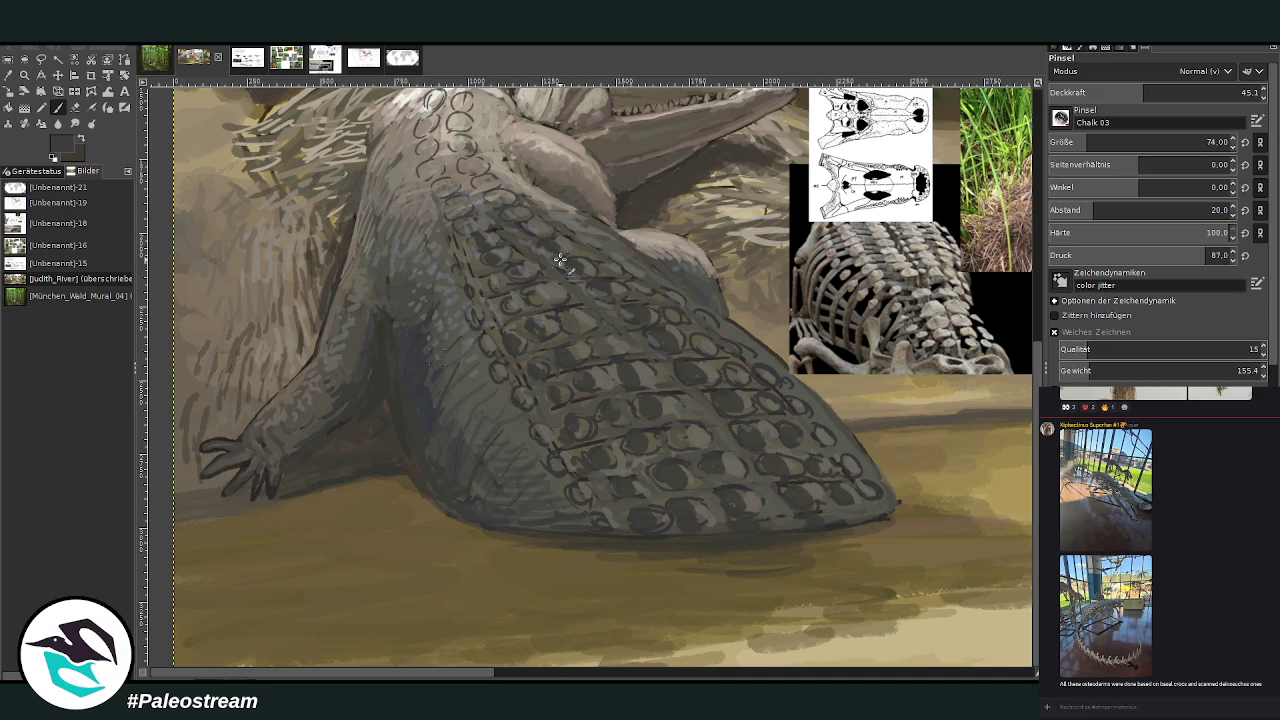
{"action": "left_click", "coordinate": [1190, 92]}
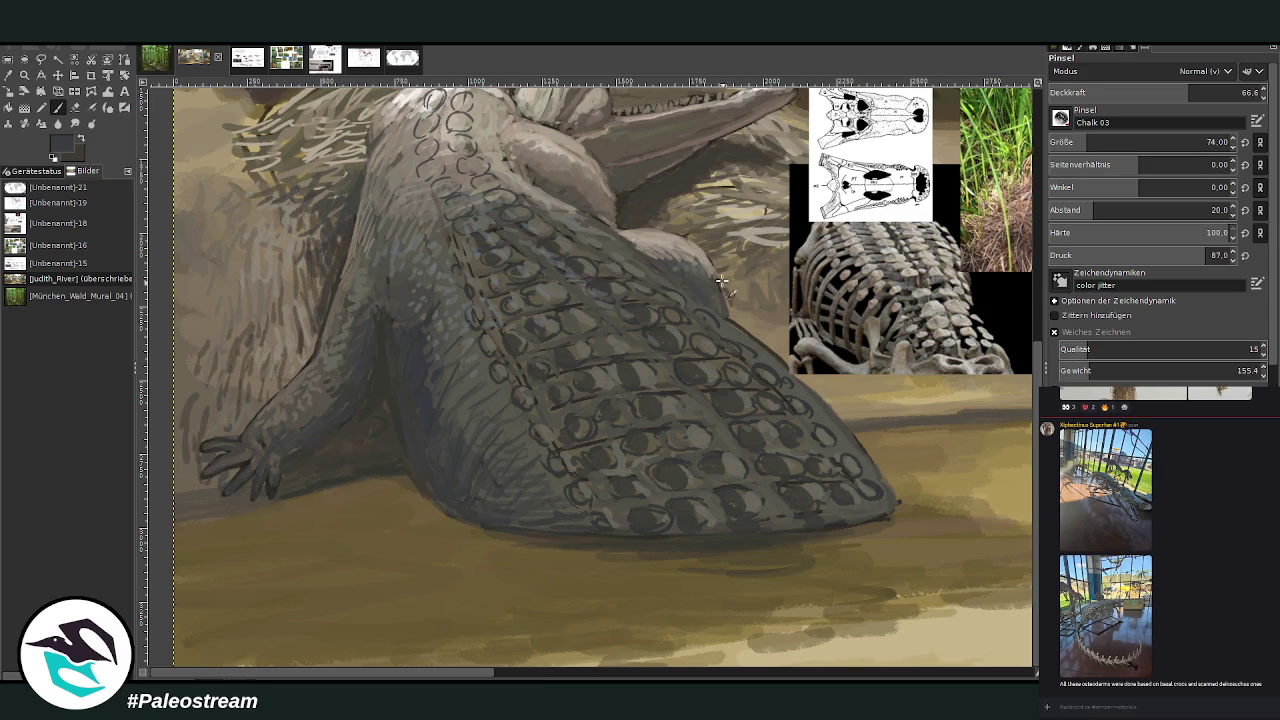
{"action": "scroll", "coordinate": [1028, 548], "scroll_direction": "up", "scroll_amount": 2}
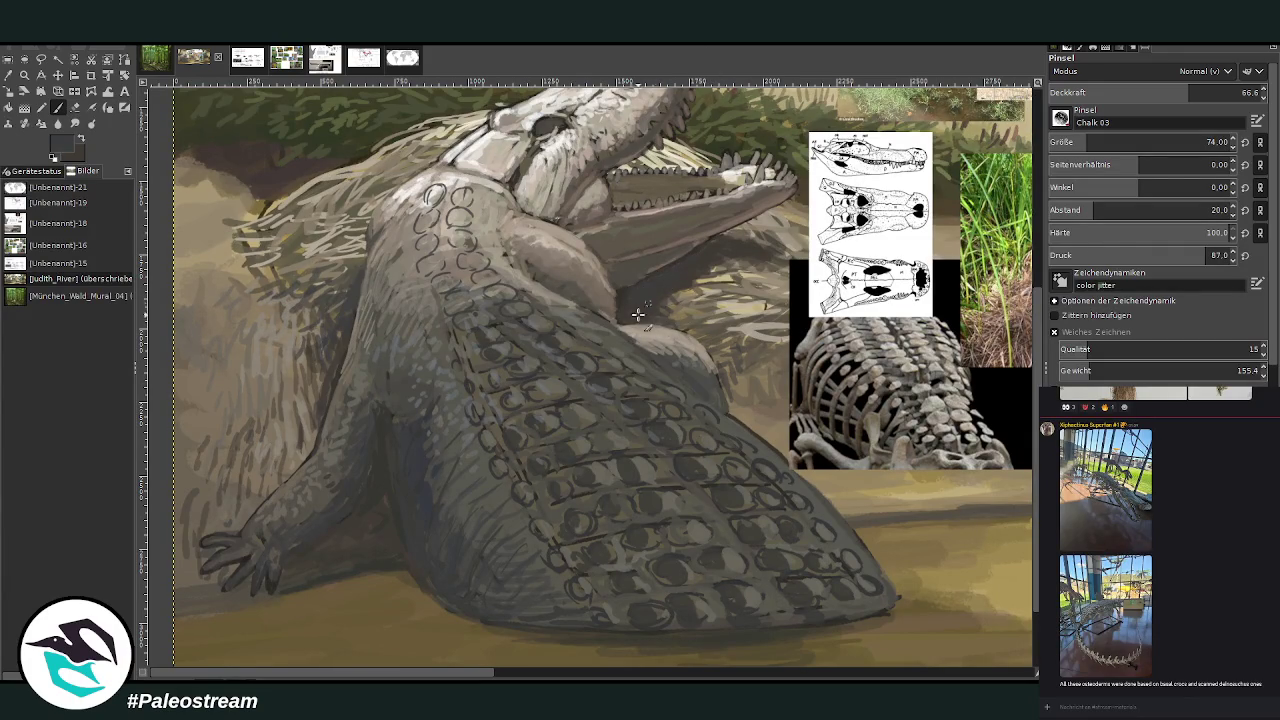
Hatch dark strokes on the shoulder and neck, then sample tan and hatch the upper neck
{"action": "left_click_drag", "start_coordinate": [362, 288], "coordinate": [348, 310]}
{"action": "mouse_move", "coordinate": [356, 262]}
{"action": "left_mouse_down"}
{"action": "mouse_move", "coordinate": [340, 300]}
{"action": "mouse_move", "coordinate": [277, 285]}
{"action": "left_mouse_up"}
{"action": "left_click", "coordinate": [8, 76]}
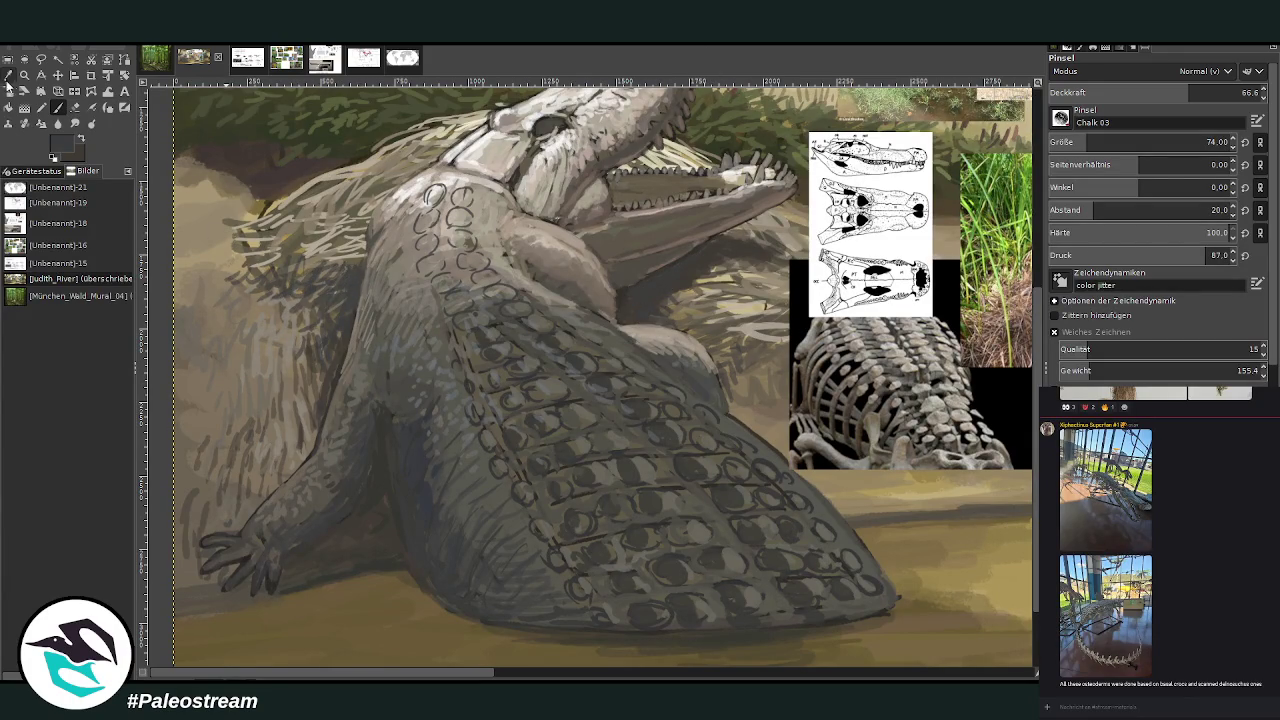
{"action": "left_click", "coordinate": [465, 135]}
{"action": "left_click", "coordinate": [57, 107]}
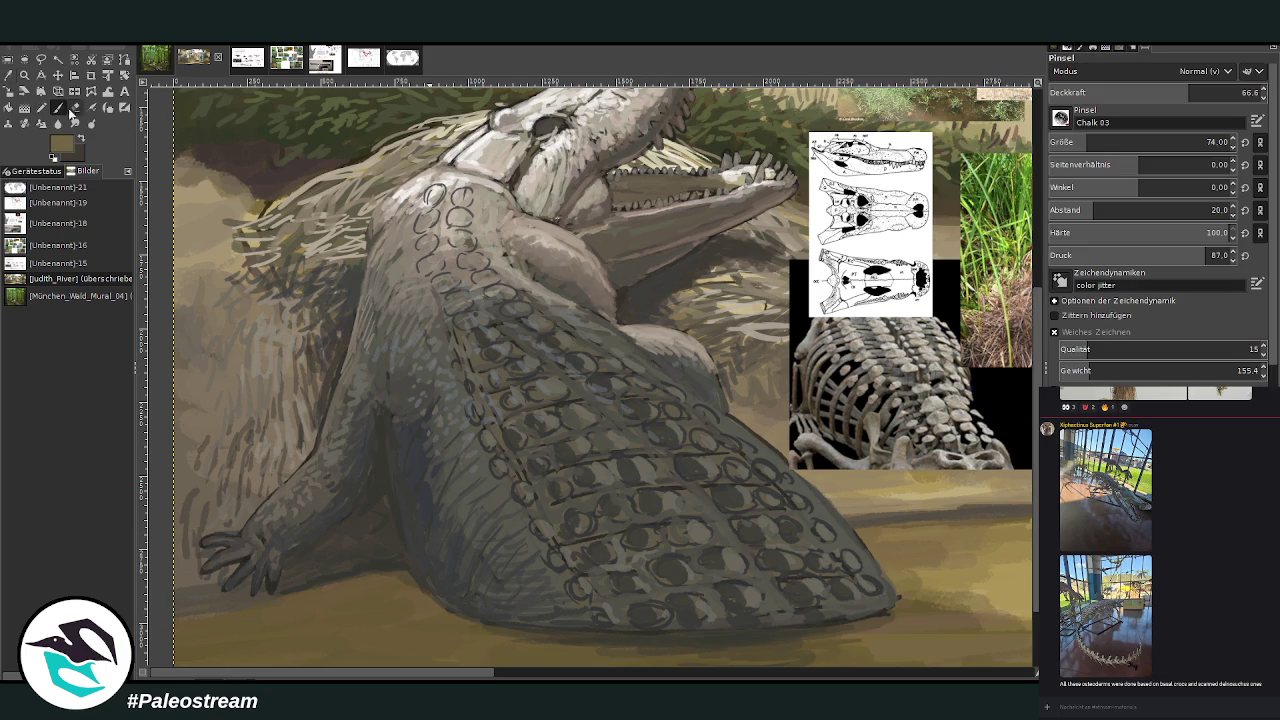
{"action": "mouse_move", "coordinate": [256, 272]}
{"action": "left_mouse_down"}
{"action": "mouse_move", "coordinate": [232, 294]}
{"action": "mouse_move", "coordinate": [212, 268]}
{"action": "left_mouse_up"}
{"action": "mouse_move", "coordinate": [278, 208]}
{"action": "left_mouse_down"}
{"action": "mouse_move", "coordinate": [245, 222]}
{"action": "mouse_move", "coordinate": [308, 174]}
{"action": "left_mouse_up"}
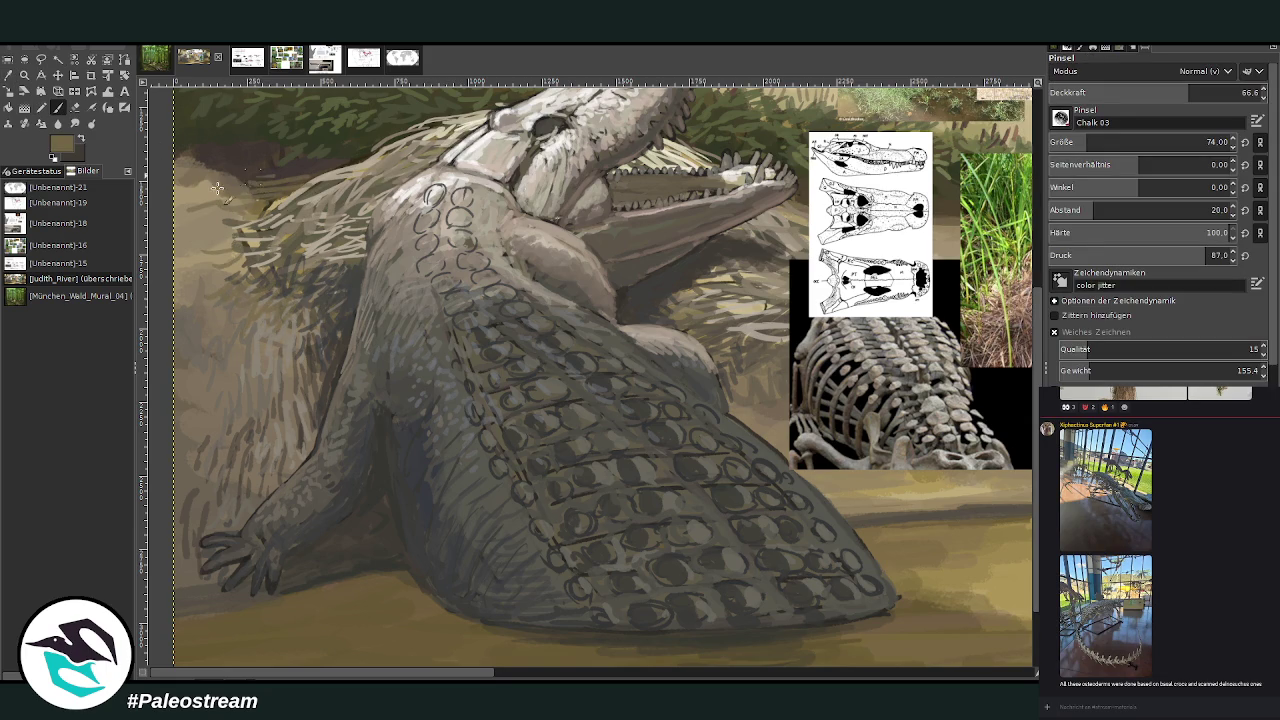
{"action": "scroll", "coordinate": [190, 258], "scroll_direction": "down", "scroll_amount": 2}
{"action": "scroll", "coordinate": [183, 266], "scroll_direction": "down", "scroll_amount": 3}
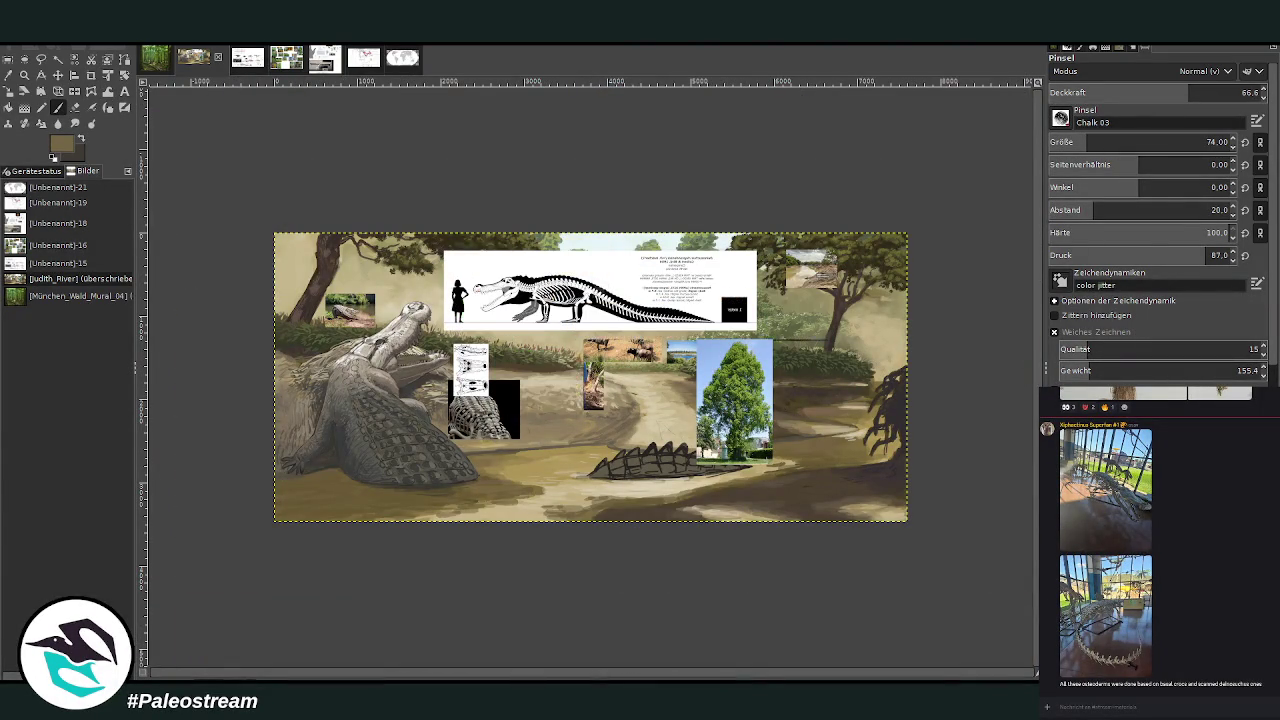
Move the skeleton diagram, skull diagram and osteoderm photo to the right, off the crocodile
{"action": "left_click", "coordinate": [58, 76]}
{"action": "left_click_drag", "start_coordinate": [530, 282], "coordinate": [792, 289]}
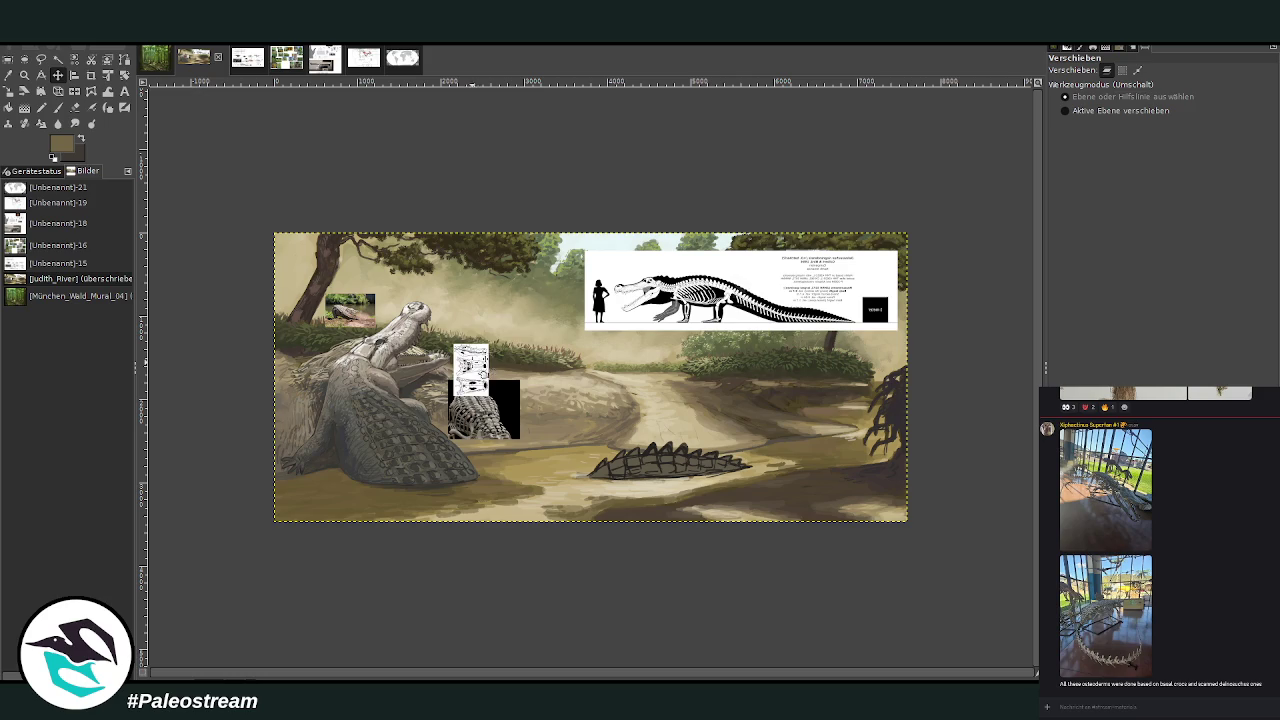
{"action": "left_click_drag", "start_coordinate": [470, 366], "coordinate": [534, 303]}
{"action": "left_click_drag", "start_coordinate": [488, 415], "coordinate": [581, 387]}
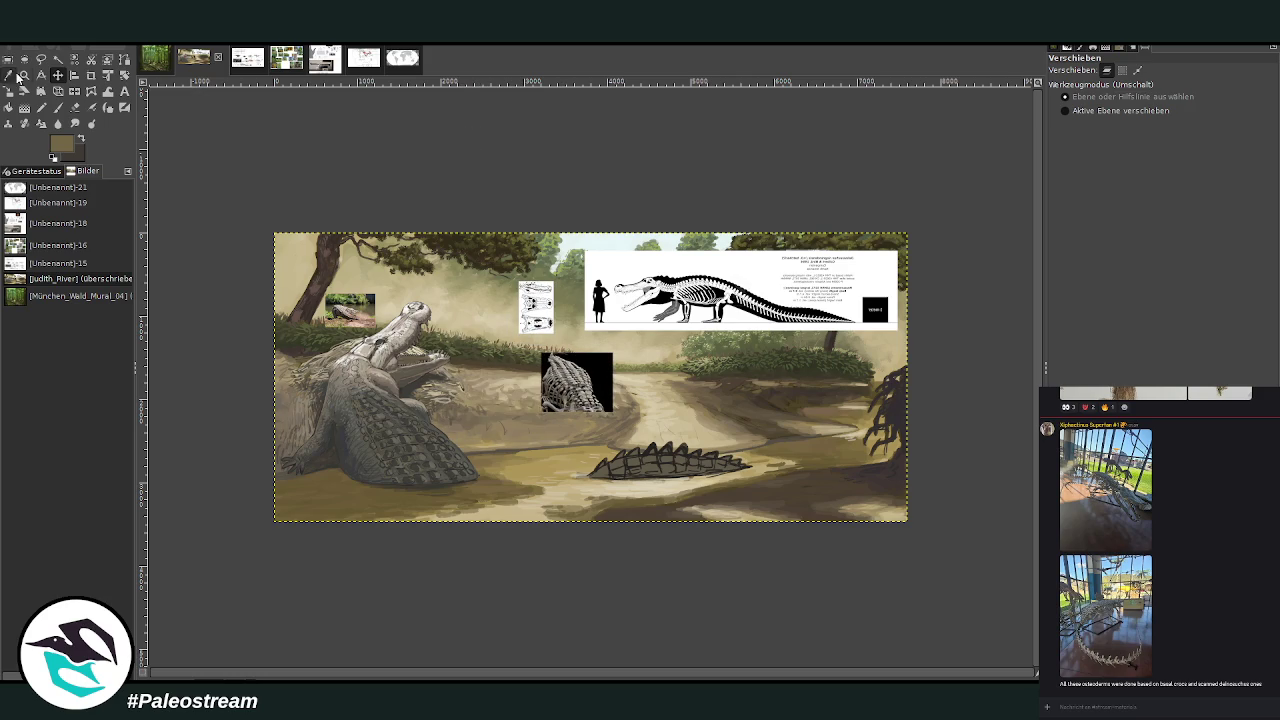
Zoom in on the head and paint olive inside the open jaw and along the lower jaw
{"action": "left_click", "coordinate": [24, 75]}
{"action": "left_click_drag", "start_coordinate": [338, 276], "coordinate": [496, 462]}
{"action": "left_click_drag", "start_coordinate": [372, 128], "coordinate": [706, 494]}
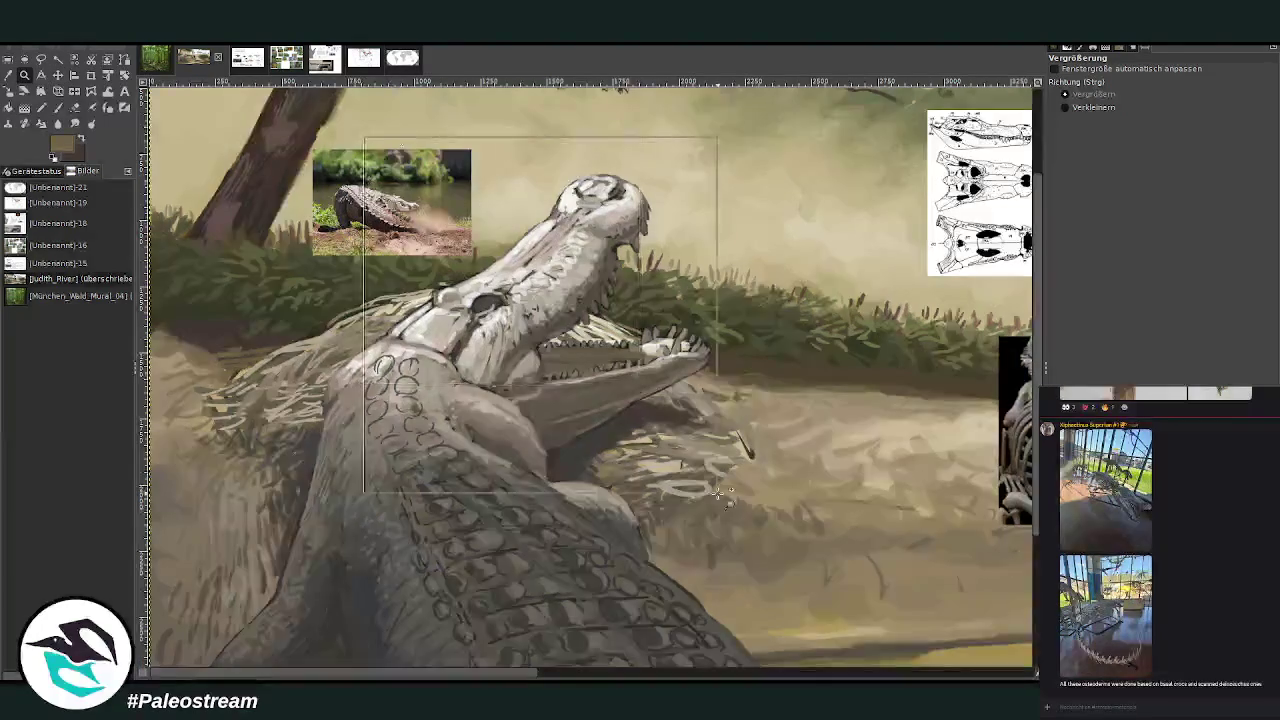
{"action": "key", "text": "p"}
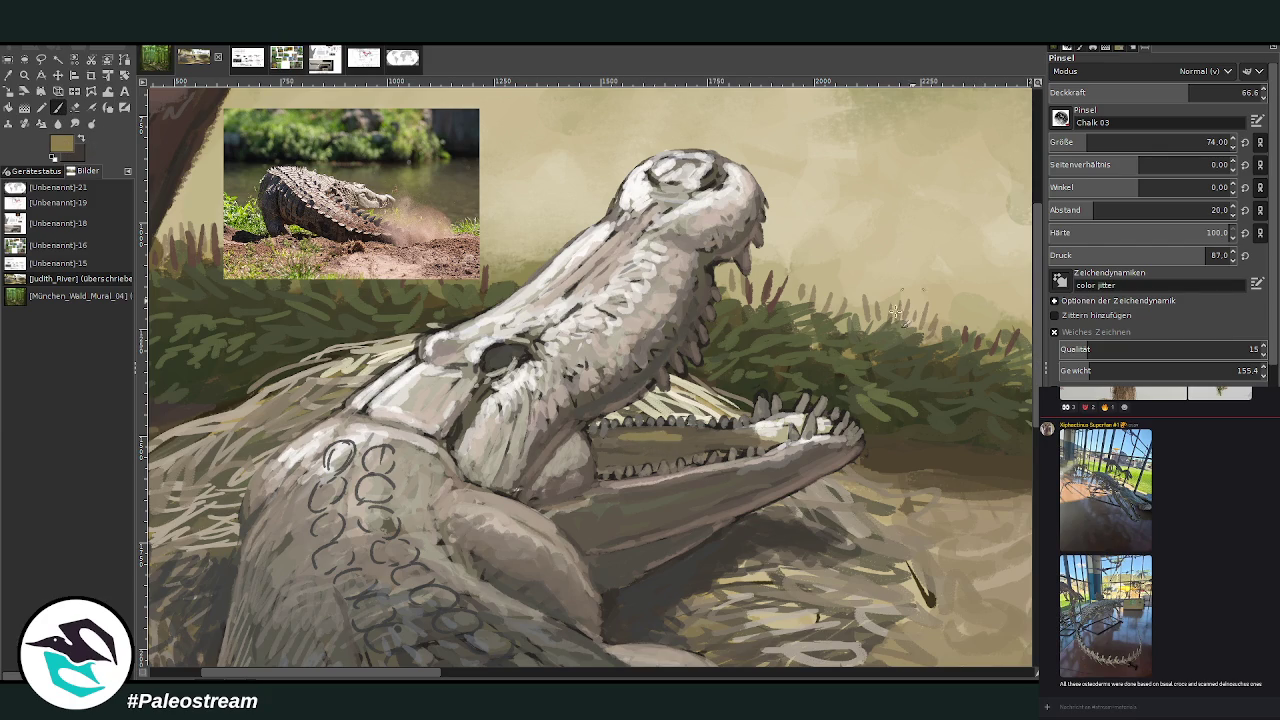
{"action": "mouse_move", "coordinate": [594, 437]}
{"action": "left_mouse_down"}
{"action": "mouse_move", "coordinate": [692, 441]}
{"action": "mouse_move", "coordinate": [655, 445]}
{"action": "left_mouse_up"}
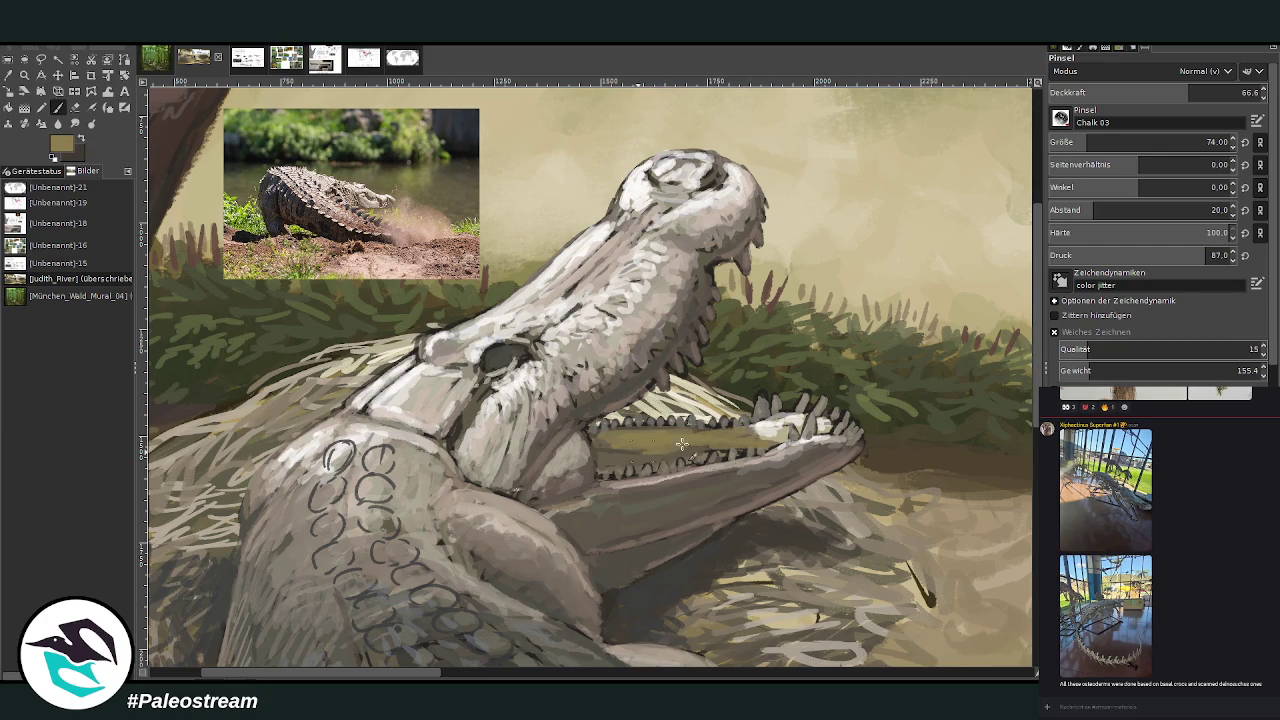
{"action": "left_click", "coordinate": [1189, 93]}
{"action": "mouse_move", "coordinate": [683, 427]}
{"action": "left_mouse_down"}
{"action": "mouse_move", "coordinate": [708, 450]}
{"action": "mouse_move", "coordinate": [603, 444]}
{"action": "left_mouse_up"}
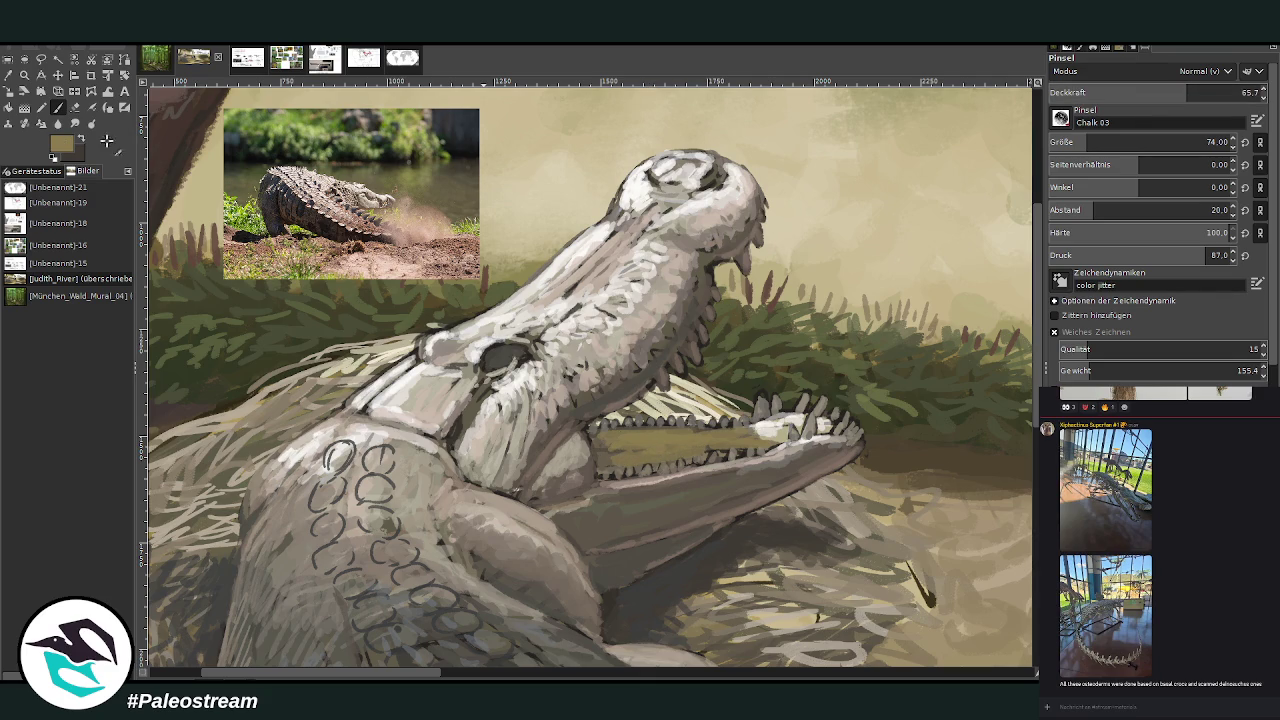
At 84.2 opacity, dab red around the snout's nostrils, snout tip, jaw tip and teeth
{"action": "left_click_drag", "start_coordinate": [1186, 92], "coordinate": [1225, 92]}
{"action": "left_click_drag", "start_coordinate": [739, 162], "coordinate": [756, 182]}
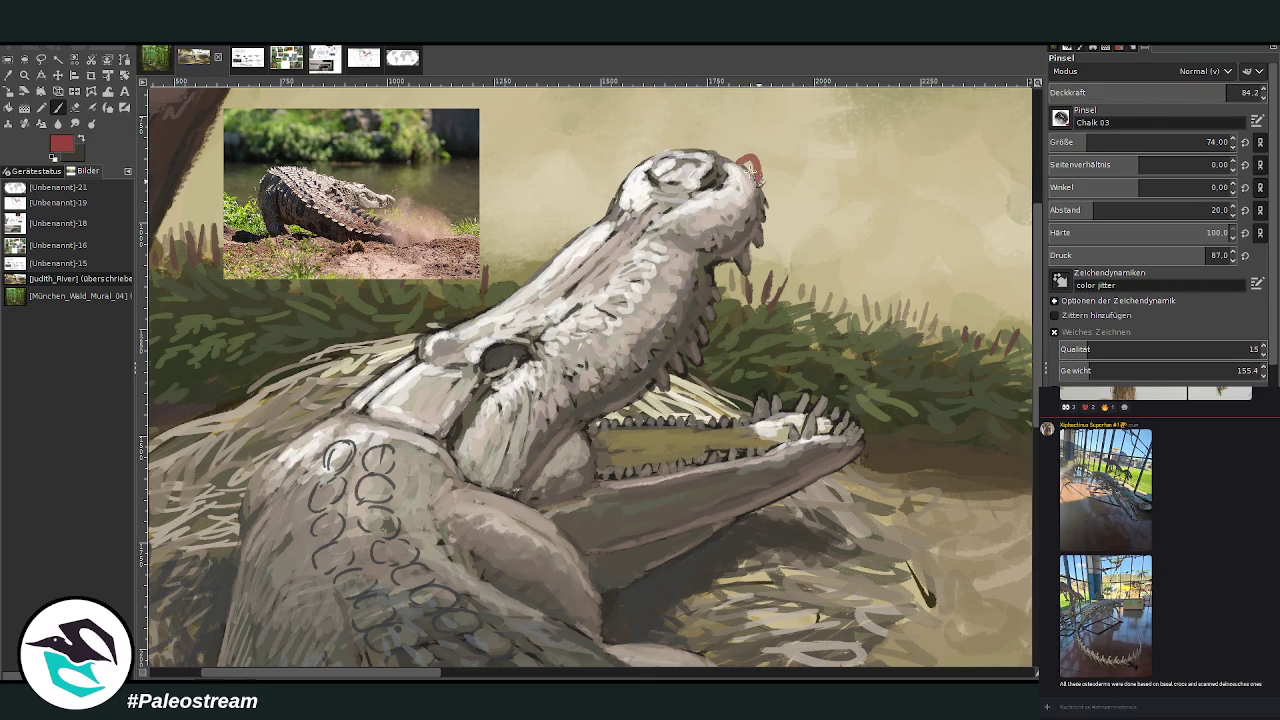
{"action": "mouse_move", "coordinate": [690, 146]}
{"action": "left_mouse_down"}
{"action": "mouse_move", "coordinate": [760, 180]}
{"action": "mouse_move", "coordinate": [728, 156]}
{"action": "mouse_move", "coordinate": [688, 163]}
{"action": "left_mouse_up"}
{"action": "left_click_drag", "start_coordinate": [855, 421], "coordinate": [862, 446]}
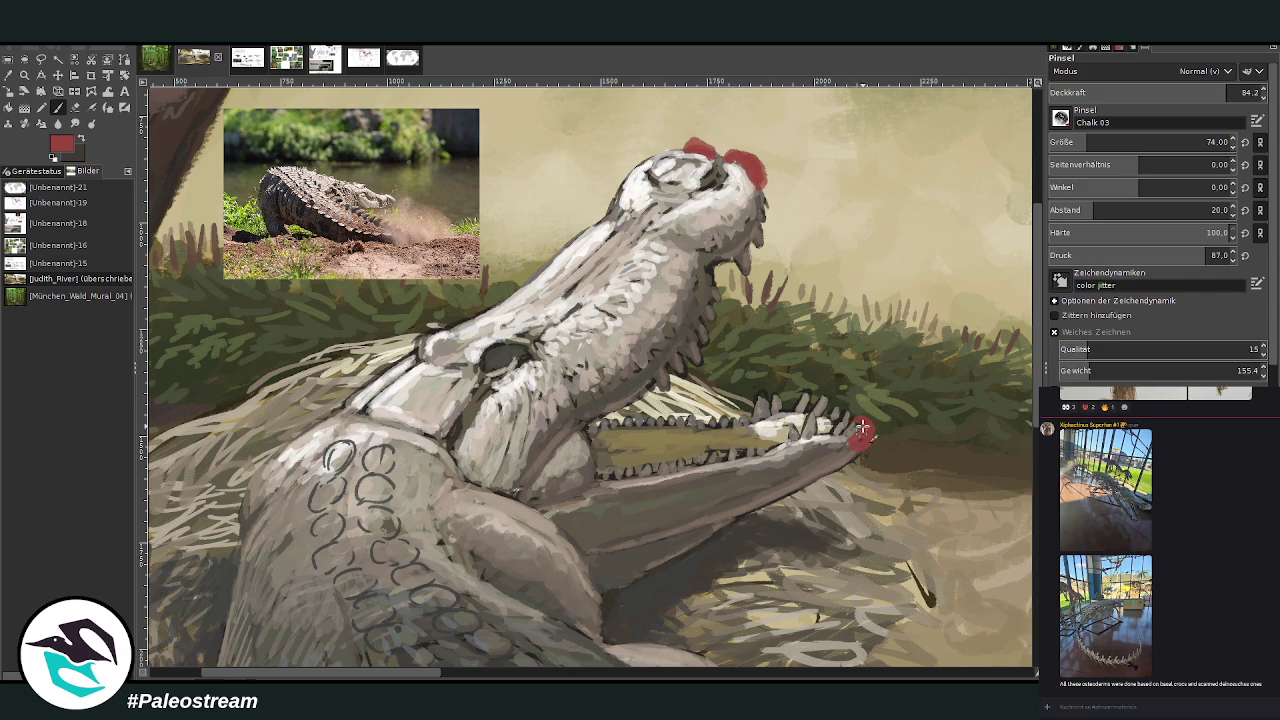
{"action": "mouse_move", "coordinate": [810, 405]}
{"action": "left_mouse_down"}
{"action": "mouse_move", "coordinate": [836, 402]}
{"action": "mouse_move", "coordinate": [822, 404]}
{"action": "left_mouse_up"}
{"action": "left_click_drag", "start_coordinate": [748, 168], "coordinate": [766, 212]}
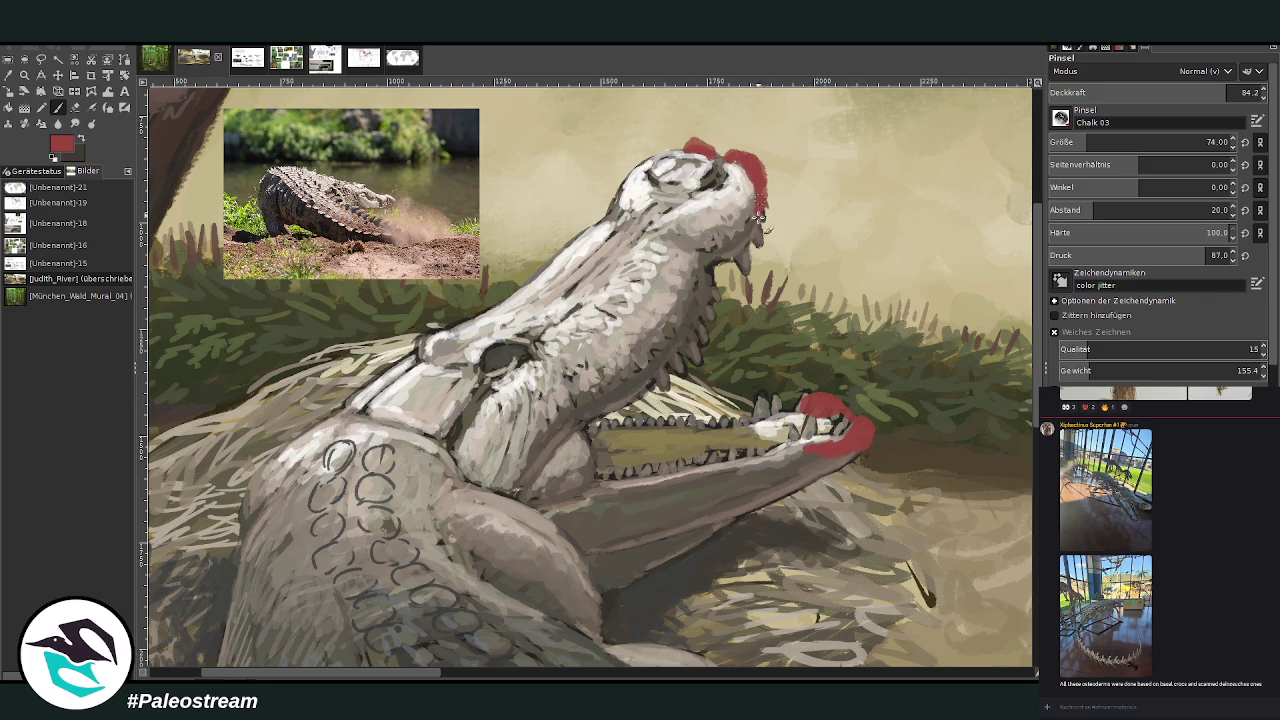
{"action": "left_click_drag", "start_coordinate": [710, 150], "coordinate": [678, 150]}
Switch to black and paint trial lash strokes above the eye
{"action": "left_click", "coordinate": [82, 140]}
{"action": "left_click", "coordinate": [1243, 92]}
{"action": "left_click_drag", "start_coordinate": [1243, 92], "coordinate": [1250, 92]}
{"action": "left_click_drag", "start_coordinate": [1150, 145], "coordinate": [1120, 145]}
{"action": "left_click_drag", "start_coordinate": [480, 355], "coordinate": [515, 322]}
{"action": "left_click_drag", "start_coordinate": [428, 350], "coordinate": [426, 310]}
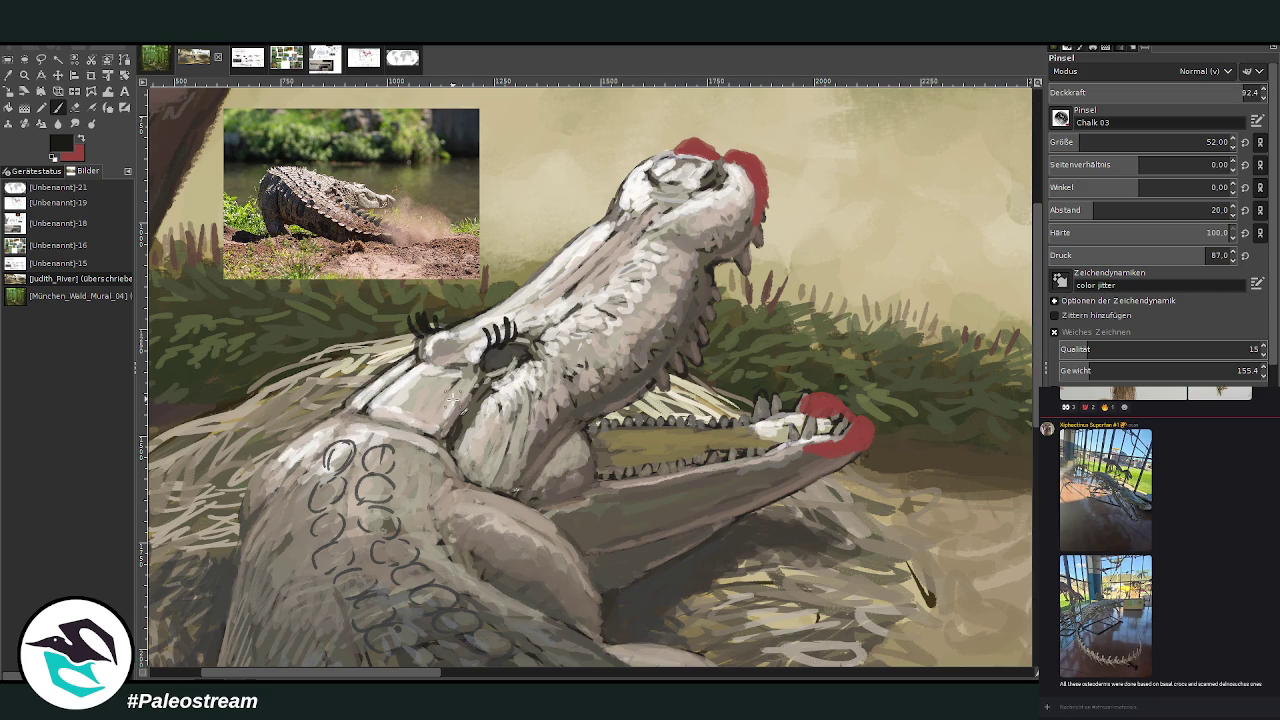
Cover the red snout tip with grey-white, undo the red over the teeth, and set brush size 30
{"action": "left_click_drag", "start_coordinate": [675, 150], "coordinate": [704, 142]}
{"action": "left_click_drag", "start_coordinate": [766, 182], "coordinate": [758, 212]}
{"action": "key", "text": "ctrl+z"}
{"action": "key", "text": "ctrl+z"}
{"action": "key", "text": "ctrl+z"}
{"action": "key", "text": "ctrl+z"}
{"action": "key", "text": "ctrl+z"}
{"action": "left_click", "coordinate": [1207, 142]}
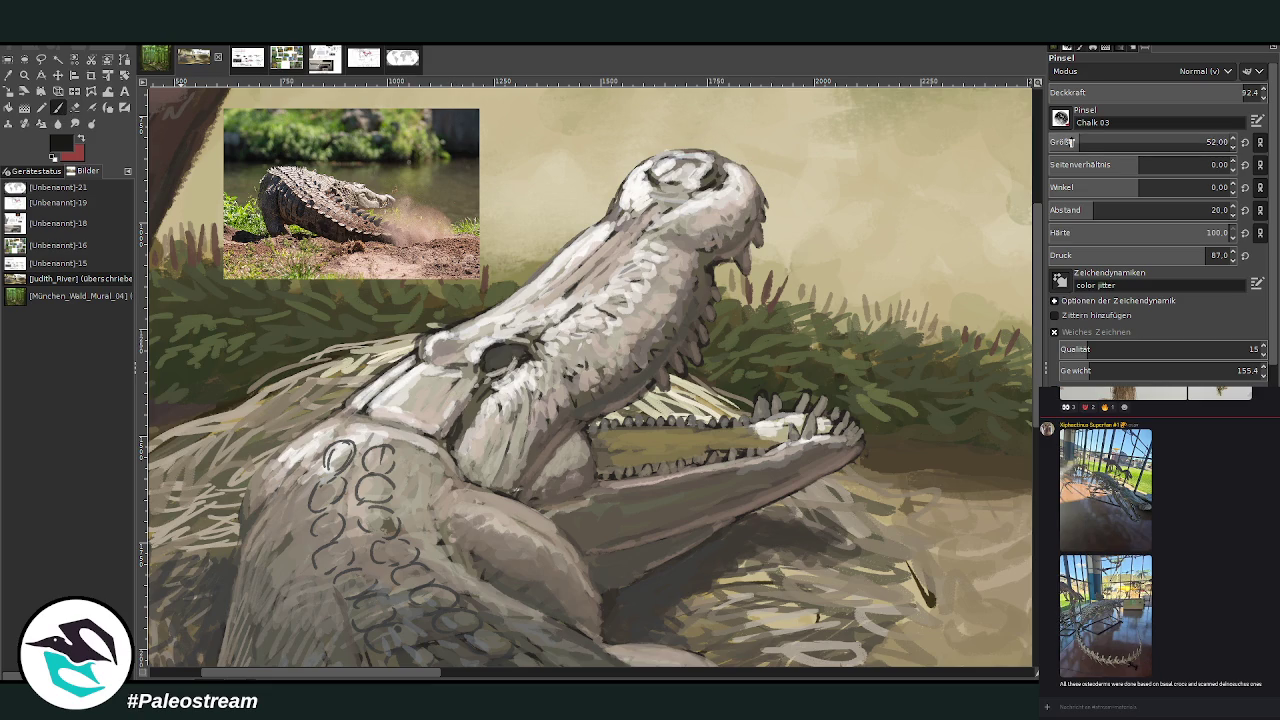
Paint dark strokes around the eye, then outline and highlight it in sampled light grey
{"action": "left_click_drag", "start_coordinate": [500, 357], "coordinate": [488, 372]}
{"action": "key", "text": "o"}
{"action": "left_click", "coordinate": [512, 368]}
{"action": "key", "text": "p"}
{"action": "left_click_drag", "start_coordinate": [497, 370], "coordinate": [500, 350]}
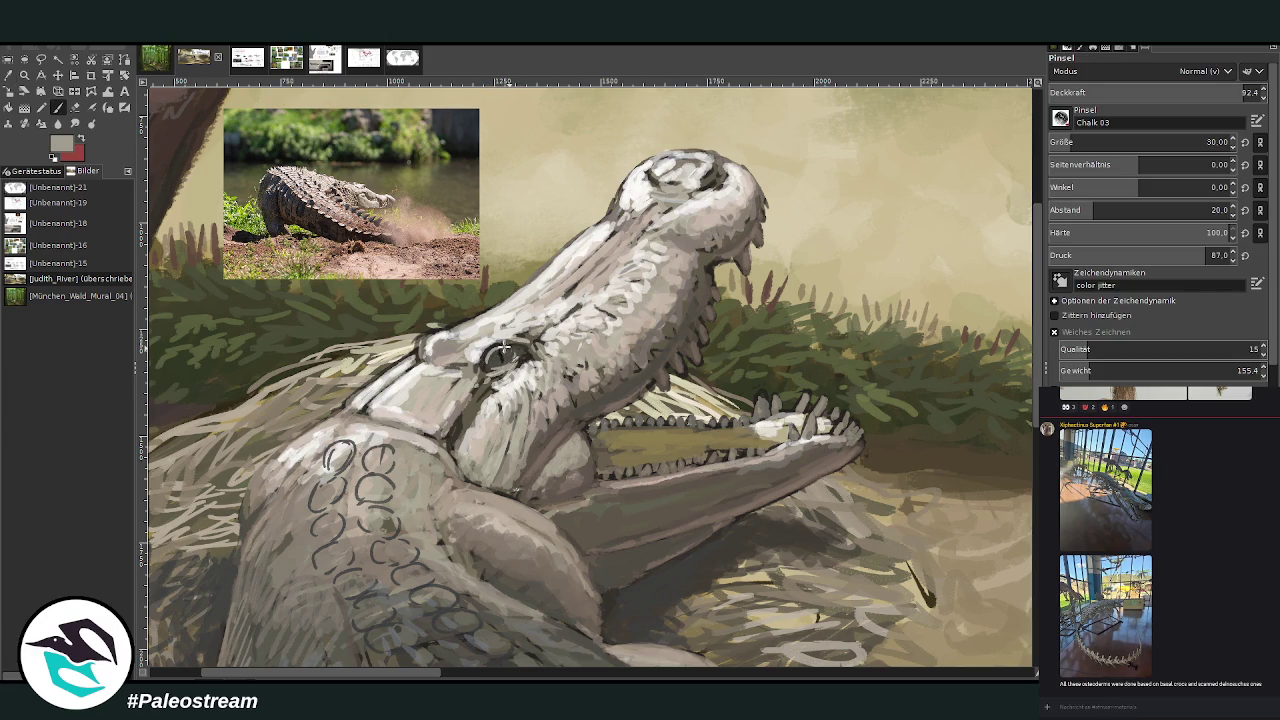
{"action": "mouse_move", "coordinate": [492, 344]}
{"action": "left_mouse_down"}
{"action": "mouse_move", "coordinate": [528, 362]}
{"action": "mouse_move", "coordinate": [526, 375]}
{"action": "mouse_move", "coordinate": [542, 358]}
{"action": "left_mouse_up"}
Dab a dark brown iris into the eye and add near-white highlights
{"action": "left_click", "coordinate": [8, 75]}
{"action": "left_click", "coordinate": [57, 107]}
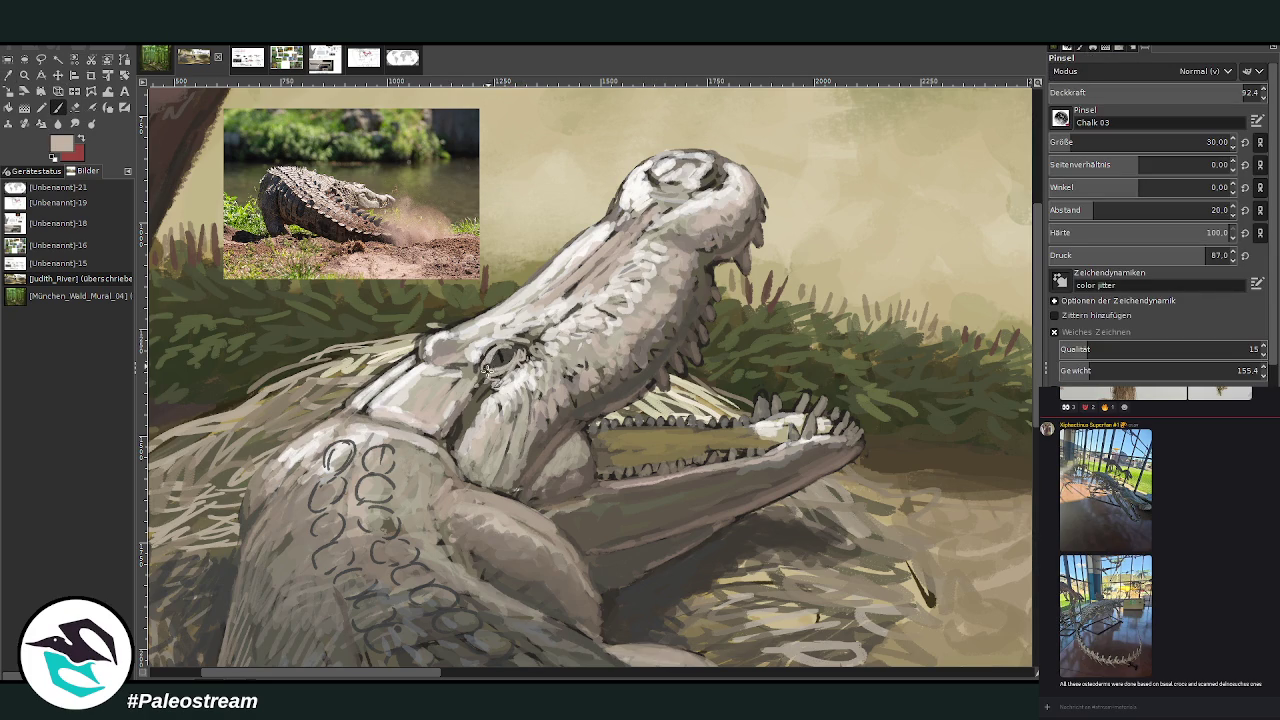
{"action": "left_click", "coordinate": [995, 356], "text": "ctrl"}
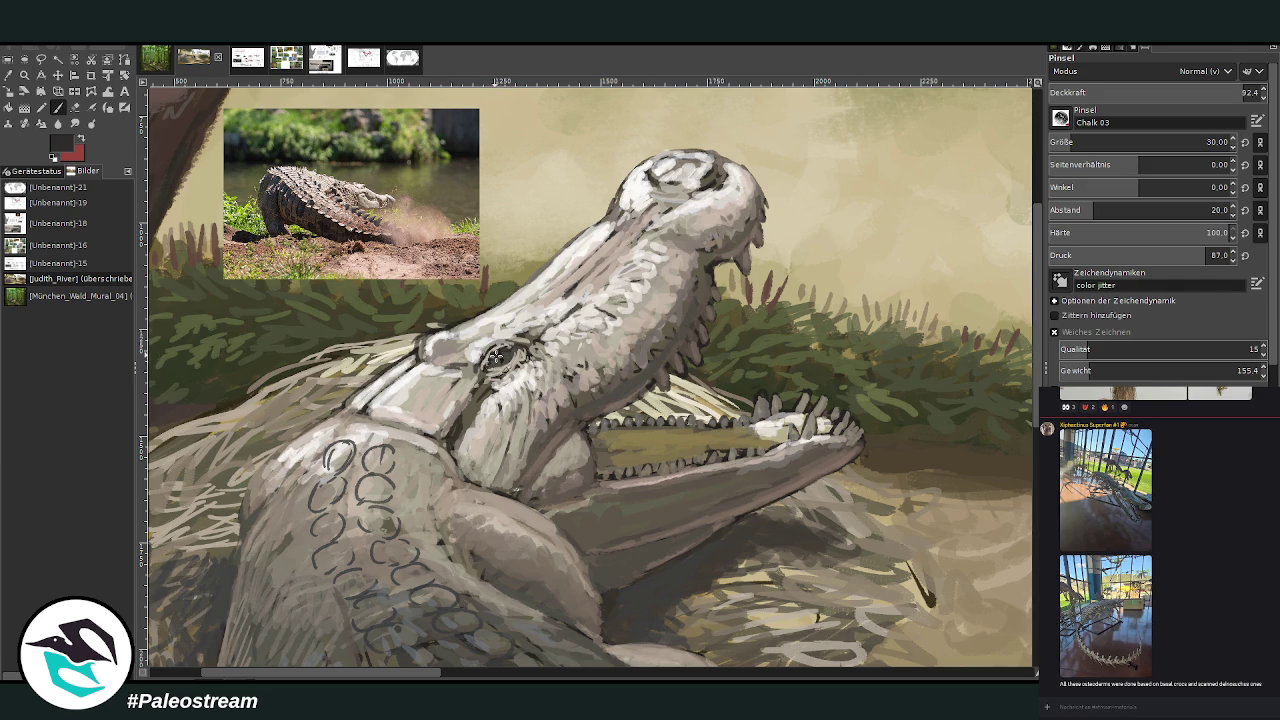
{"action": "left_click", "coordinate": [969, 388], "text": "ctrl"}
{"action": "left_click", "coordinate": [1008, 390], "text": "ctrl"}
{"action": "left_click", "coordinate": [497, 355]}
{"action": "left_click", "coordinate": [680, 175], "text": "ctrl"}
{"action": "left_click", "coordinate": [500, 354]}
{"action": "left_click", "coordinate": [499, 355]}
Brighten the snout tip, upper snout edge near the eye and jaw edge with light strokes
{"action": "mouse_move", "coordinate": [729, 177]}
{"action": "left_mouse_down"}
{"action": "mouse_move", "coordinate": [710, 155]}
{"action": "mouse_move", "coordinate": [641, 161]}
{"action": "mouse_move", "coordinate": [607, 222]}
{"action": "mouse_move", "coordinate": [536, 291]}
{"action": "left_mouse_up"}
{"action": "left_click_drag", "start_coordinate": [436, 328], "coordinate": [460, 325]}
{"action": "mouse_move", "coordinate": [378, 382]}
{"action": "left_mouse_down"}
{"action": "mouse_move", "coordinate": [390, 378]}
{"action": "mouse_move", "coordinate": [318, 428]}
{"action": "mouse_move", "coordinate": [344, 456]}
{"action": "left_mouse_up"}
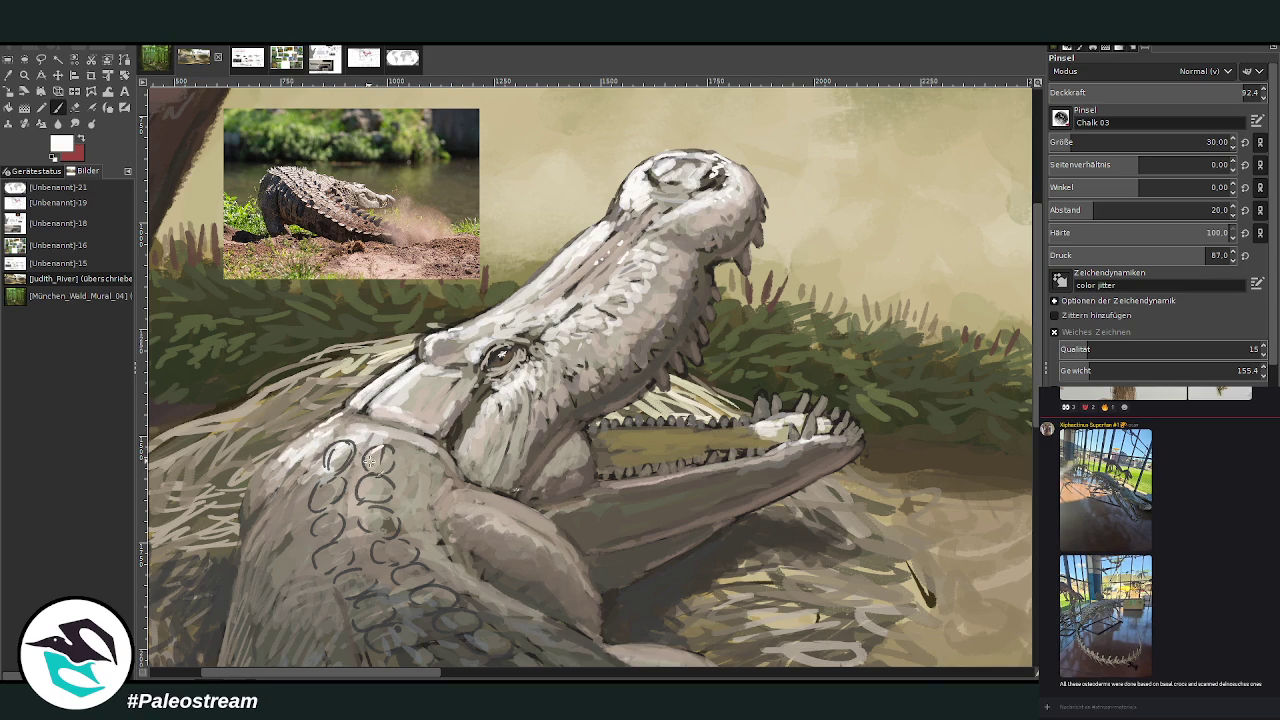
{"action": "mouse_move", "coordinate": [478, 430]}
{"action": "left_mouse_down"}
{"action": "mouse_move", "coordinate": [490, 446]}
{"action": "mouse_move", "coordinate": [452, 422]}
{"action": "left_mouse_up"}
Sample a grey from the jaw and lower the brush opacity to about 81
{"action": "key", "text": "o"}
{"action": "left_click", "coordinate": [379, 429]}
{"action": "key", "text": "p"}
{"action": "left_click_drag", "start_coordinate": [1115, 97], "coordinate": [1177, 88]}
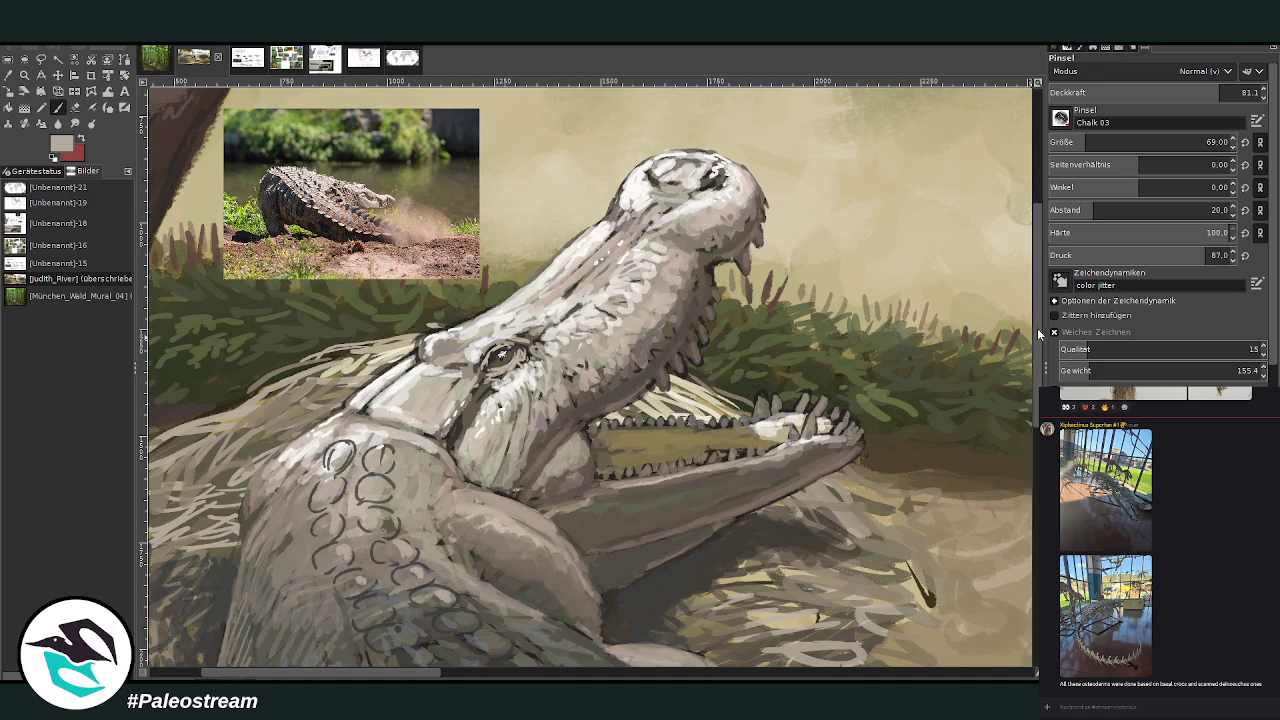
{"action": "scroll", "coordinate": [440, 540], "scroll_direction": "down", "scroll_amount": 2}
Fill the neck scale ovals with sampled light and darker greys, then lower opacity to 46.1
{"action": "key", "text": "o"}
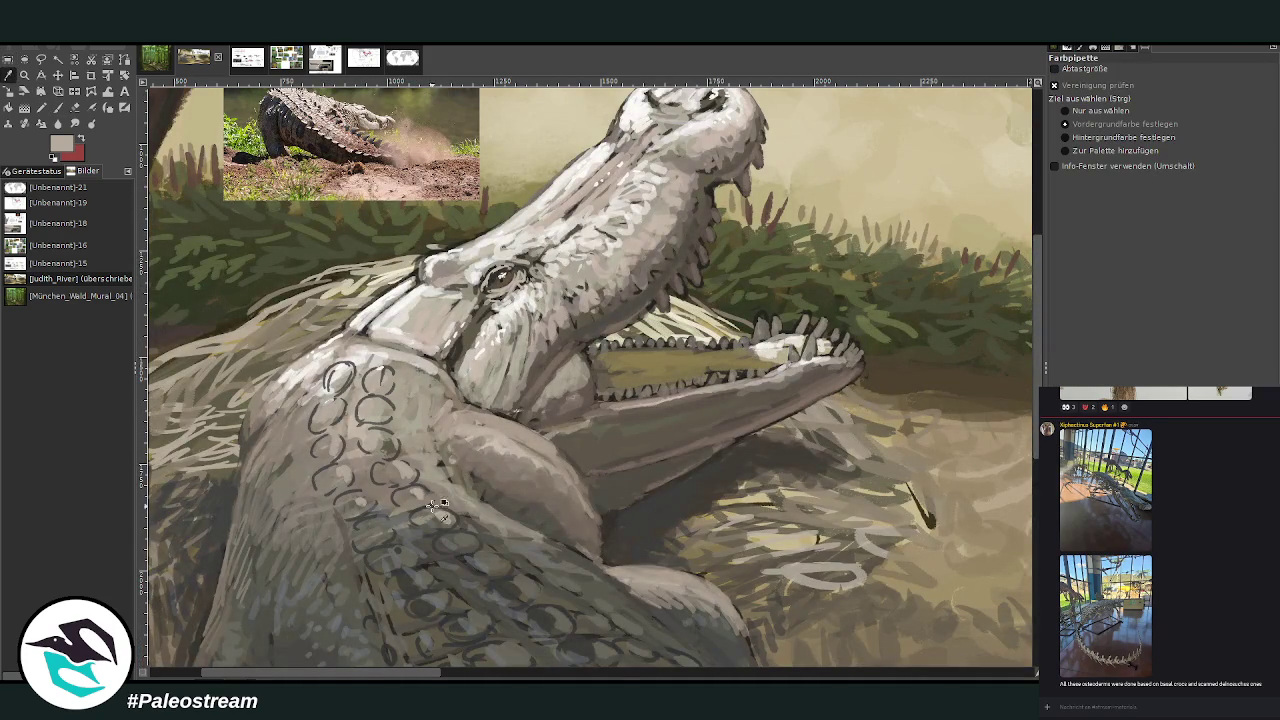
{"action": "key", "text": "p"}
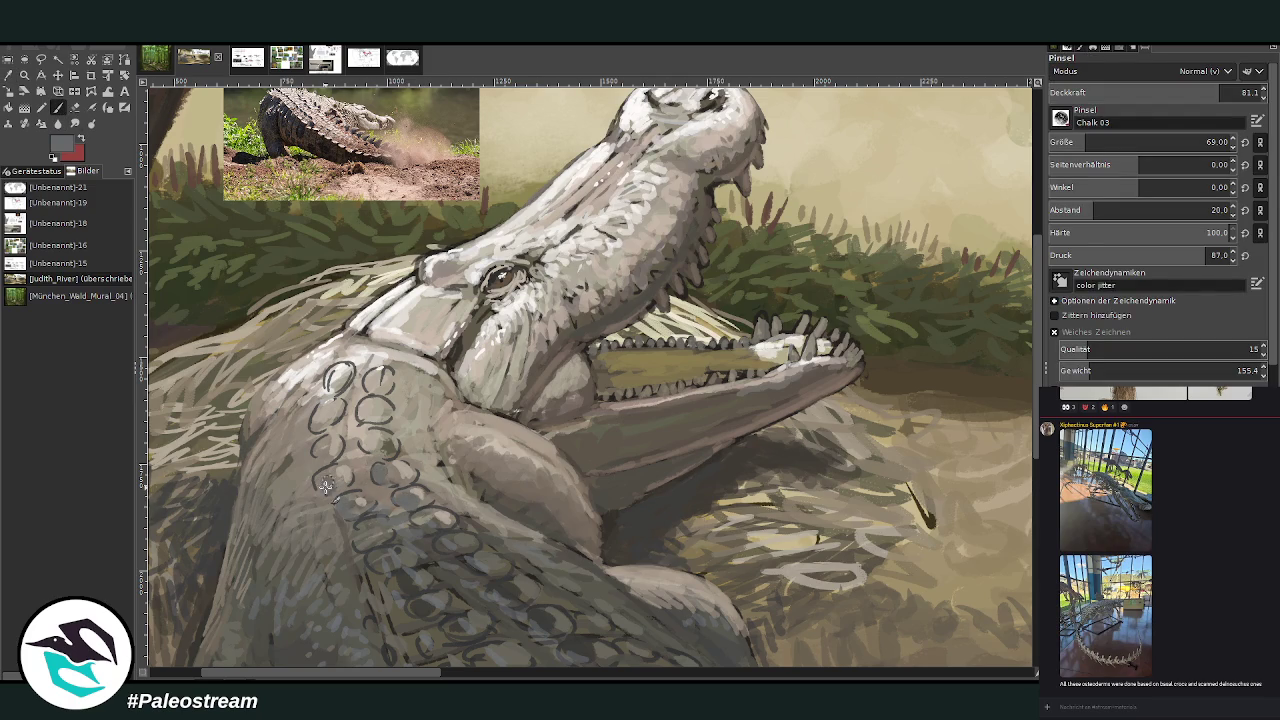
{"action": "left_click", "coordinate": [1014, 345], "text": "ctrl"}
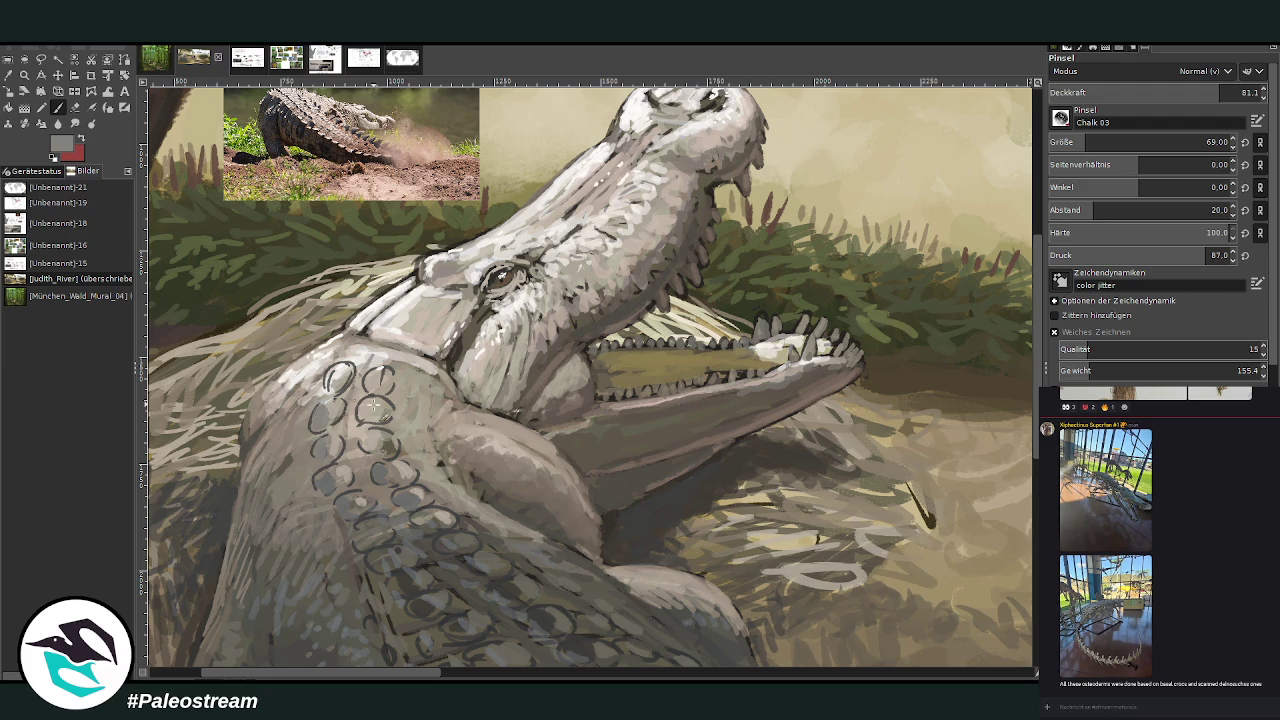
{"action": "mouse_move", "coordinate": [324, 372]}
{"action": "left_mouse_down"}
{"action": "mouse_move", "coordinate": [334, 396]}
{"action": "mouse_move", "coordinate": [320, 390]}
{"action": "left_mouse_up"}
{"action": "mouse_move", "coordinate": [365, 410]}
{"action": "left_mouse_down"}
{"action": "mouse_move", "coordinate": [368, 388]}
{"action": "mouse_move", "coordinate": [355, 389]}
{"action": "left_mouse_up"}
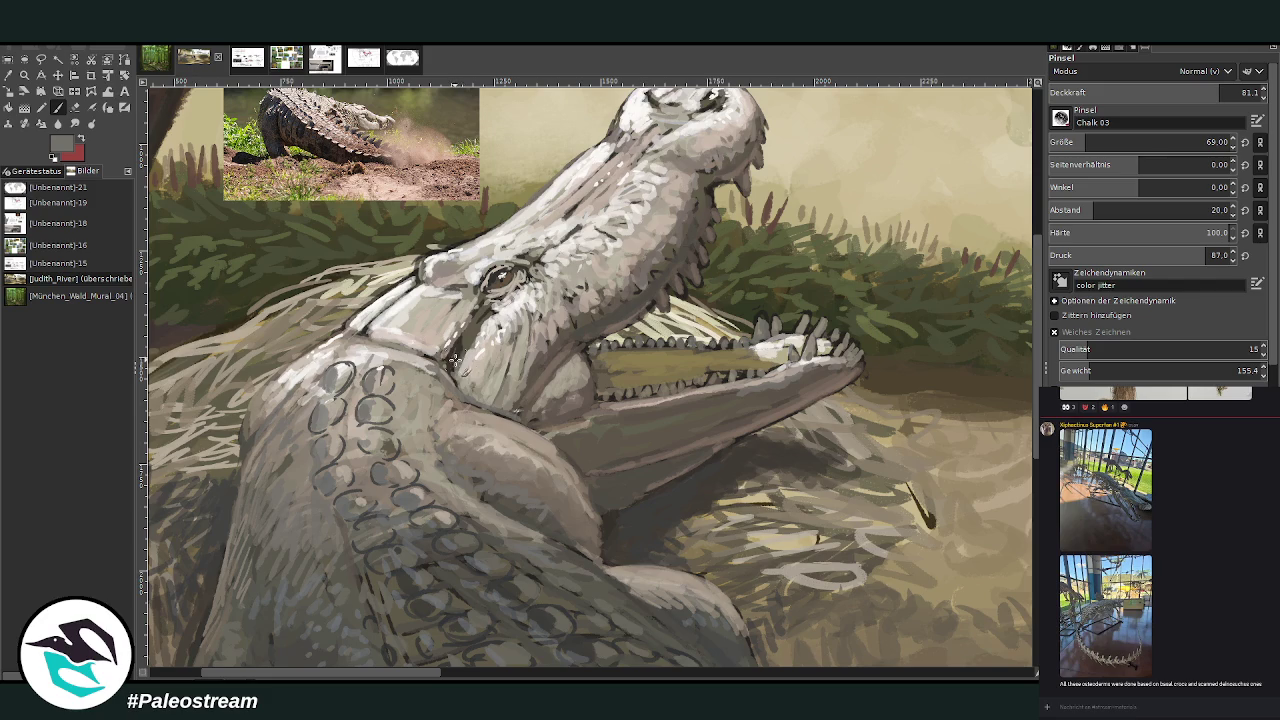
{"action": "left_click", "coordinate": [946, 380], "text": "ctrl"}
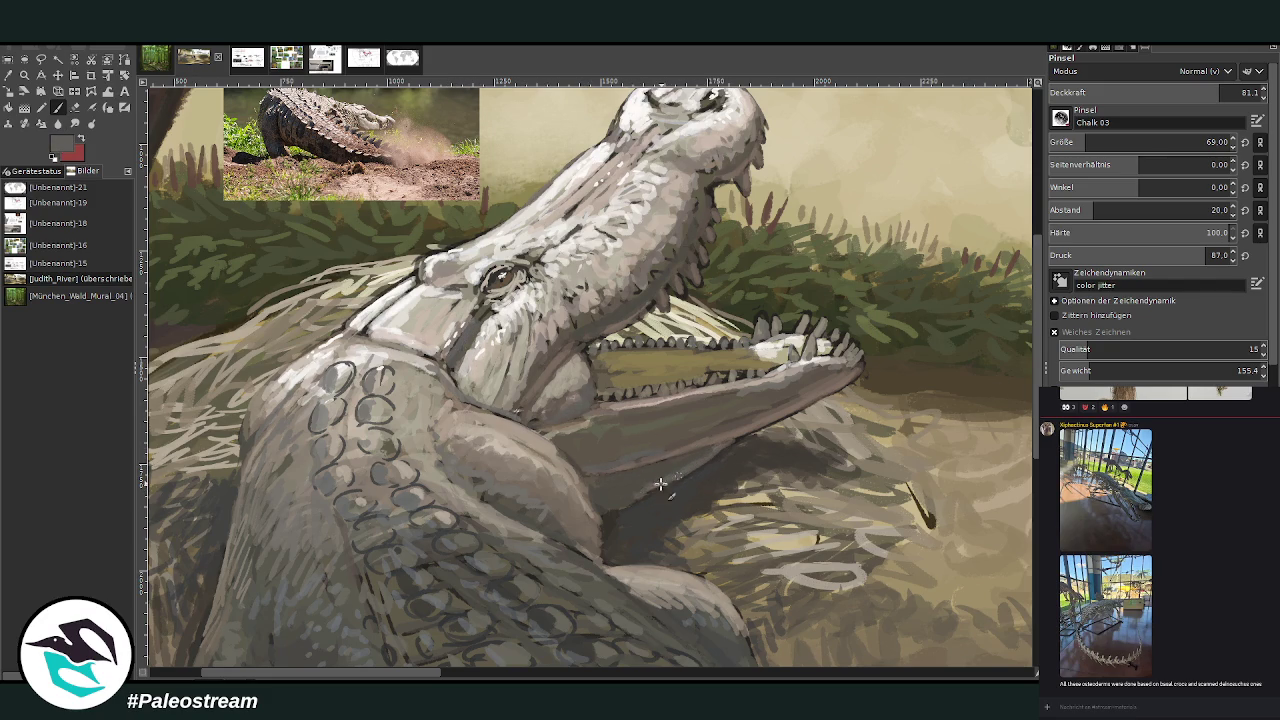
{"action": "key", "text": "Left"}
{"action": "key", "text": "Left"}
{"action": "key", "text": "Left"}
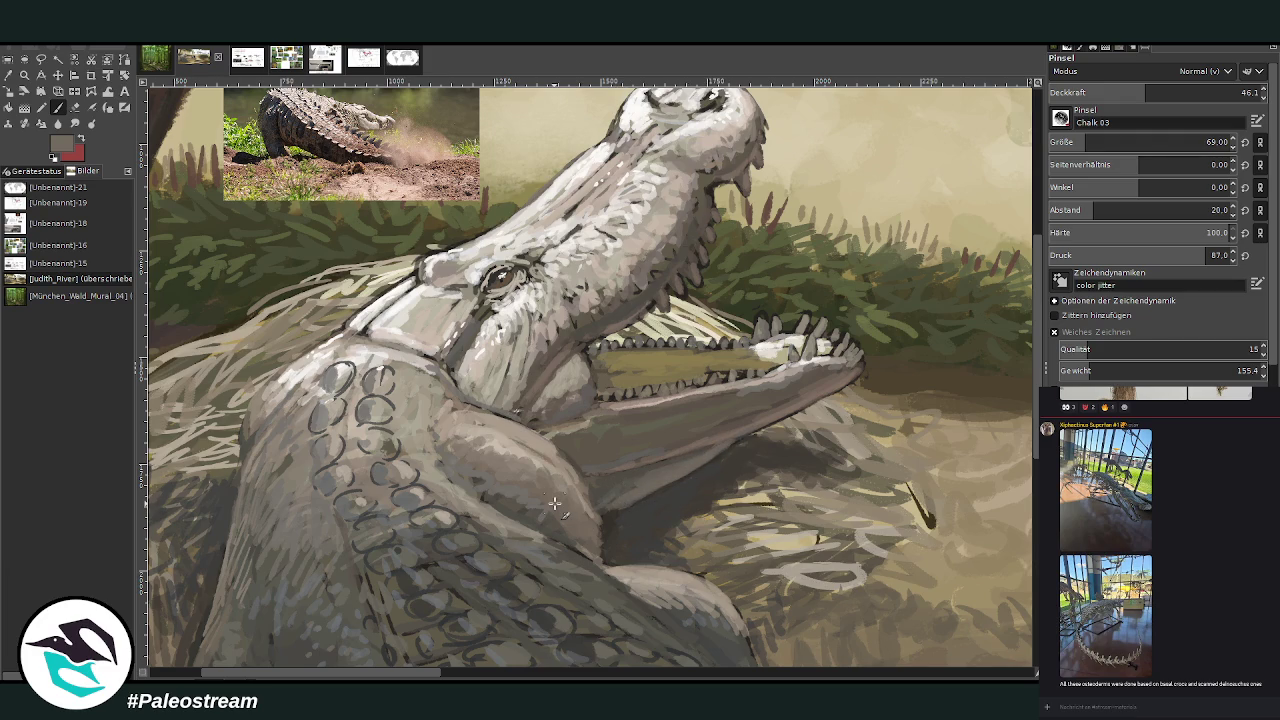
{"action": "scroll", "coordinate": [554, 503], "scroll_direction": "down", "scroll_amount": 2}
{"action": "scroll", "coordinate": [554, 503], "scroll_direction": "down", "scroll_amount": 2}
{"action": "left_click", "coordinate": [24, 75]}
Zoom in on the crocodile and sample the sandy tan from the riverbank
{"action": "left_click_drag", "start_coordinate": [340, 343], "coordinate": [488, 466]}
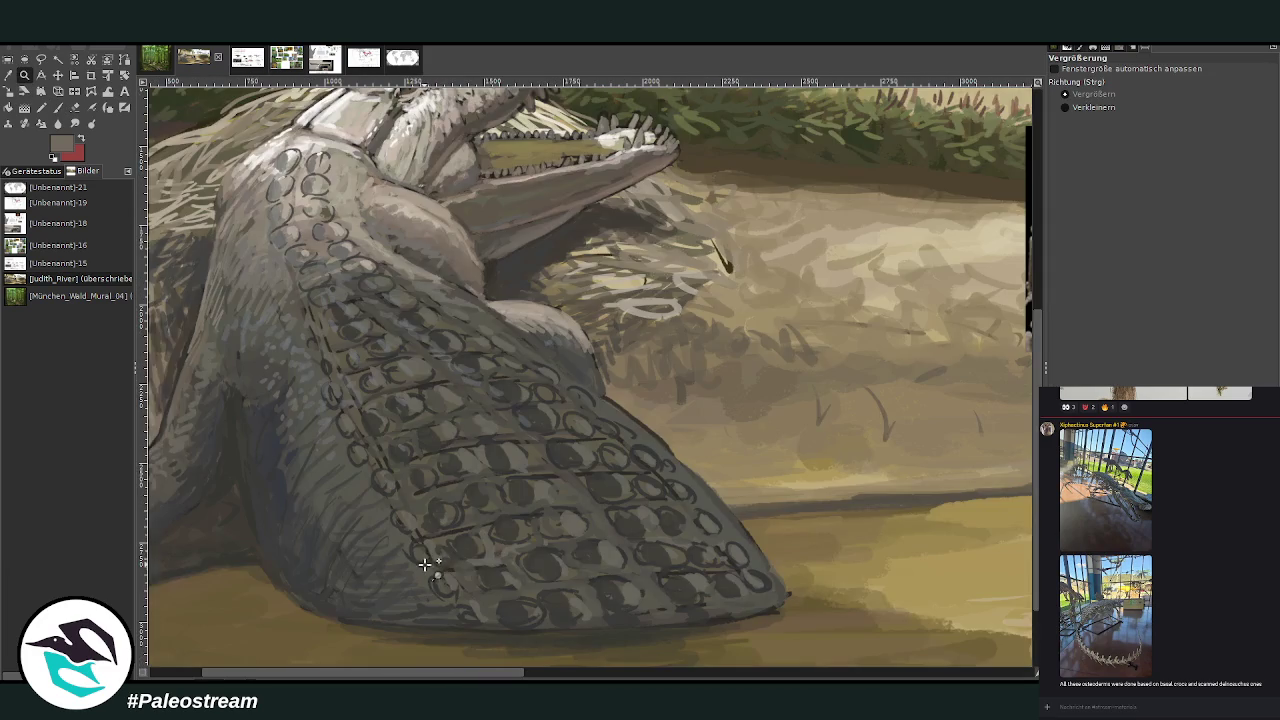
{"action": "scroll", "coordinate": [175, 222], "scroll_direction": "down", "scroll_amount": 3}
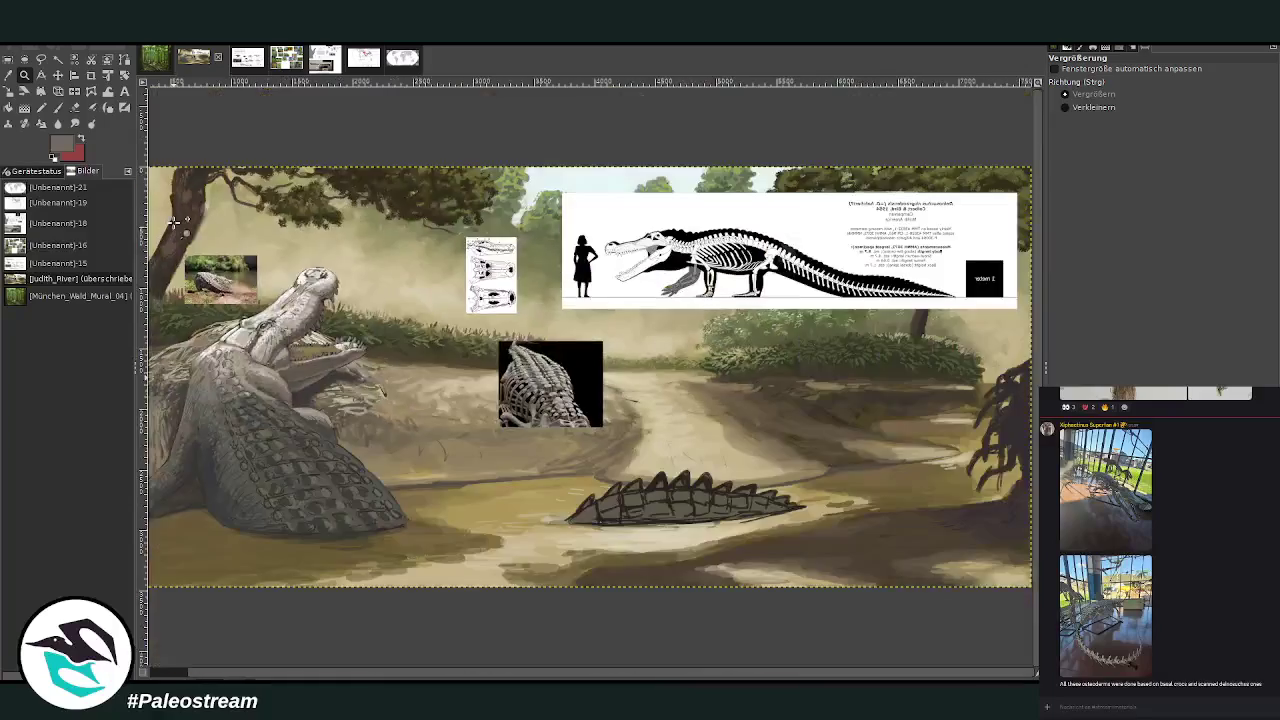
{"action": "scroll", "coordinate": [175, 222], "scroll_direction": "down", "scroll_amount": 1}
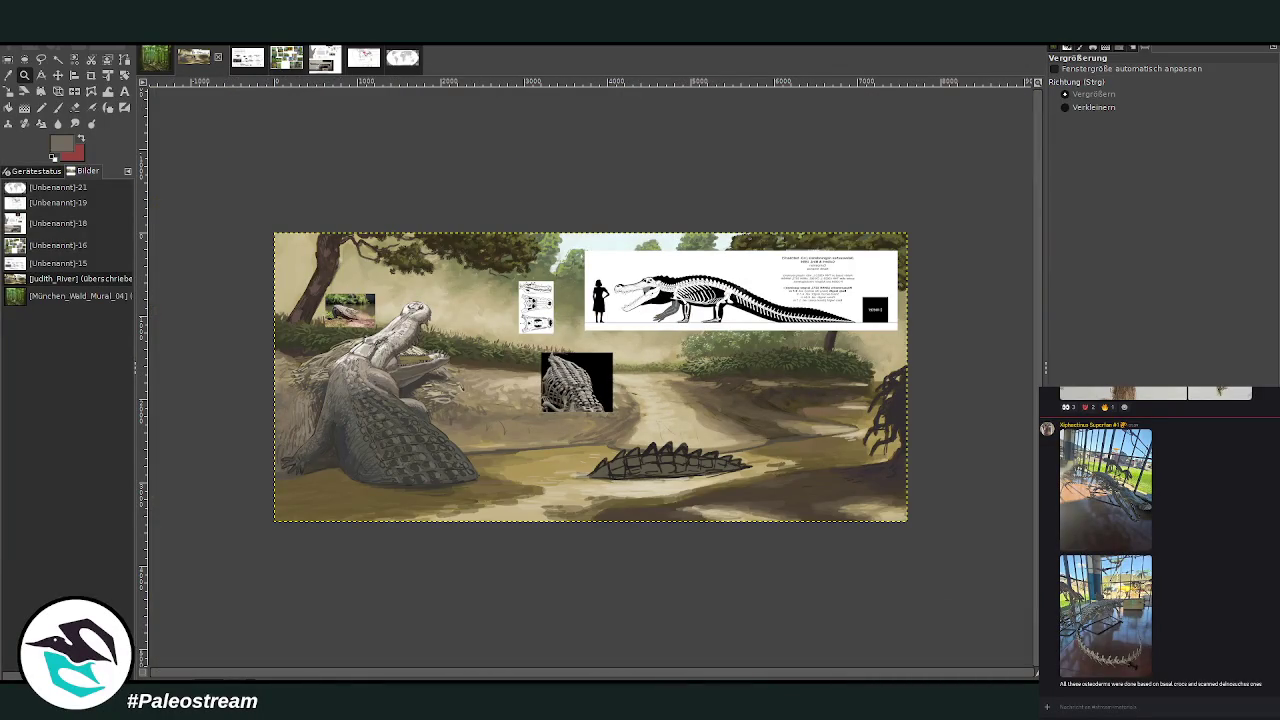
{"action": "left_click", "coordinate": [8, 75]}
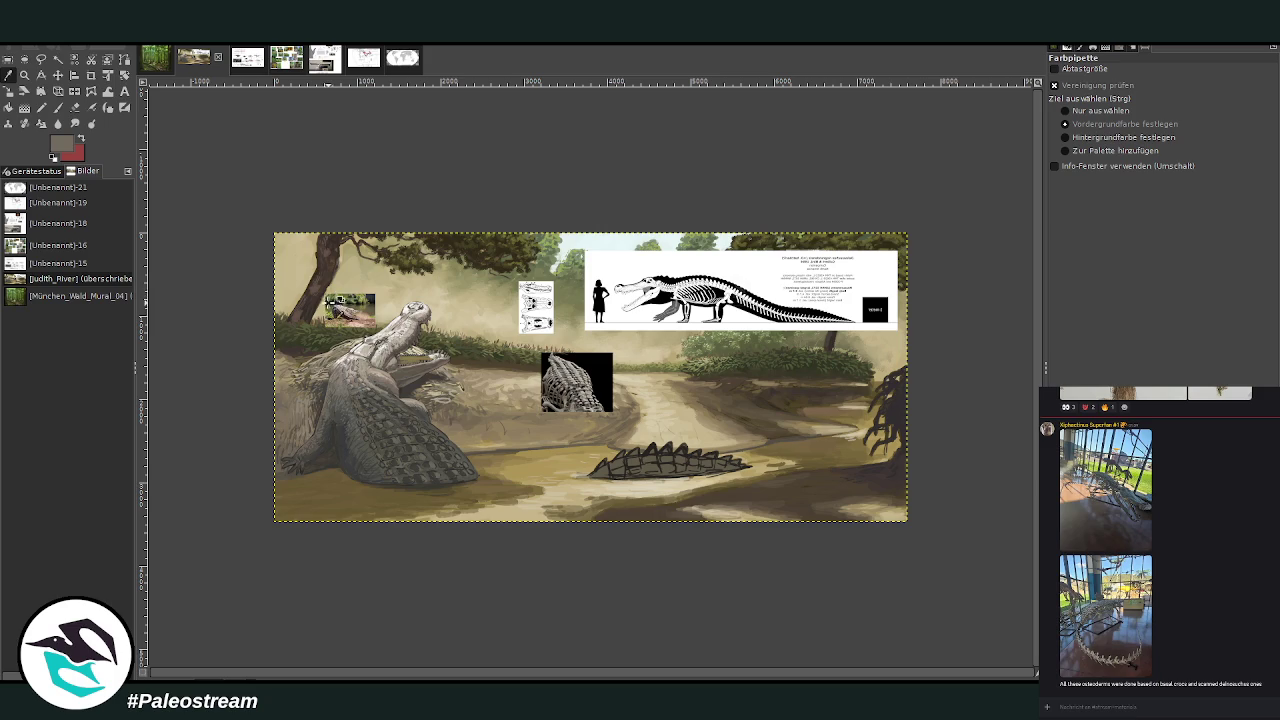
{"action": "left_click", "coordinate": [276, 320]}
Zoom in closer on the left crocodile's scaled lower body
{"action": "left_click", "coordinate": [24, 74]}
{"action": "left_click_drag", "start_coordinate": [266, 332], "coordinate": [543, 549]}
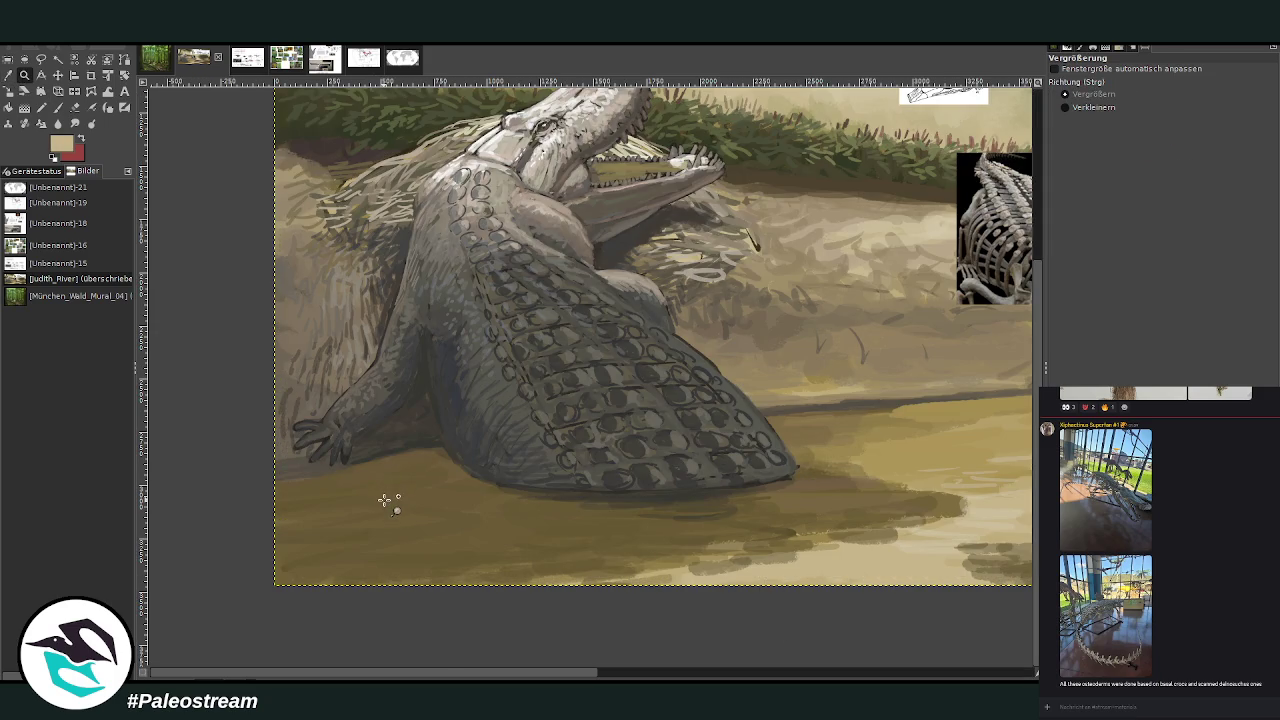
{"action": "left_click_drag", "start_coordinate": [438, 251], "coordinate": [771, 603]}
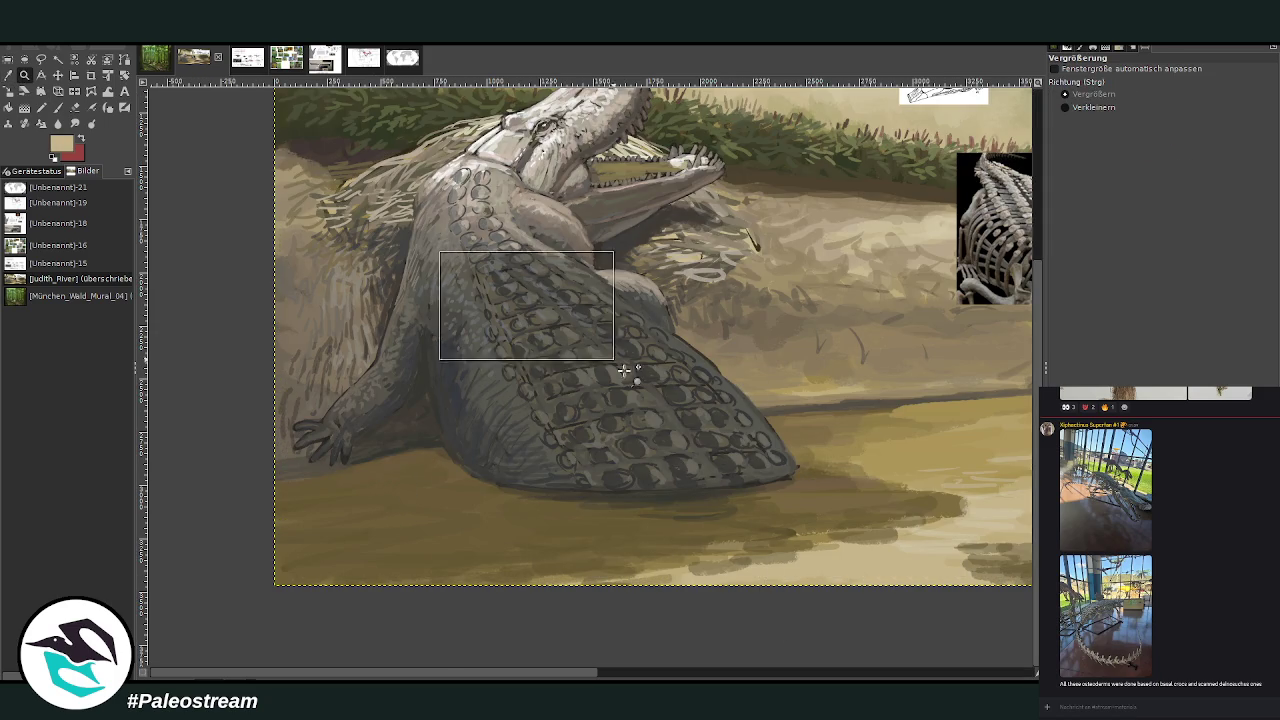
Dab dark olive Texture Hose 01 texture across the lower belly at brush sizes 129, then 197
{"action": "key", "text": "p"}
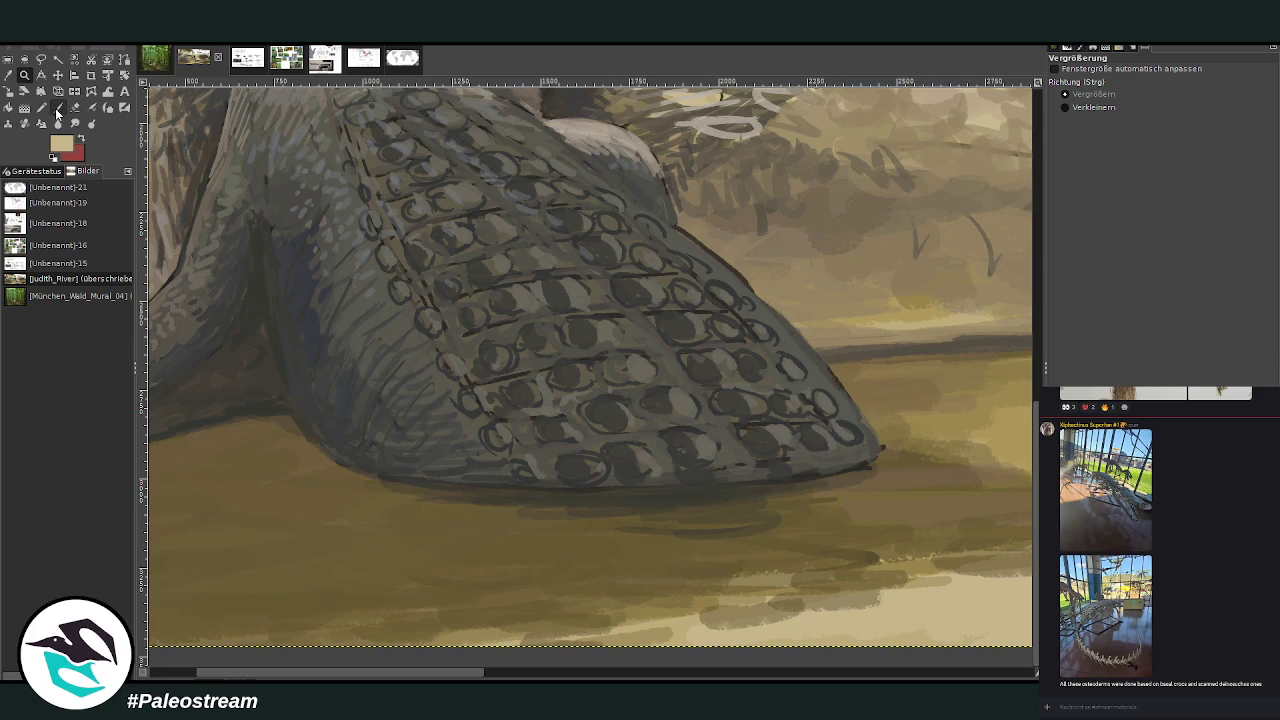
{"action": "left_click", "coordinate": [1016, 342], "text": "ctrl"}
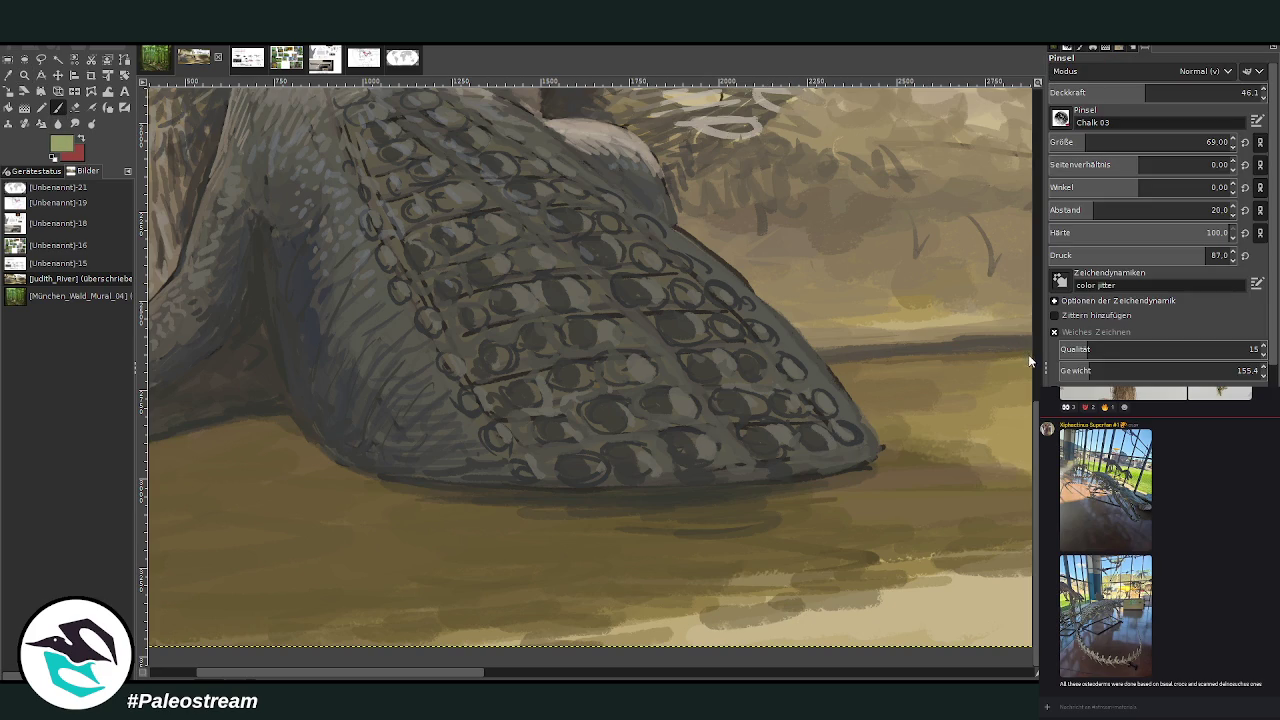
{"action": "left_click", "coordinate": [1016, 370], "text": "ctrl"}
{"action": "key", "text": "1"}
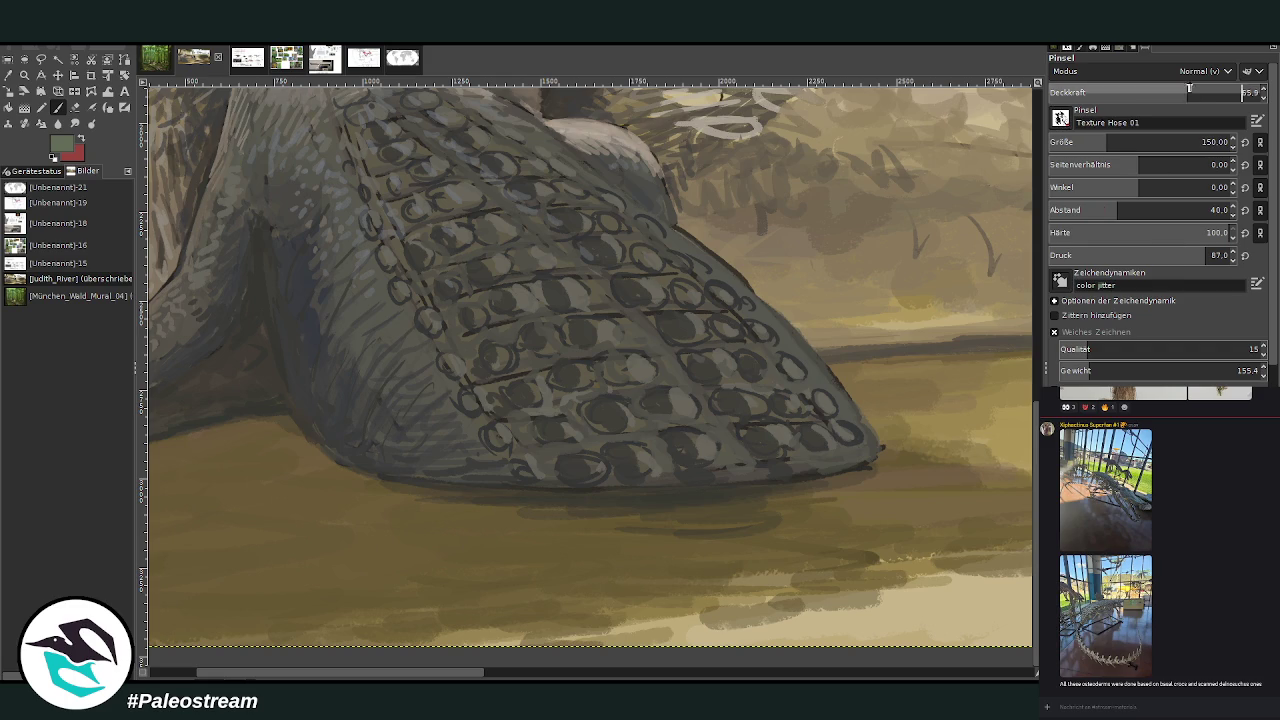
{"action": "scroll", "coordinate": [1100, 142], "scroll_direction": "down", "scroll_amount": 3}
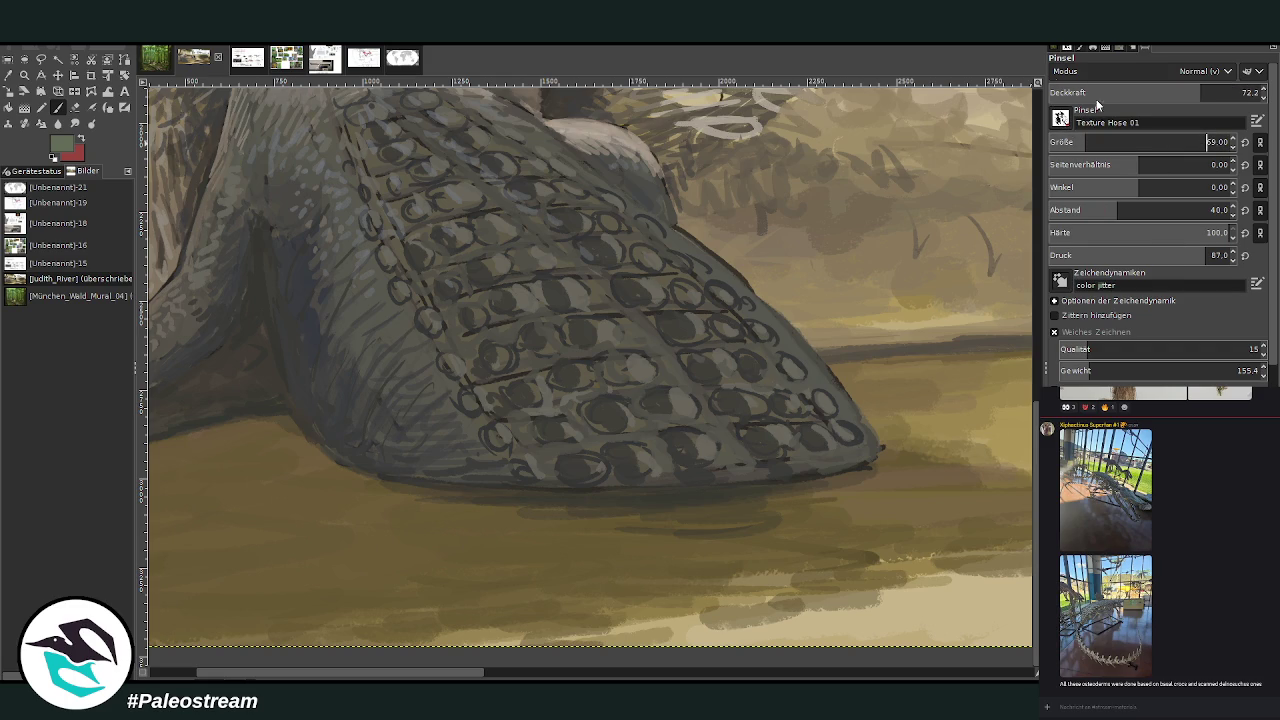
{"action": "left_click", "coordinate": [1103, 142]}
{"action": "mouse_move", "coordinate": [630, 483]}
{"action": "left_mouse_down"}
{"action": "mouse_move", "coordinate": [677, 466]}
{"action": "mouse_move", "coordinate": [648, 448]}
{"action": "mouse_move", "coordinate": [551, 443]}
{"action": "mouse_move", "coordinate": [597, 414]}
{"action": "mouse_move", "coordinate": [641, 431]}
{"action": "mouse_move", "coordinate": [560, 466]}
{"action": "mouse_move", "coordinate": [491, 466]}
{"action": "mouse_move", "coordinate": [544, 462]}
{"action": "mouse_move", "coordinate": [529, 429]}
{"action": "left_mouse_up"}
{"action": "left_click", "coordinate": [1201, 142]}
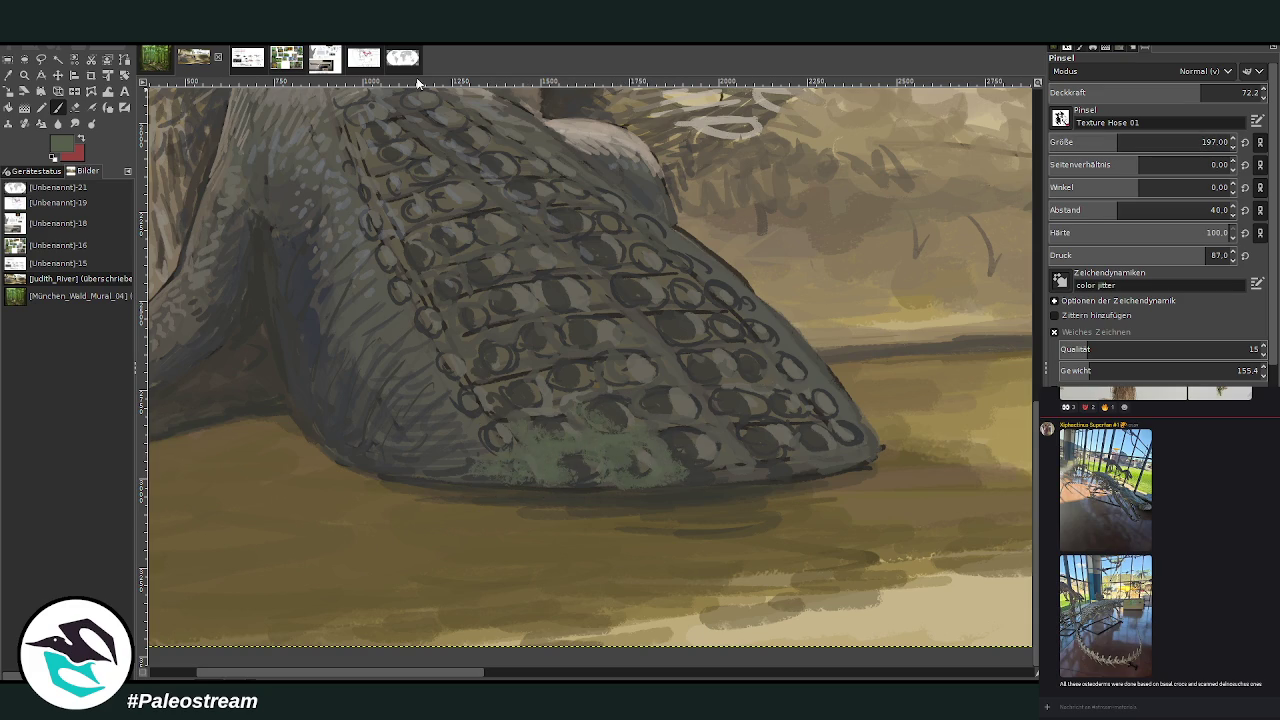
{"action": "mouse_move", "coordinate": [540, 452]}
{"action": "left_mouse_down"}
{"action": "mouse_move", "coordinate": [491, 434]}
{"action": "mouse_move", "coordinate": [456, 450]}
{"action": "mouse_move", "coordinate": [471, 471]}
{"action": "mouse_move", "coordinate": [429, 423]}
{"action": "mouse_move", "coordinate": [534, 423]}
{"action": "mouse_move", "coordinate": [510, 376]}
{"action": "mouse_move", "coordinate": [689, 428]}
{"action": "mouse_move", "coordinate": [727, 463]}
{"action": "left_mouse_up"}
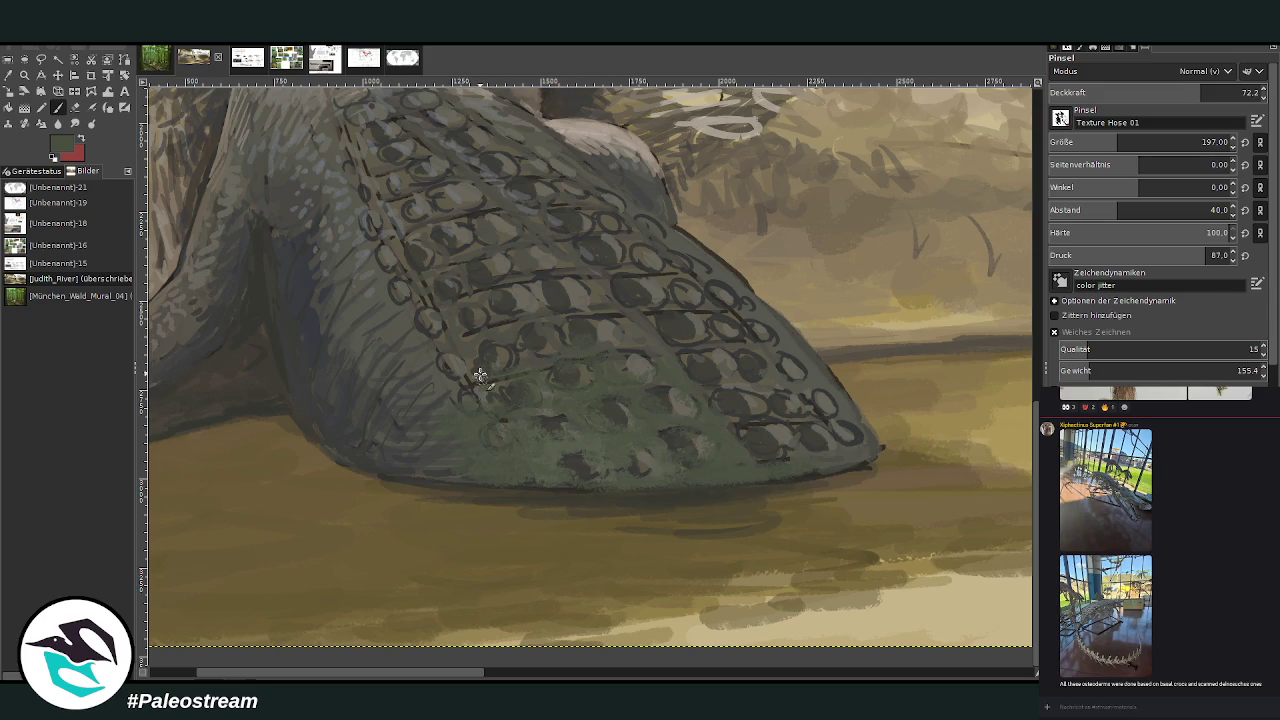
Texture the lower scales in lighter grey-green at 79.2 opacity, size 127, then zoom out
{"action": "left_click", "coordinate": [1014, 384], "text": "ctrl"}
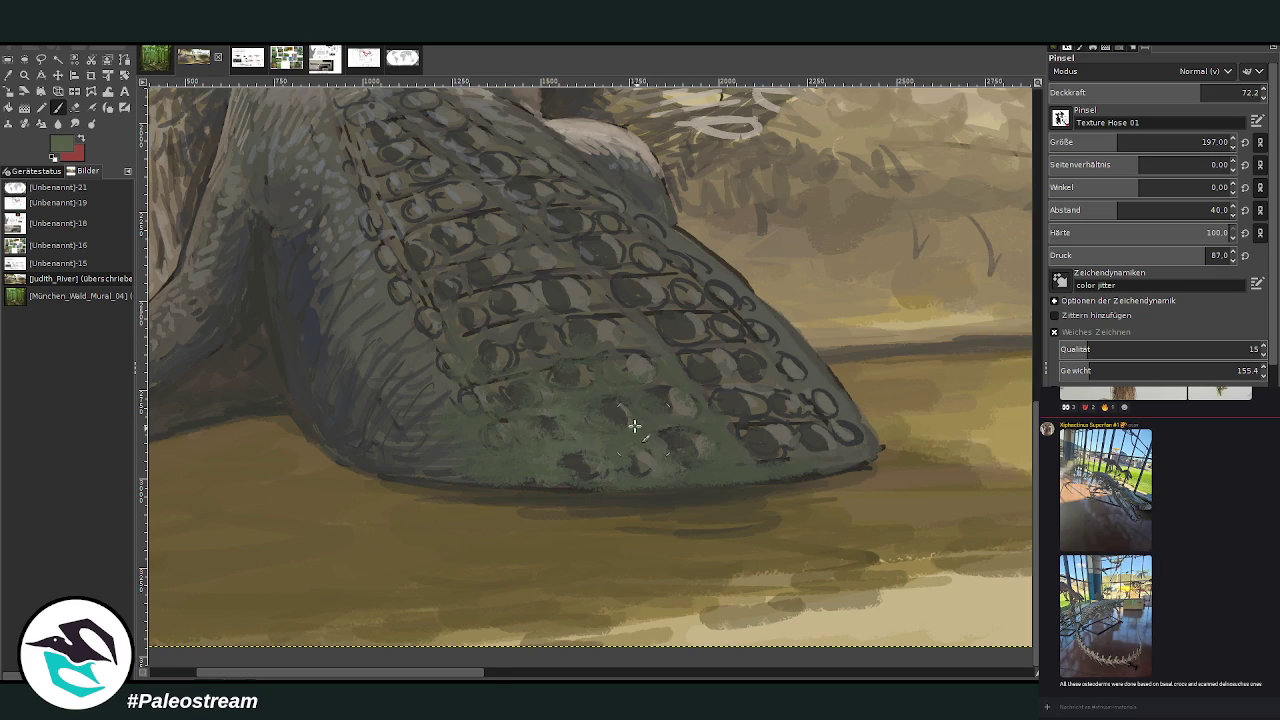
{"action": "left_click_drag", "start_coordinate": [1180, 96], "coordinate": [1200, 96]}
{"action": "left_click_drag", "start_coordinate": [1170, 146], "coordinate": [1120, 146]}
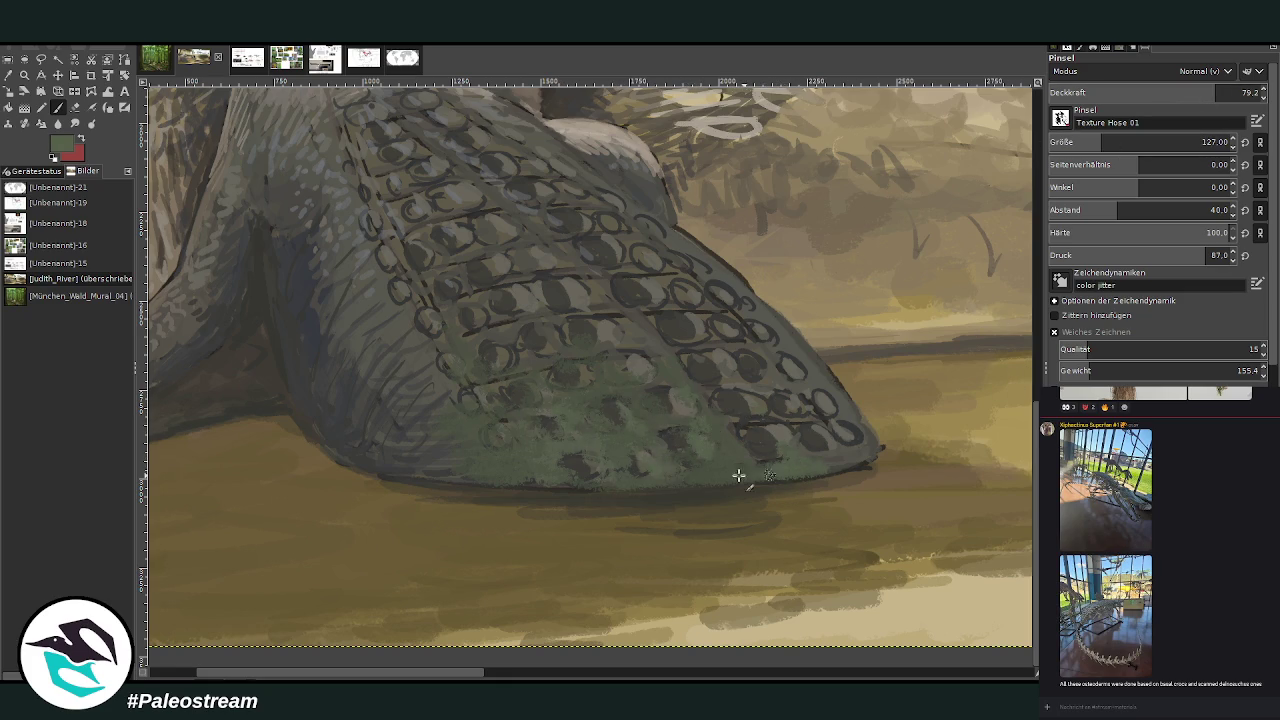
{"action": "mouse_move", "coordinate": [630, 362]}
{"action": "left_mouse_down"}
{"action": "mouse_move", "coordinate": [580, 366]}
{"action": "mouse_move", "coordinate": [589, 331]}
{"action": "mouse_move", "coordinate": [548, 355]}
{"action": "left_mouse_up"}
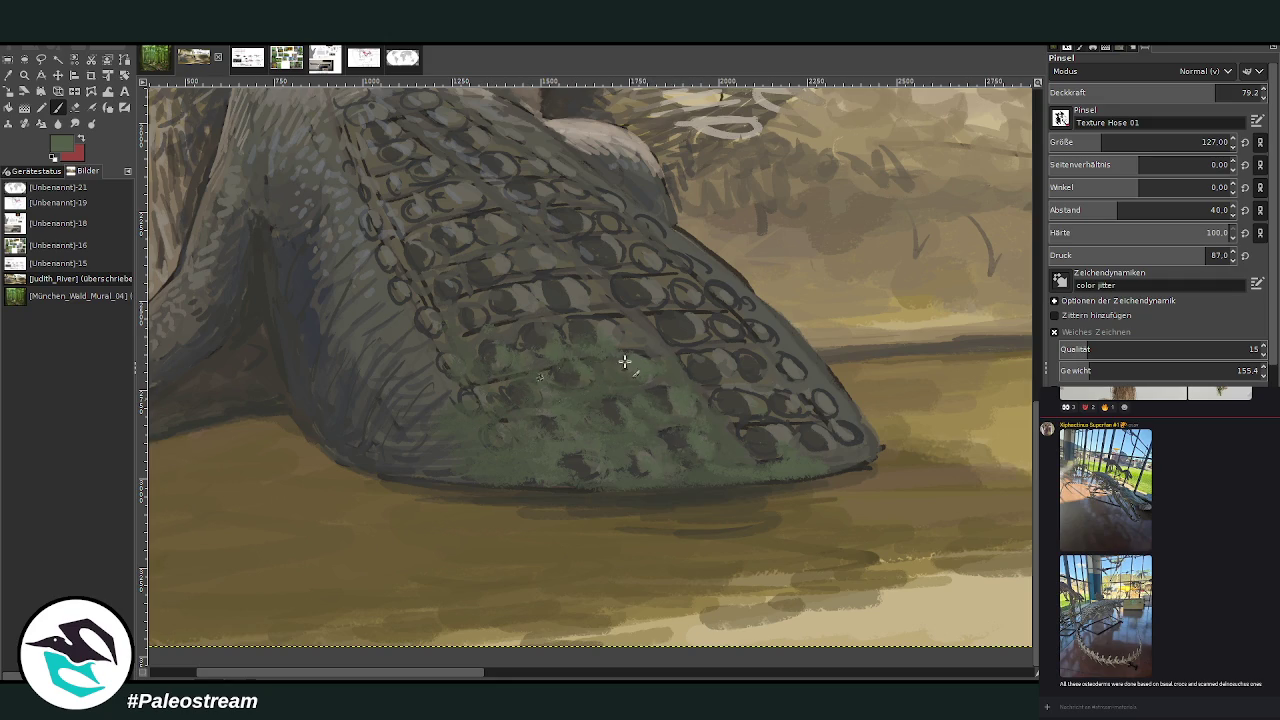
{"action": "scroll", "coordinate": [570, 300], "scroll_direction": "down", "scroll_amount": 3}
Zoom into the belly scales, dab darker green texture, and shrink the brush
{"action": "scroll", "coordinate": [570, 300], "scroll_direction": "down", "scroll_amount": 1}
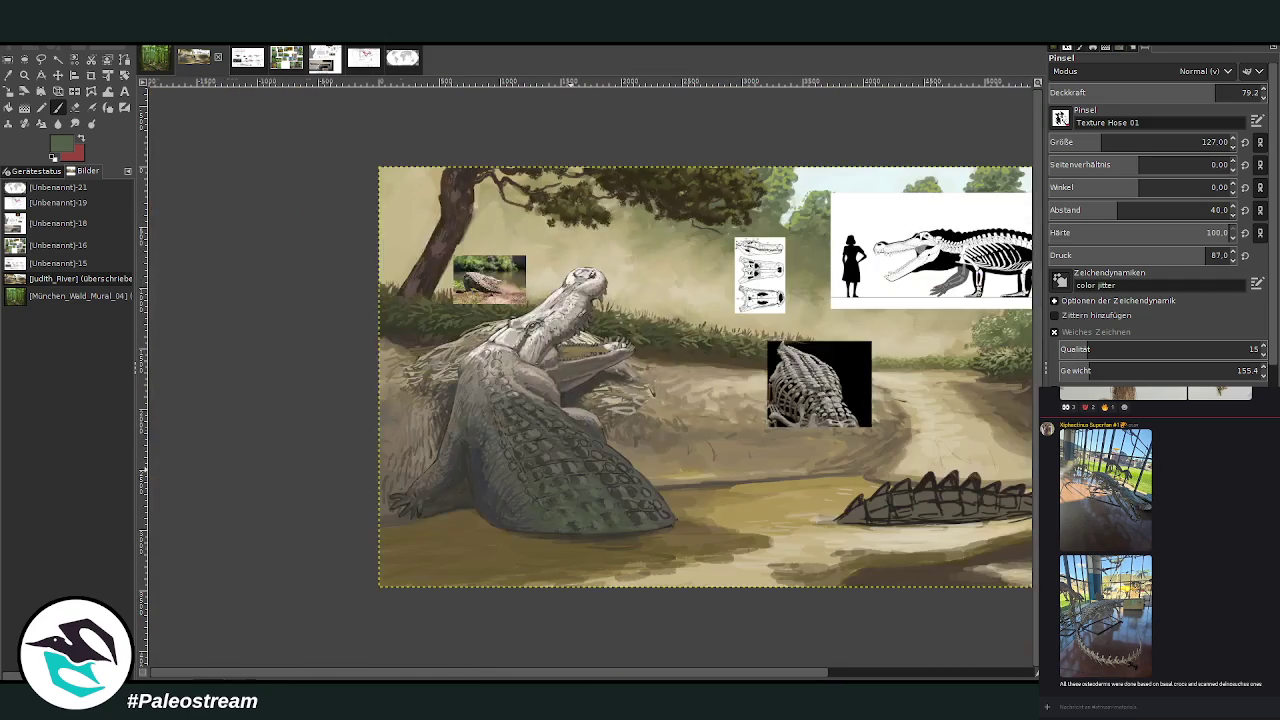
{"action": "key", "text": "z"}
{"action": "left_click_drag", "start_coordinate": [500, 397], "coordinate": [648, 562]}
{"action": "left_click", "coordinate": [57, 108]}
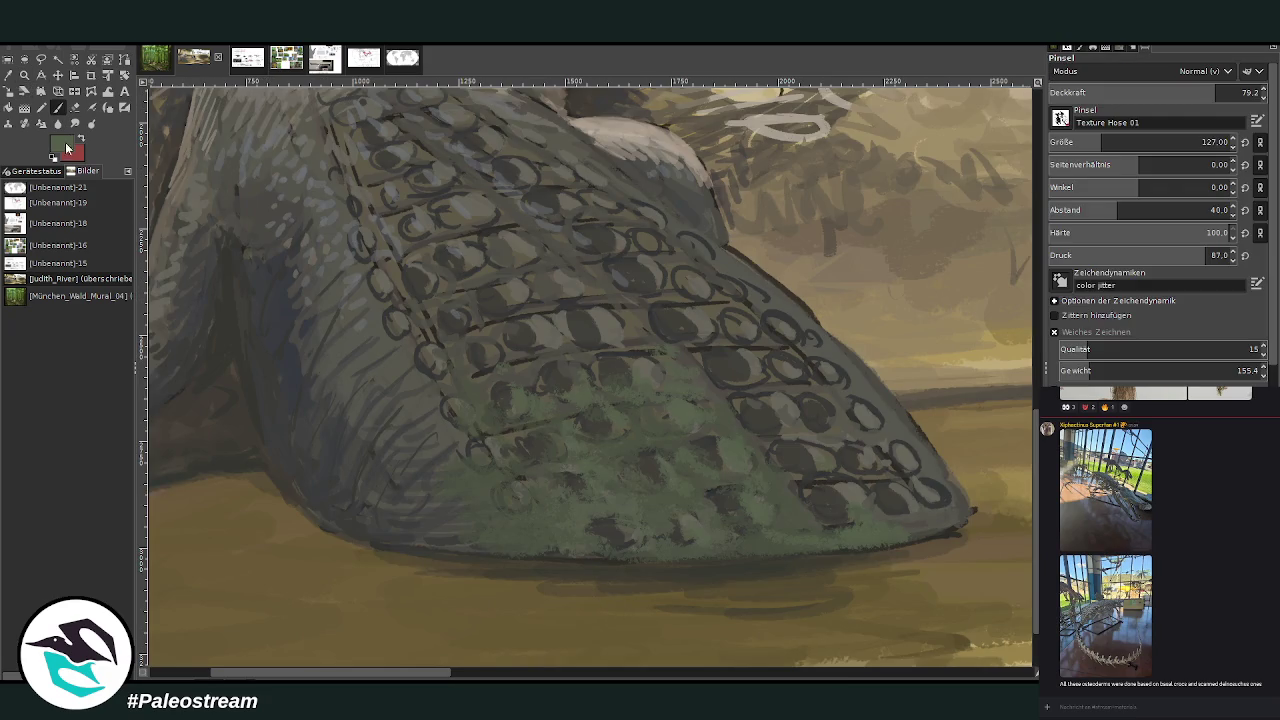
{"action": "left_click", "coordinate": [1004, 389], "text": "ctrl"}
{"action": "mouse_move", "coordinate": [618, 542]}
{"action": "left_mouse_down"}
{"action": "mouse_move", "coordinate": [594, 517]}
{"action": "mouse_move", "coordinate": [738, 512]}
{"action": "mouse_move", "coordinate": [726, 520]}
{"action": "mouse_move", "coordinate": [700, 490]}
{"action": "mouse_move", "coordinate": [712, 462]}
{"action": "left_mouse_up"}
{"action": "key", "text": "bracketleft"}
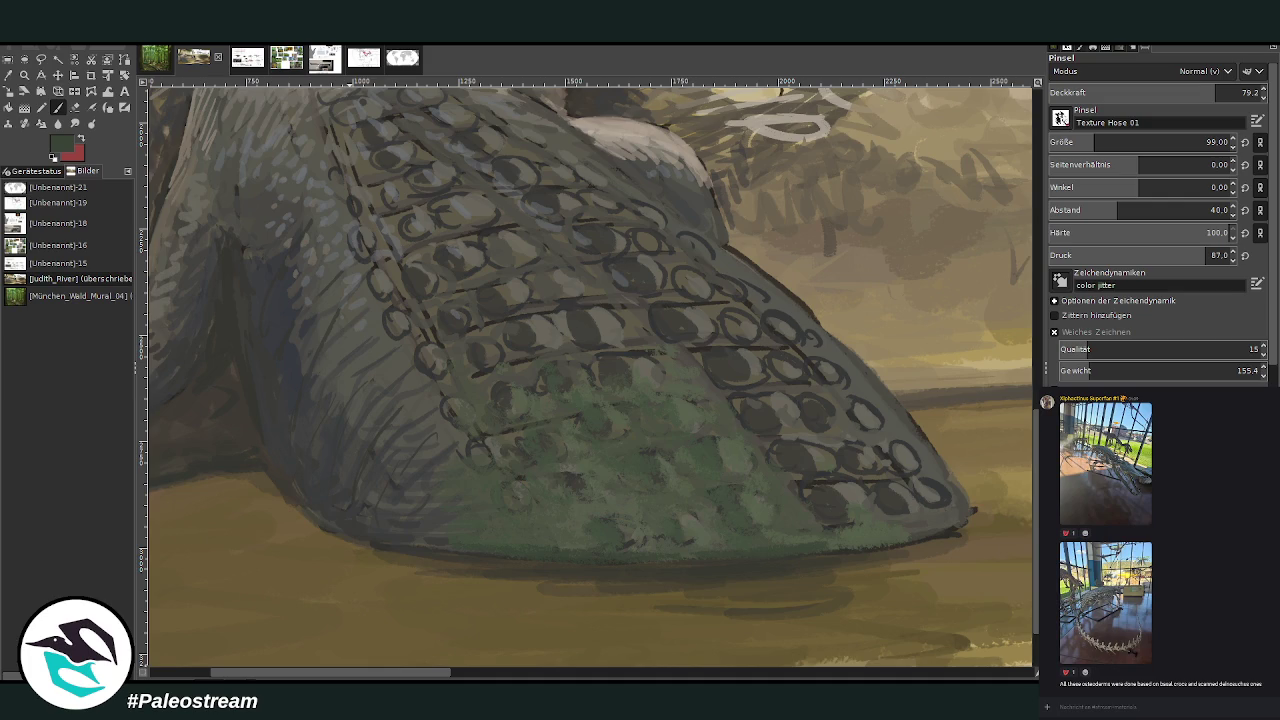
Sample a lighter grey-tan from the painting for the next strokes
{"action": "key", "text": "o"}
{"action": "left_click", "coordinate": [873, 379]}
{"action": "left_click", "coordinate": [1003, 384]}
{"action": "key", "text": "p"}
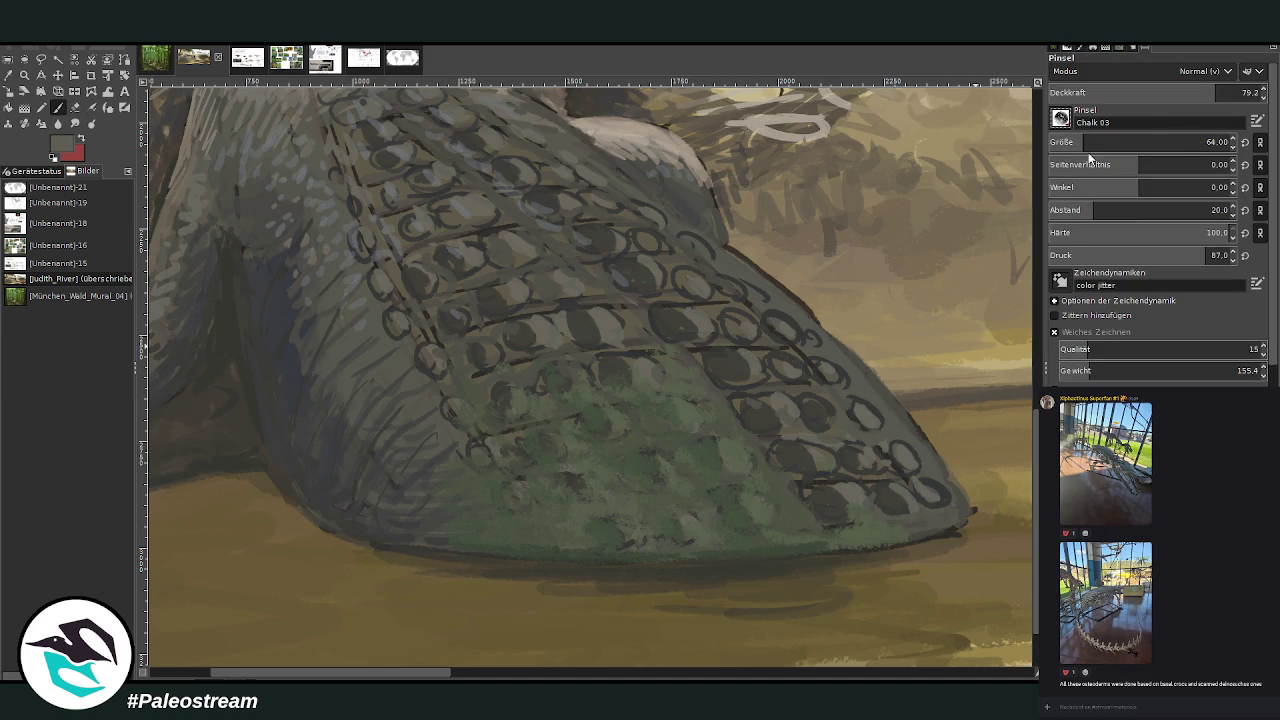
Lighten the dark right-hand body edge and shoulder with grey-tan Chalk 03 strokes
{"action": "left_click", "coordinate": [1167, 102]}
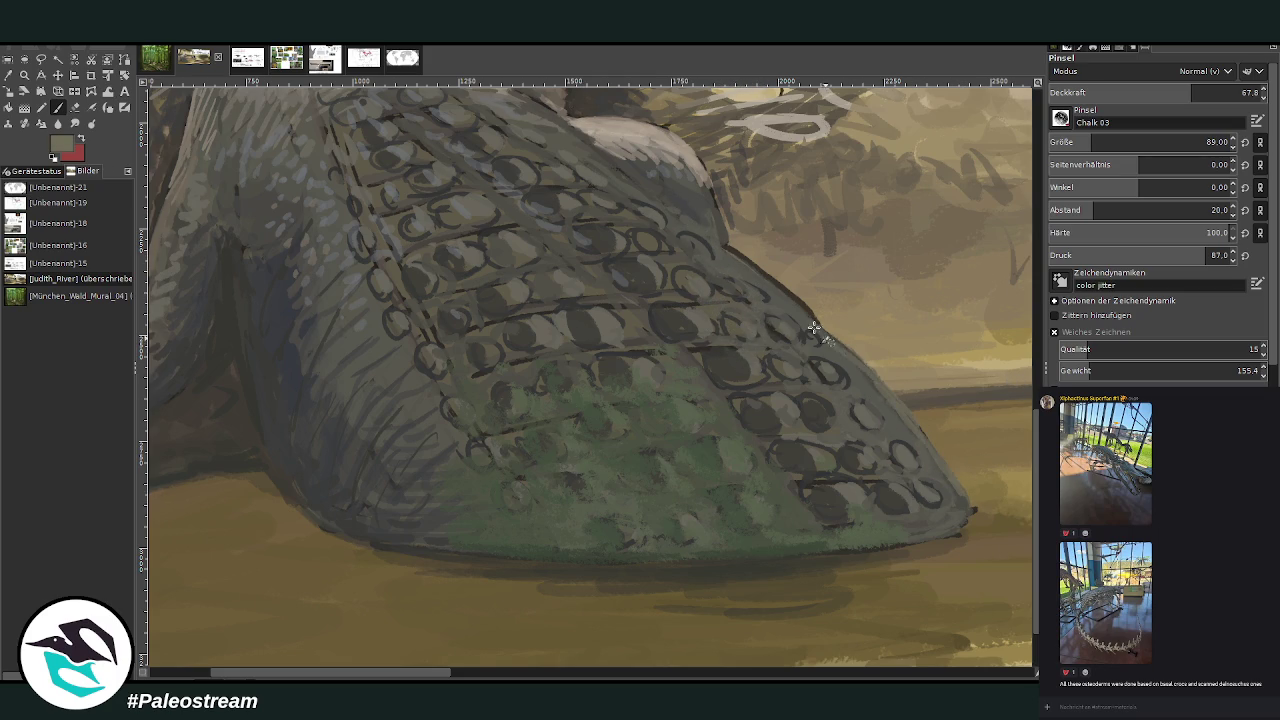
{"action": "mouse_move", "coordinate": [808, 310]}
{"action": "left_mouse_down"}
{"action": "mouse_move", "coordinate": [710, 220]}
{"action": "mouse_move", "coordinate": [695, 180]}
{"action": "mouse_move", "coordinate": [674, 168]}
{"action": "mouse_move", "coordinate": [710, 236]}
{"action": "mouse_move", "coordinate": [650, 190]}
{"action": "left_mouse_up"}
{"action": "mouse_move", "coordinate": [870, 376]}
{"action": "left_mouse_down"}
{"action": "mouse_move", "coordinate": [966, 508]}
{"action": "mouse_move", "coordinate": [923, 531]}
{"action": "left_mouse_up"}
{"action": "mouse_move", "coordinate": [741, 256]}
{"action": "left_mouse_down"}
{"action": "mouse_move", "coordinate": [619, 173]}
{"action": "mouse_move", "coordinate": [690, 162]}
{"action": "left_mouse_up"}
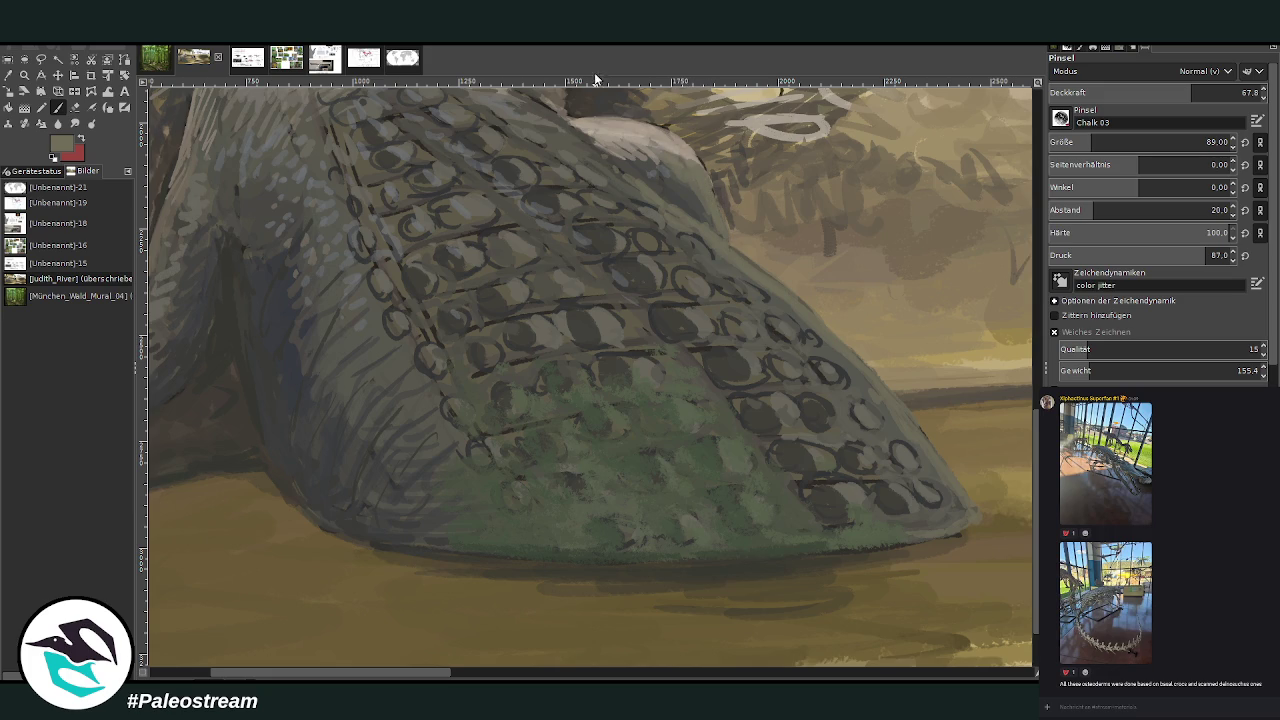
{"action": "scroll", "coordinate": [287, 545], "scroll_direction": "left", "scroll_amount": 5}
Lighten the arm outline, zoom in on the body, and load near-black at higher opacity
{"action": "left_click_drag", "start_coordinate": [376, 230], "coordinate": [357, 289]}
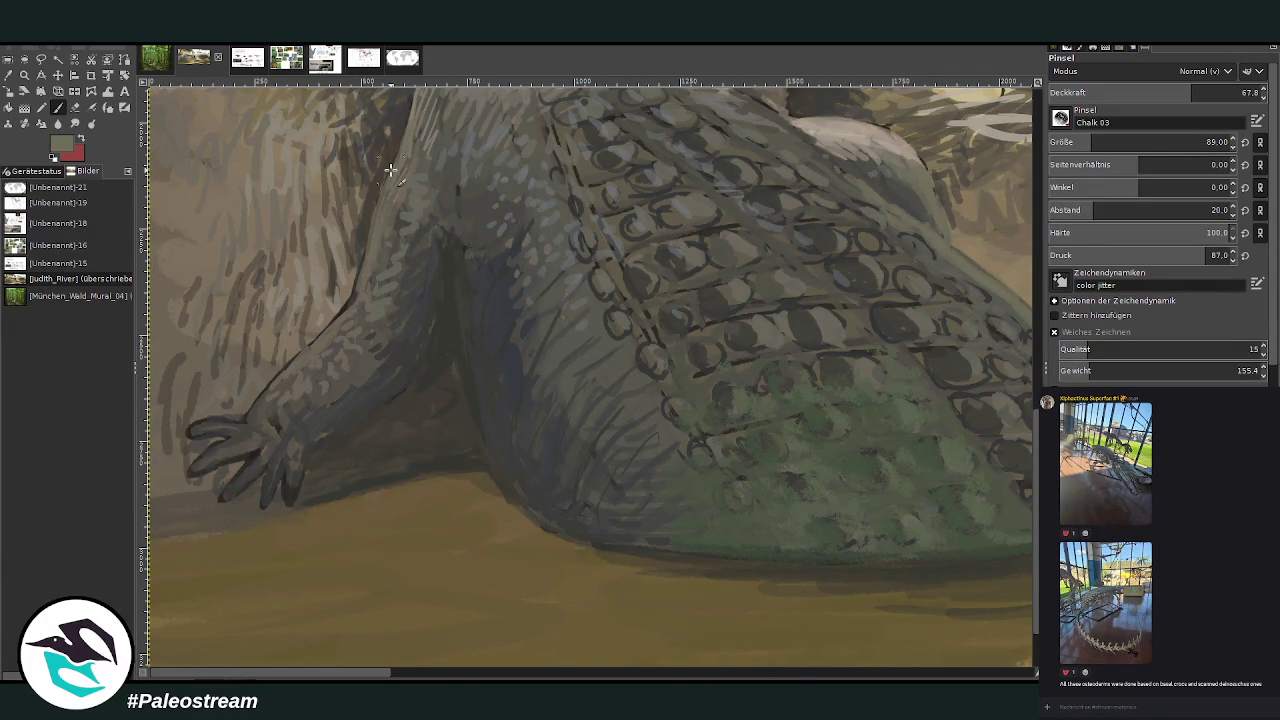
{"action": "scroll", "coordinate": [390, 170], "scroll_direction": "down", "scroll_amount": 2}
{"action": "scroll", "coordinate": [390, 170], "scroll_direction": "down", "scroll_amount": 1}
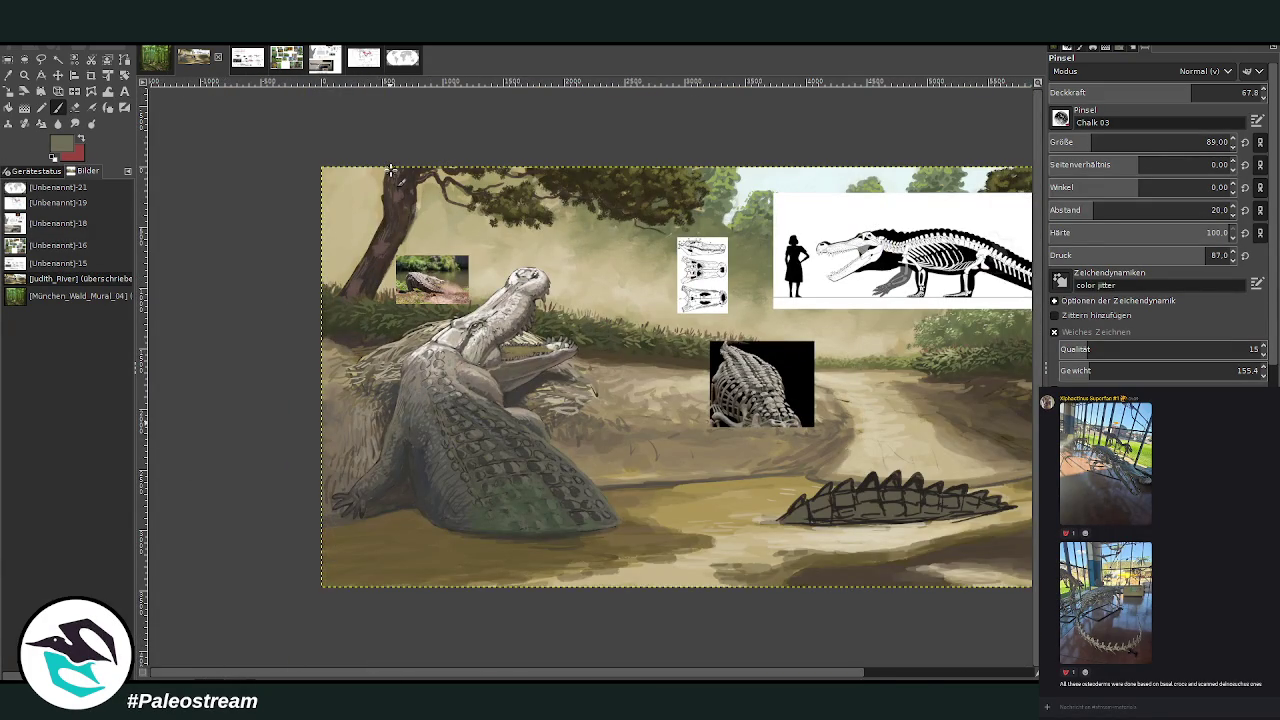
{"action": "key", "text": "z"}
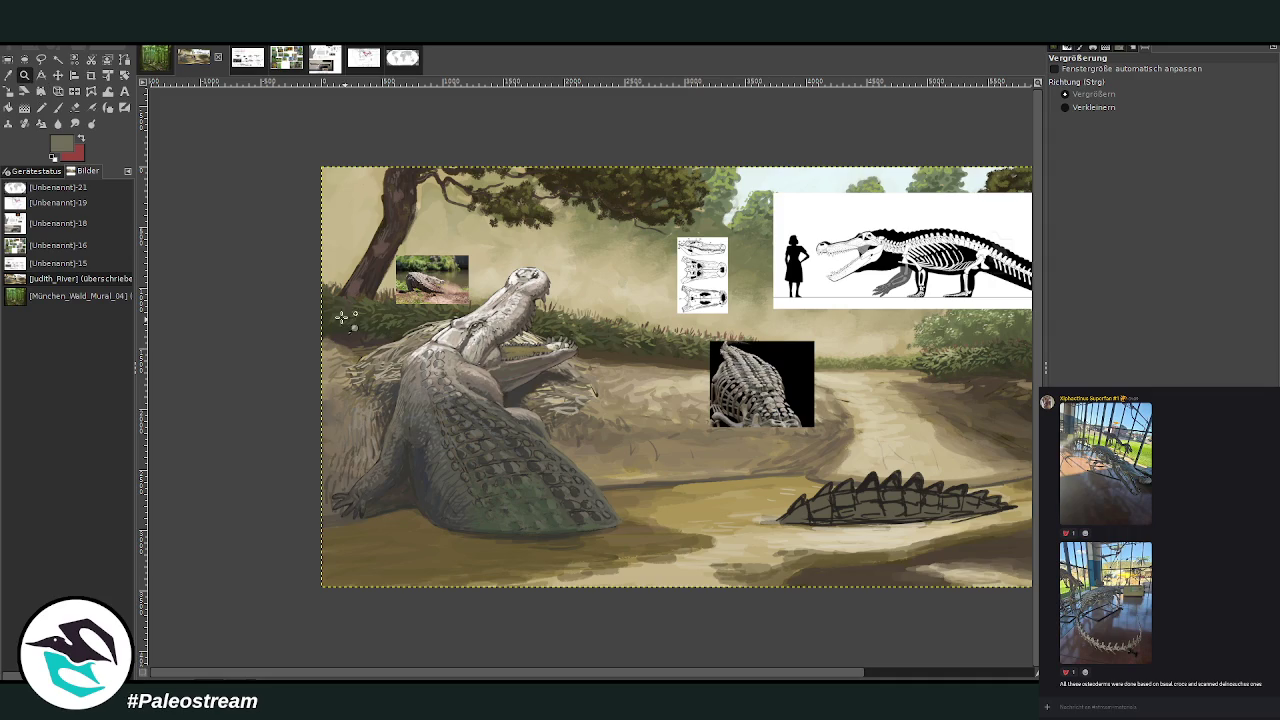
{"action": "left_click_drag", "start_coordinate": [345, 316], "coordinate": [585, 578]}
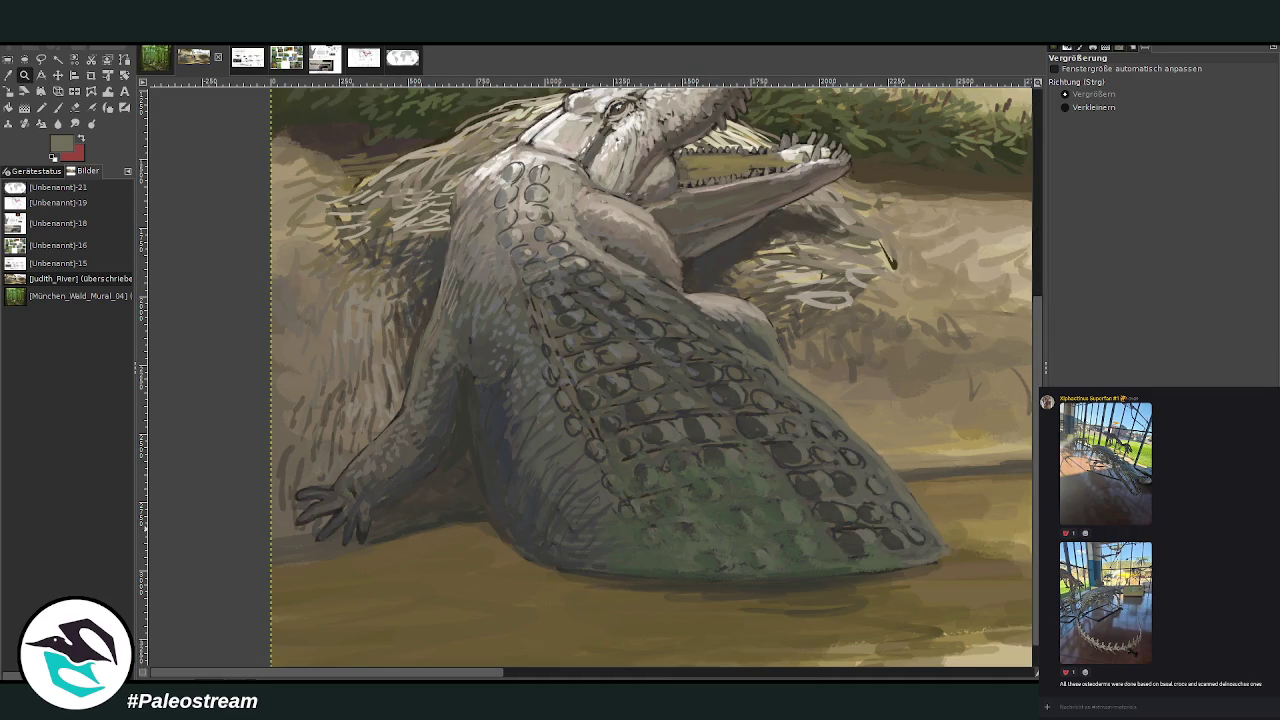
{"action": "left_click", "coordinate": [60, 108]}
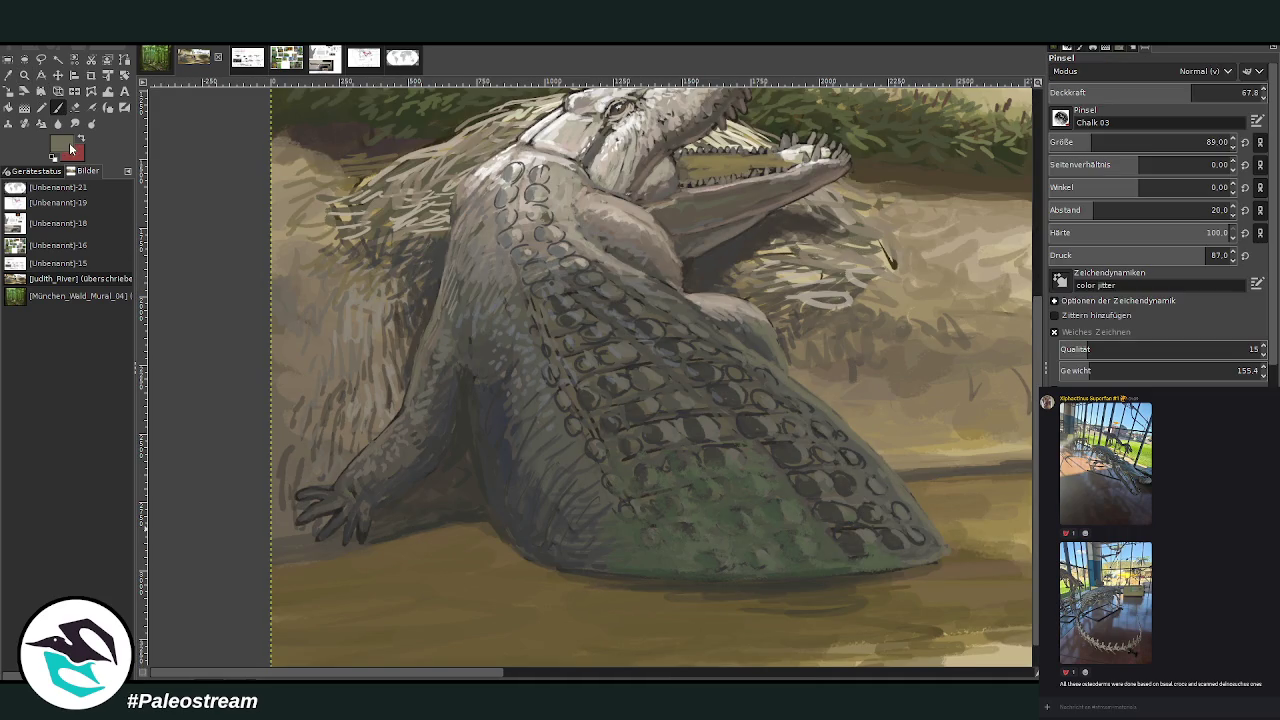
{"action": "left_click", "coordinate": [1000, 401], "text": "ctrl"}
{"action": "left_click", "coordinate": [1228, 92]}
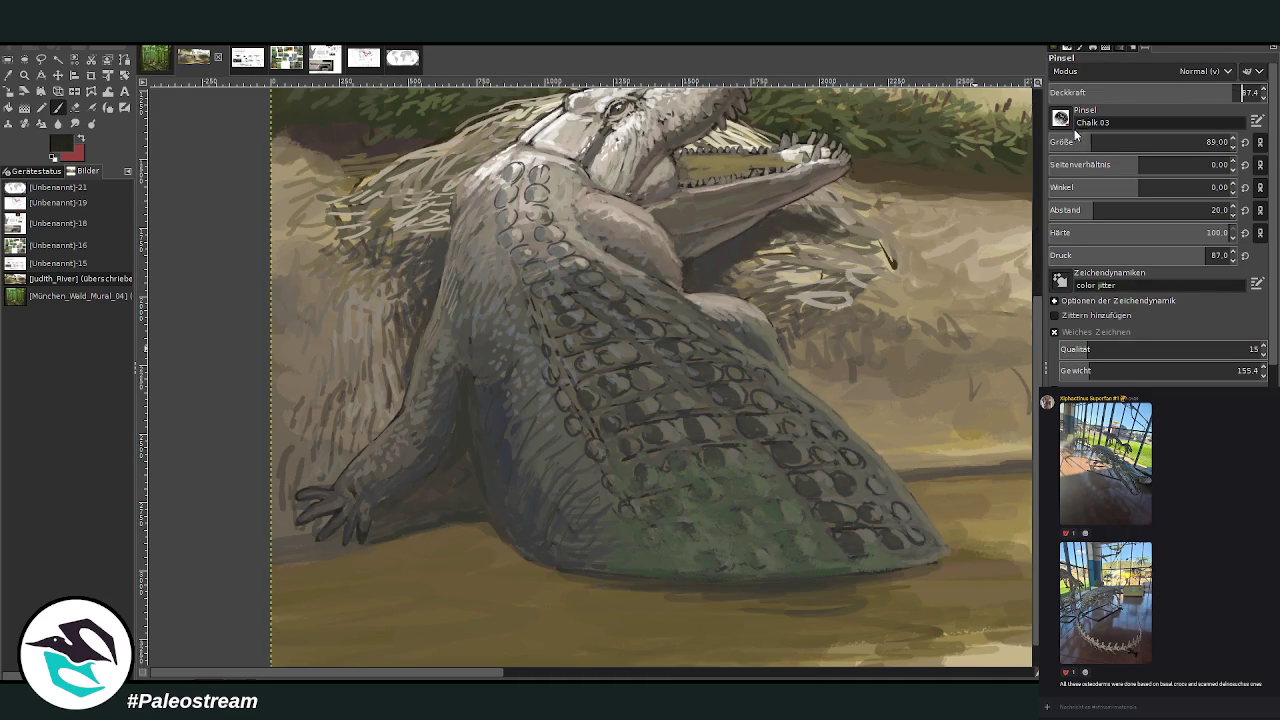
Outline the foreleg, wrist, fingers and forearm with dark strokes
{"action": "mouse_move", "coordinate": [455, 346]}
{"action": "left_mouse_down"}
{"action": "mouse_move", "coordinate": [465, 388]}
{"action": "mouse_move", "coordinate": [414, 408]}
{"action": "mouse_move", "coordinate": [440, 430]}
{"action": "mouse_move", "coordinate": [408, 432]}
{"action": "mouse_move", "coordinate": [413, 408]}
{"action": "mouse_move", "coordinate": [380, 486]}
{"action": "left_mouse_up"}
{"action": "left_click_drag", "start_coordinate": [450, 424], "coordinate": [406, 490]}
{"action": "mouse_move", "coordinate": [415, 402]}
{"action": "left_mouse_down"}
{"action": "mouse_move", "coordinate": [380, 476]}
{"action": "mouse_move", "coordinate": [402, 503]}
{"action": "mouse_move", "coordinate": [350, 540]}
{"action": "left_mouse_up"}
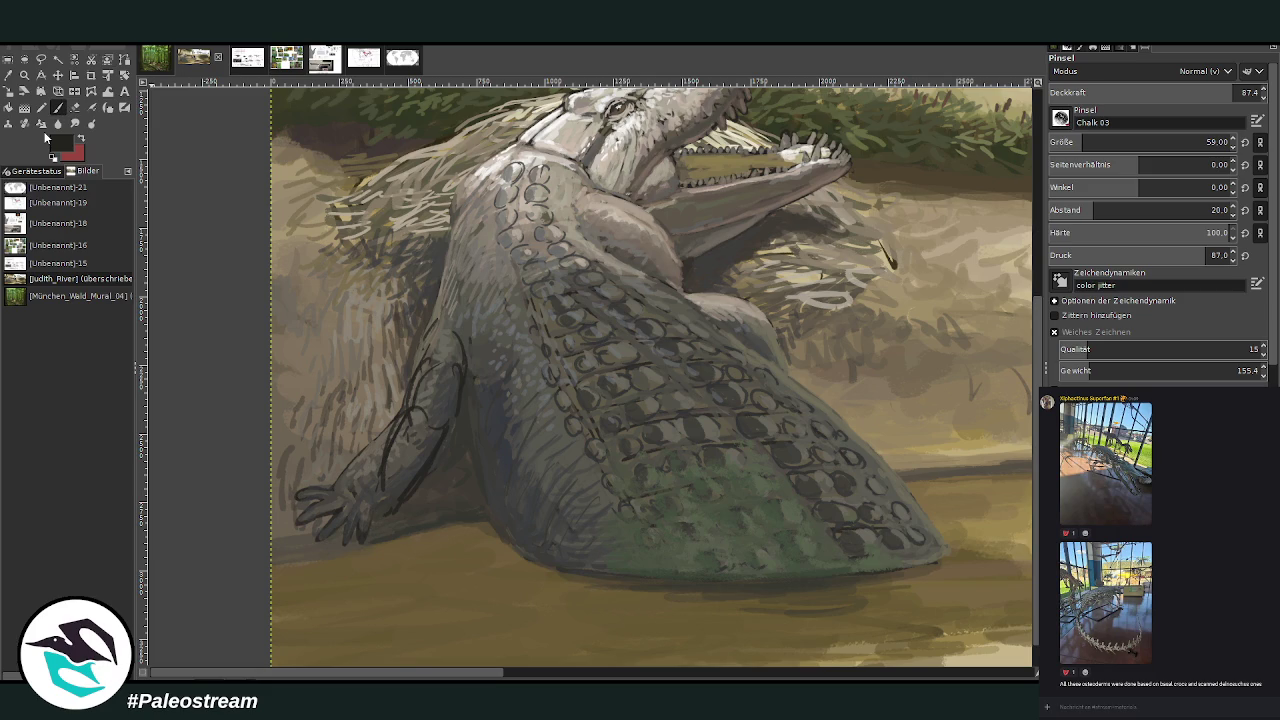
{"action": "mouse_move", "coordinate": [420, 476]}
{"action": "left_mouse_down"}
{"action": "mouse_move", "coordinate": [386, 526]}
{"action": "mouse_move", "coordinate": [383, 511]}
{"action": "mouse_move", "coordinate": [345, 545]}
{"action": "left_mouse_up"}
{"action": "mouse_move", "coordinate": [370, 502]}
{"action": "left_mouse_down"}
{"action": "mouse_move", "coordinate": [330, 528]}
{"action": "mouse_move", "coordinate": [354, 510]}
{"action": "left_mouse_up"}
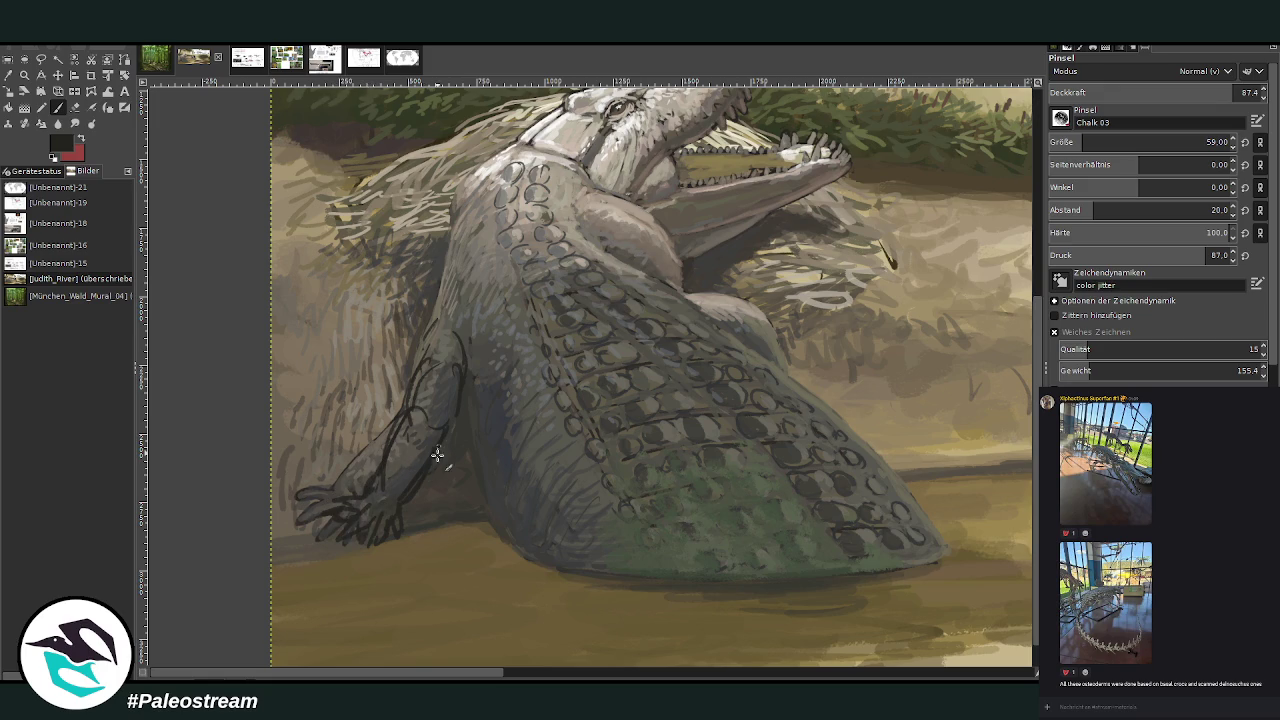
{"action": "left_click_drag", "start_coordinate": [362, 502], "coordinate": [438, 412]}
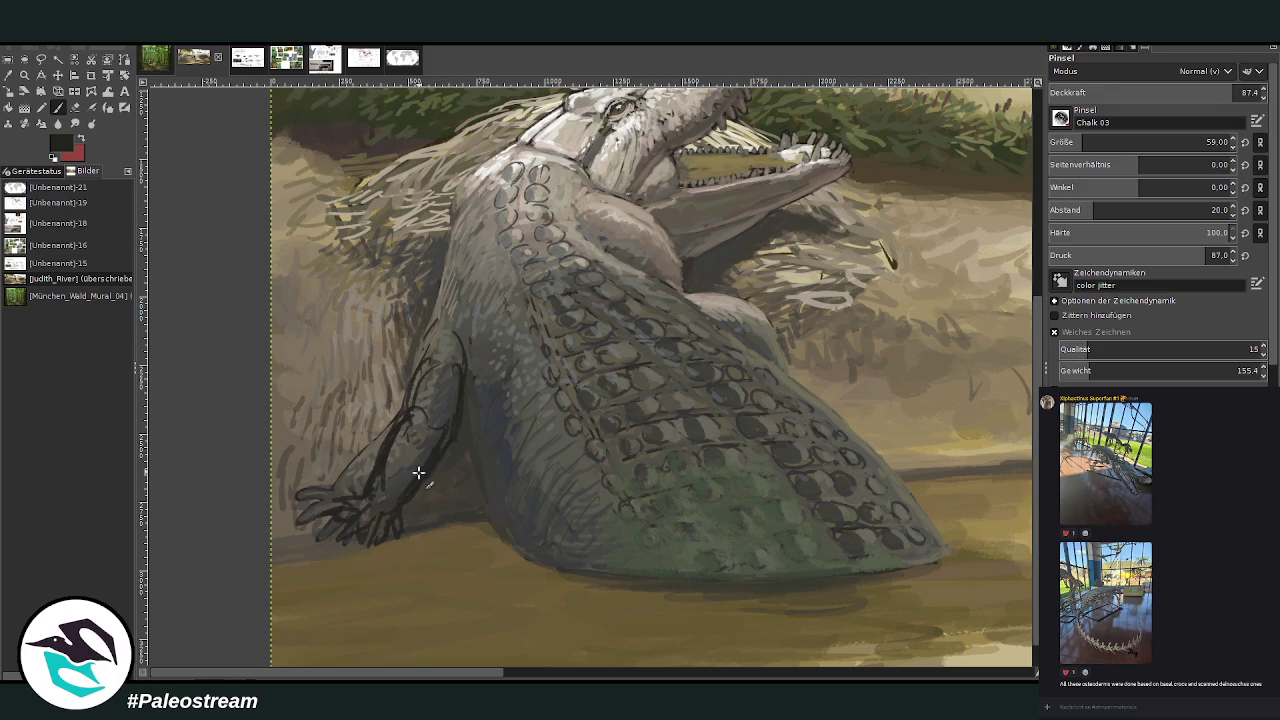
{"action": "left_click_drag", "start_coordinate": [430, 325], "coordinate": [410, 404]}
Shade the forearm and hand with sampled greys and brownish greys, enlarging the brush
{"action": "left_click", "coordinate": [405, 454], "text": "ctrl"}
{"action": "mouse_move", "coordinate": [410, 402]}
{"action": "left_mouse_down"}
{"action": "mouse_move", "coordinate": [371, 486]}
{"action": "mouse_move", "coordinate": [451, 423]}
{"action": "mouse_move", "coordinate": [380, 514]}
{"action": "mouse_move", "coordinate": [384, 479]}
{"action": "left_mouse_up"}
{"action": "left_click", "coordinate": [443, 386], "text": "ctrl"}
{"action": "left_click", "coordinate": [374, 446], "text": "ctrl"}
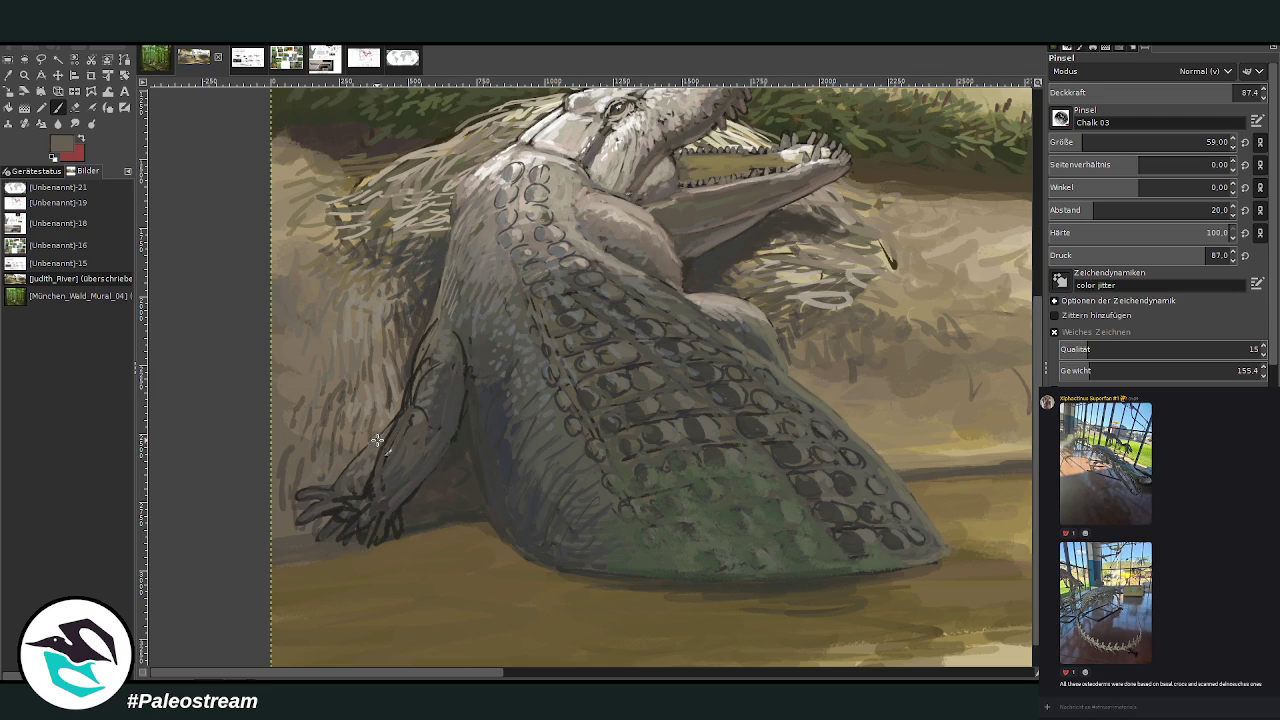
{"action": "left_click_drag", "start_coordinate": [428, 443], "coordinate": [437, 403]}
{"action": "left_click", "coordinate": [452, 392], "text": "ctrl"}
{"action": "left_click", "coordinate": [443, 303], "text": "ctrl"}
{"action": "mouse_move", "coordinate": [443, 305]}
{"action": "left_mouse_down"}
{"action": "mouse_move", "coordinate": [398, 424]}
{"action": "mouse_move", "coordinate": [306, 509]}
{"action": "mouse_move", "coordinate": [302, 540]}
{"action": "mouse_move", "coordinate": [319, 540]}
{"action": "left_mouse_up"}
{"action": "left_click", "coordinate": [322, 470], "text": "ctrl"}
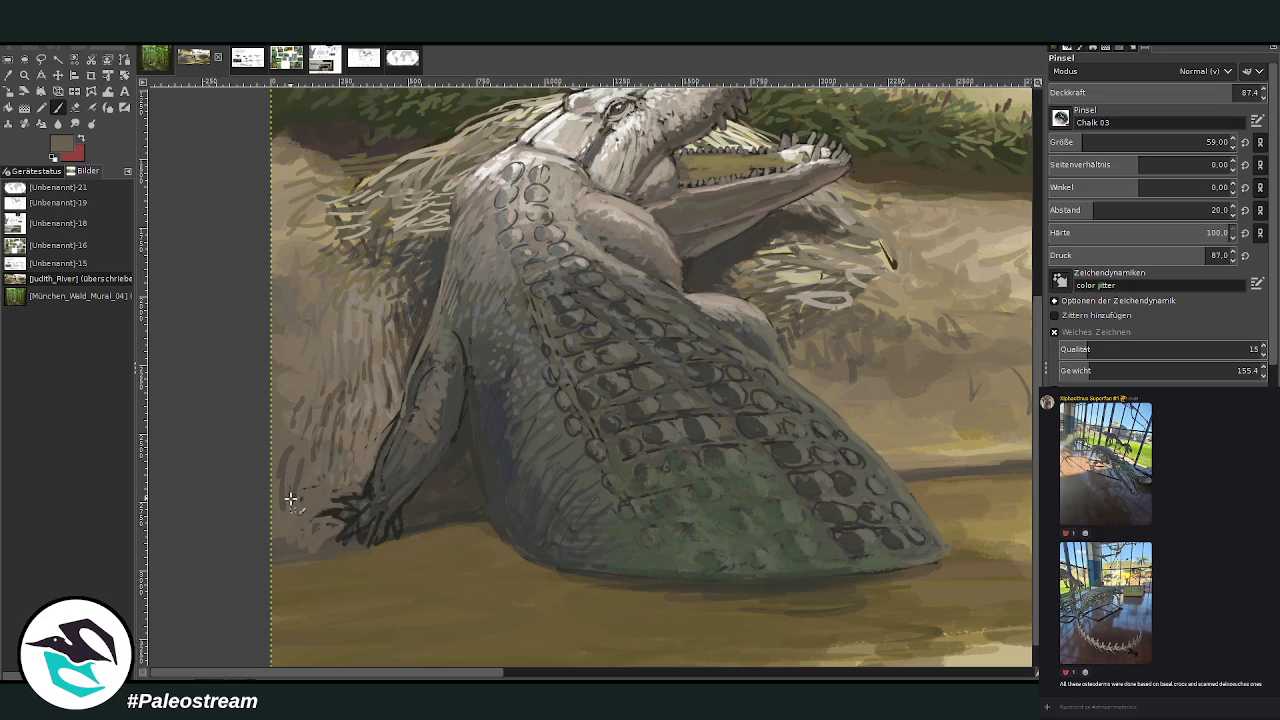
{"action": "left_click", "coordinate": [438, 490], "text": "ctrl"}
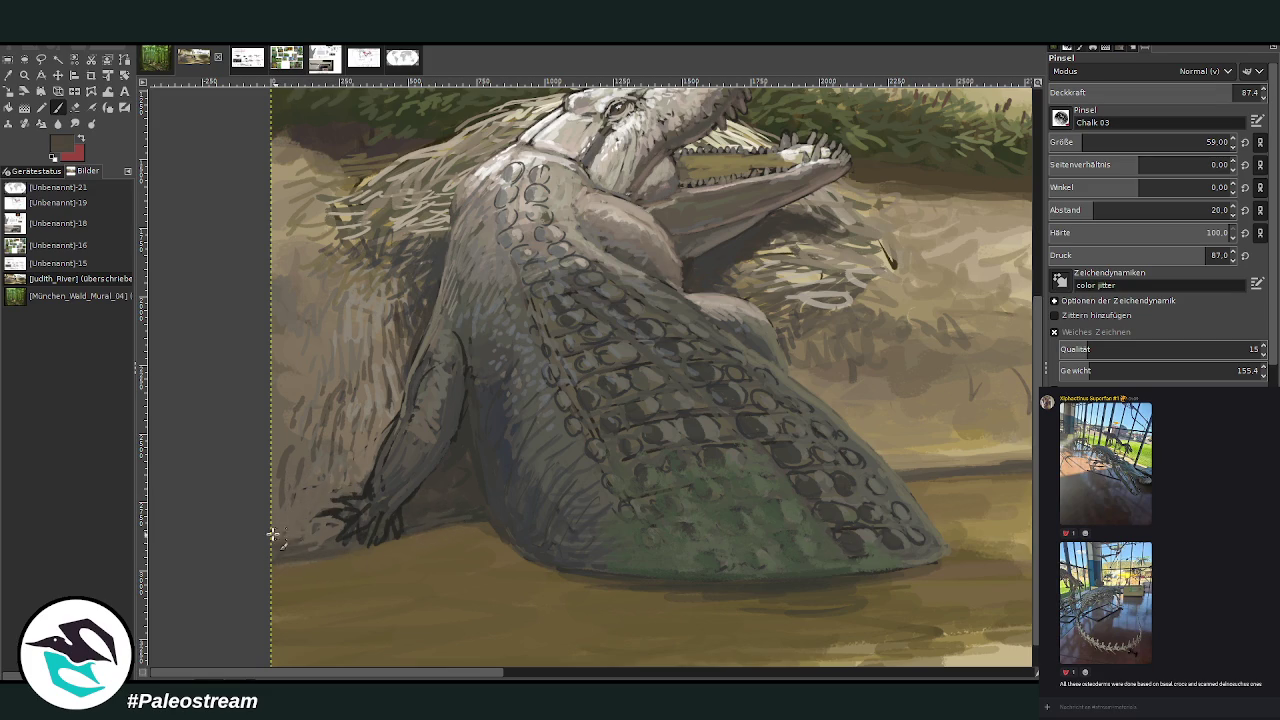
{"action": "left_click_drag", "start_coordinate": [1076, 148], "coordinate": [1086, 148]}
At lower opacity, hatch faint dark shading beside and along the forelimb
{"action": "left_click", "coordinate": [1198, 89]}
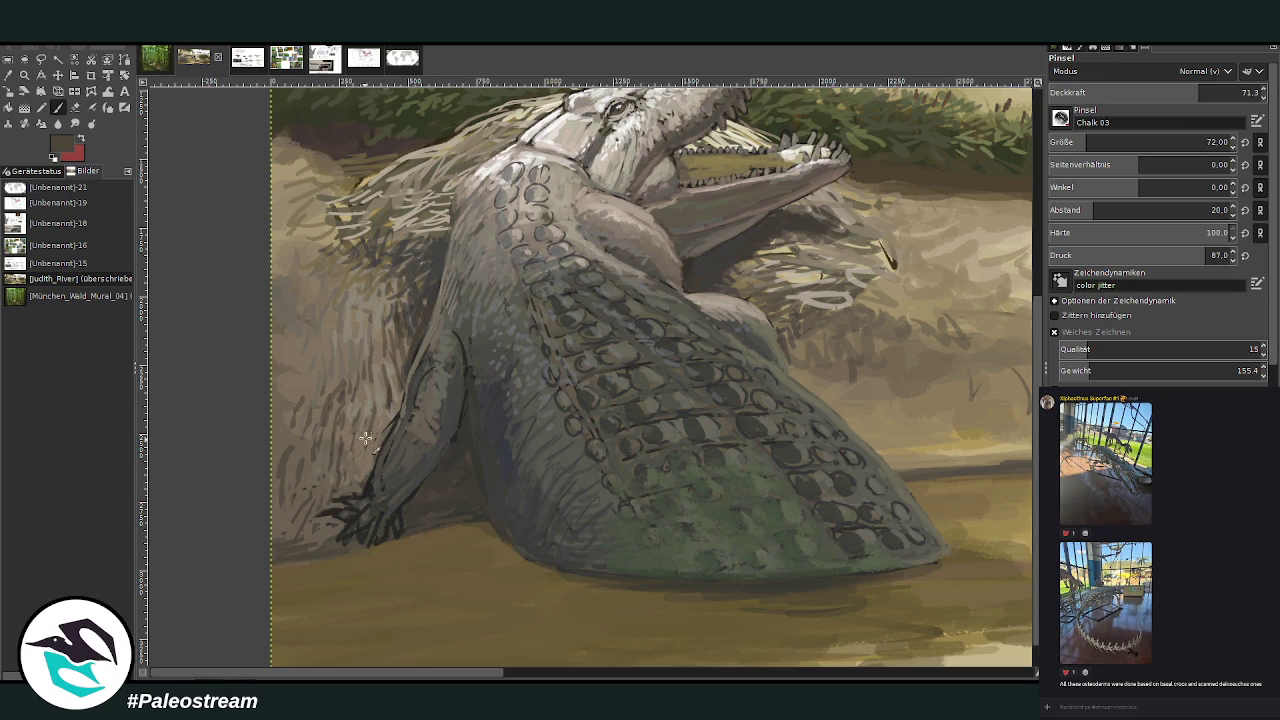
{"action": "left_click_drag", "start_coordinate": [336, 472], "coordinate": [316, 430]}
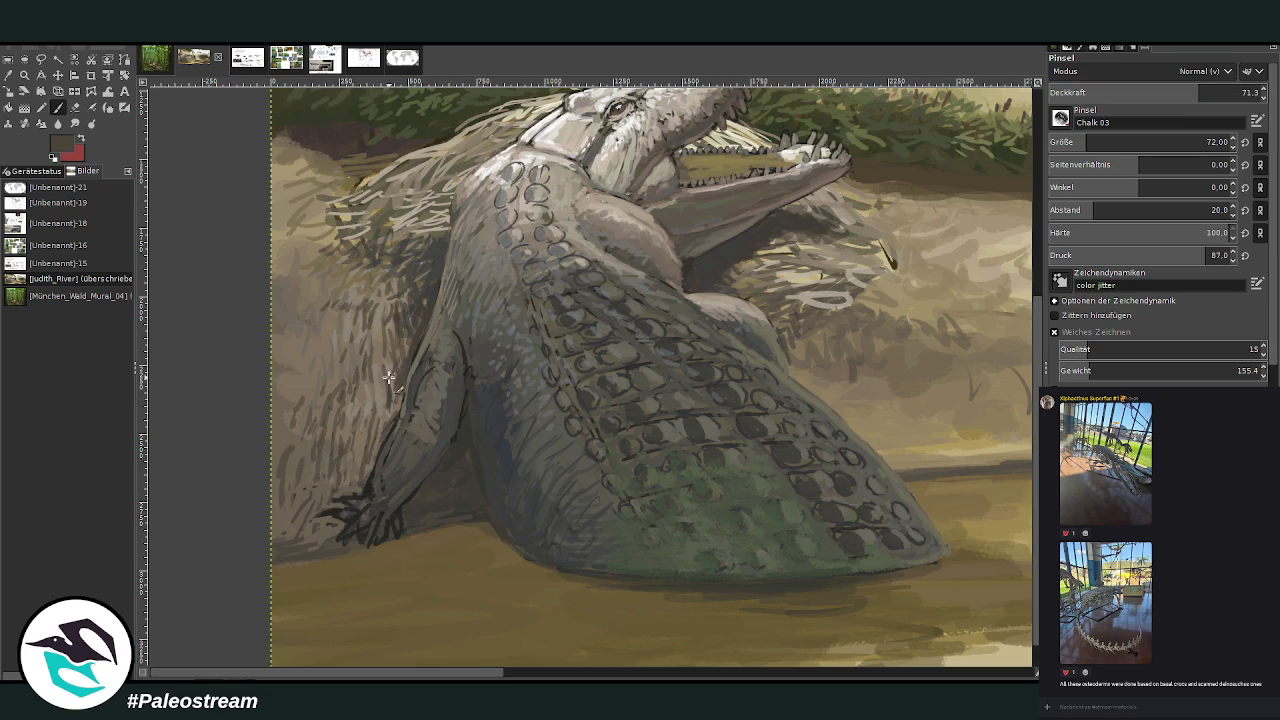
{"action": "left_click", "coordinate": [448, 468], "text": "ctrl"}
{"action": "left_click", "coordinate": [436, 392], "text": "ctrl"}
{"action": "left_click", "coordinate": [531, 421], "text": "ctrl"}
{"action": "left_click_drag", "start_coordinate": [445, 367], "coordinate": [421, 428]}
{"action": "left_click", "coordinate": [603, 482], "text": "ctrl"}
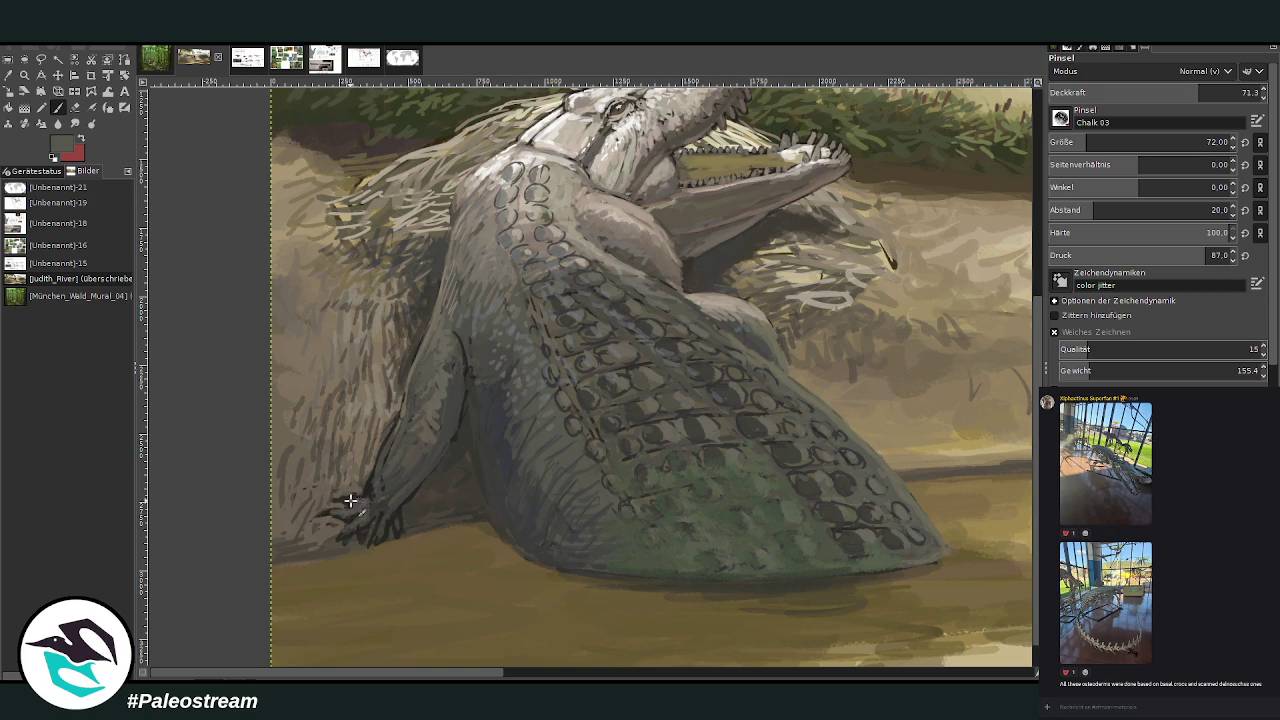
{"action": "left_click", "coordinate": [414, 472], "text": "ctrl"}
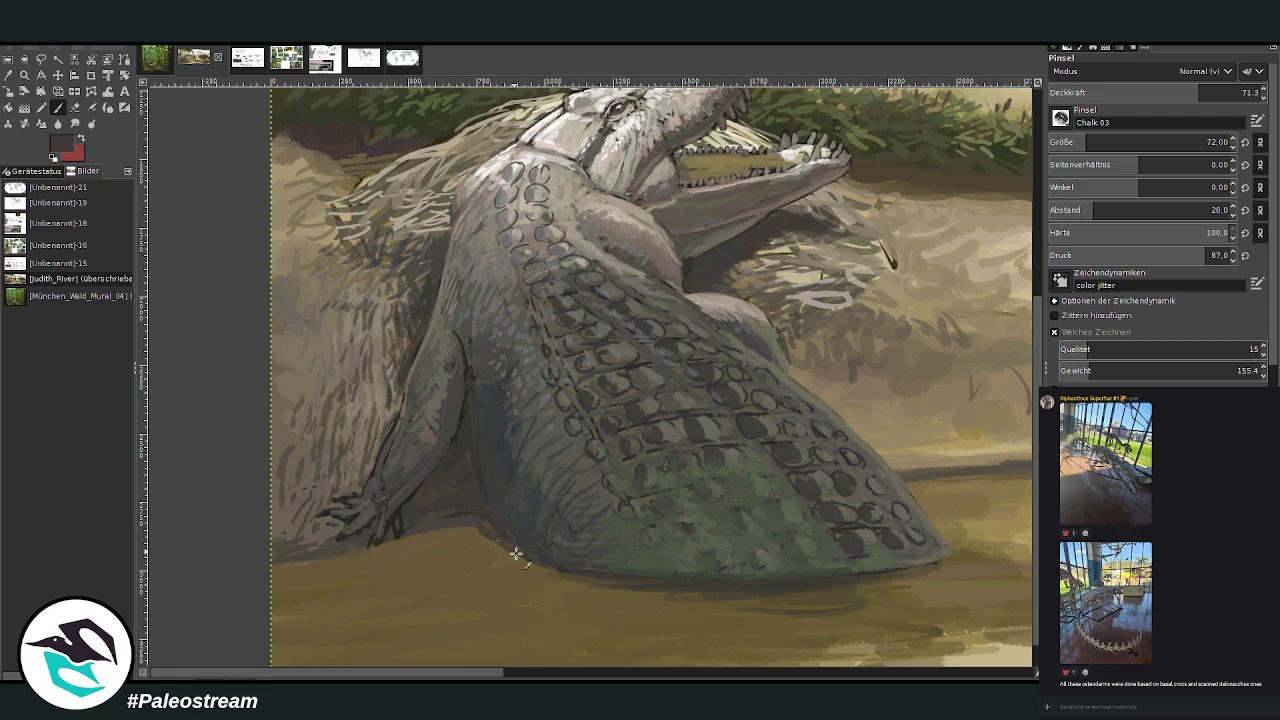
Cover stray dark marks on the bank with tan using a larger, lower-opacity brush
{"action": "left_click_drag", "start_coordinate": [1080, 145], "coordinate": [1095, 142]}
{"action": "left_click_drag", "start_coordinate": [1200, 95], "coordinate": [1138, 76]}
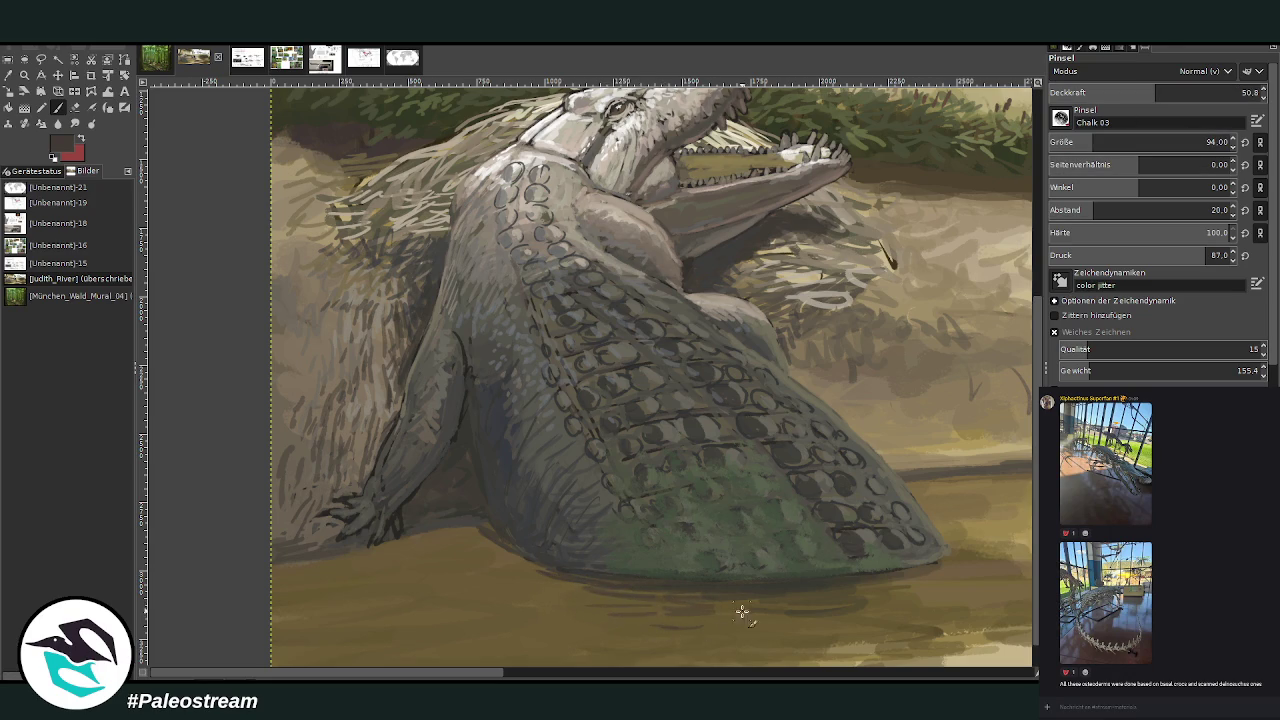
{"action": "left_click", "coordinate": [876, 332], "text": "ctrl"}
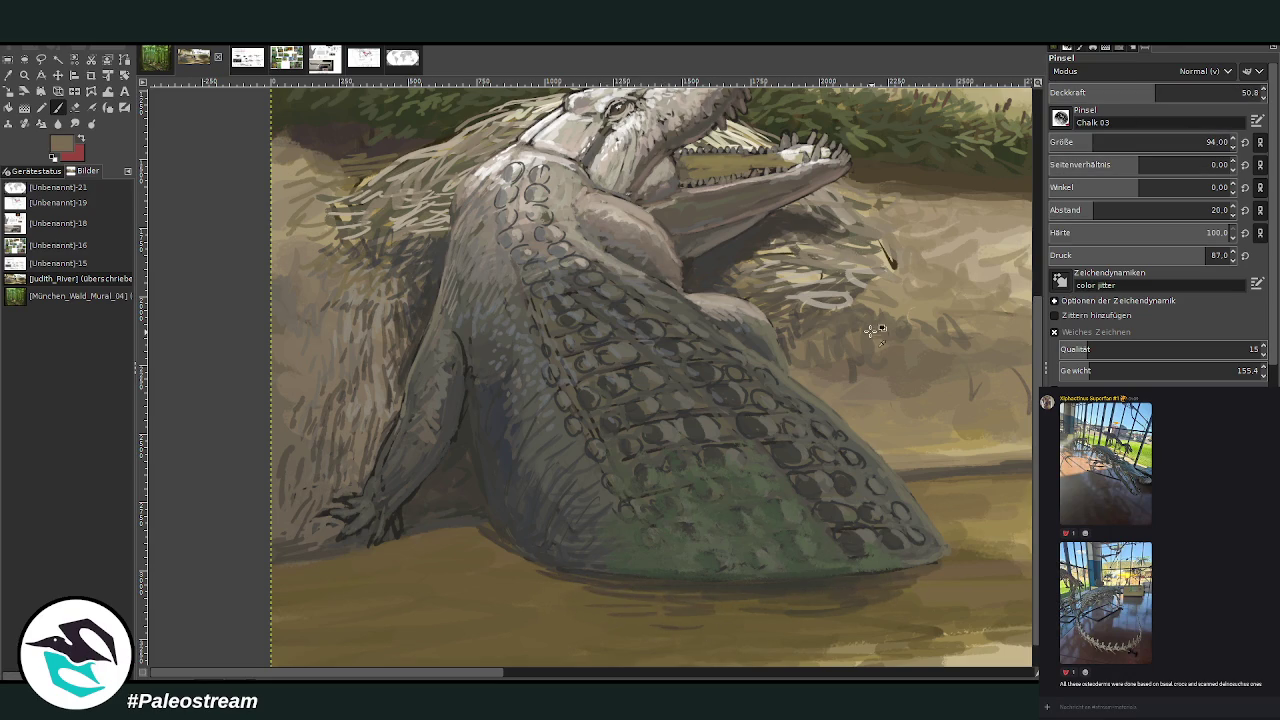
{"action": "mouse_move", "coordinate": [878, 270]}
{"action": "left_mouse_down"}
{"action": "mouse_move", "coordinate": [890, 255]}
{"action": "mouse_move", "coordinate": [868, 272]}
{"action": "mouse_move", "coordinate": [810, 258]}
{"action": "mouse_move", "coordinate": [757, 281]}
{"action": "mouse_move", "coordinate": [789, 297]}
{"action": "left_mouse_up"}
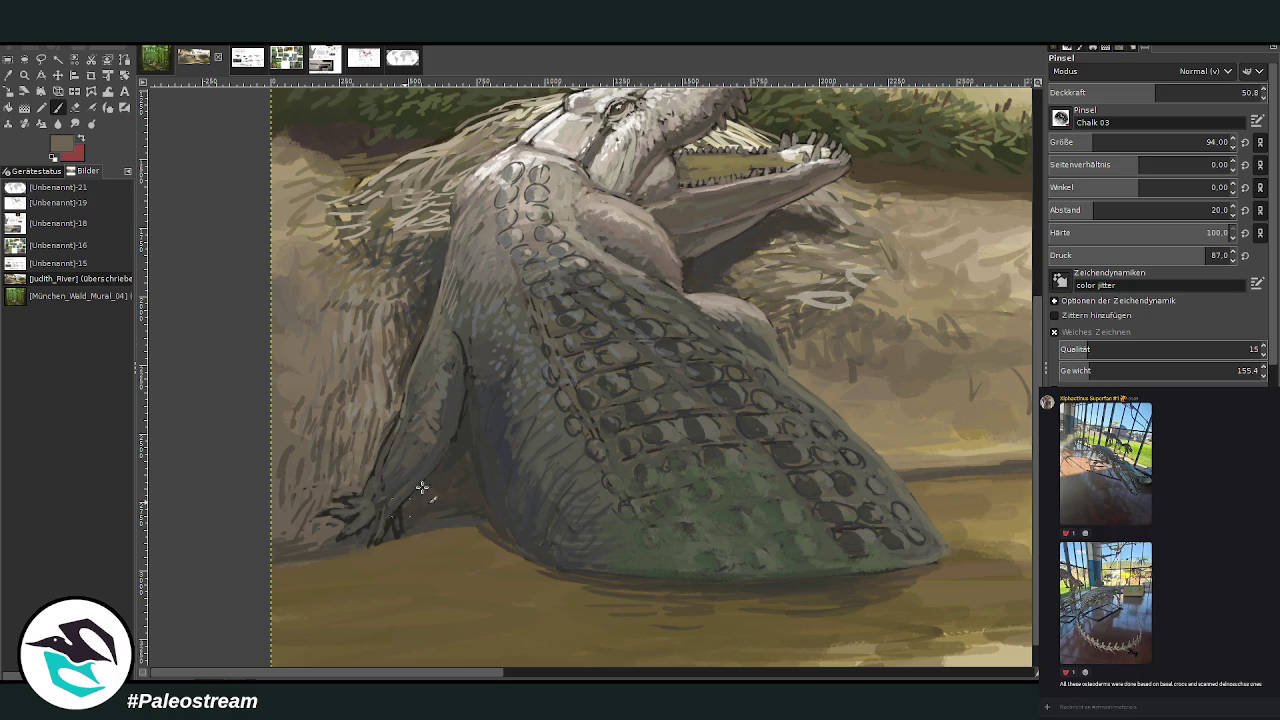
Touch up the fingers with light green-grey and fit the whole image in the window
{"action": "left_click", "coordinate": [389, 493], "text": "ctrl"}
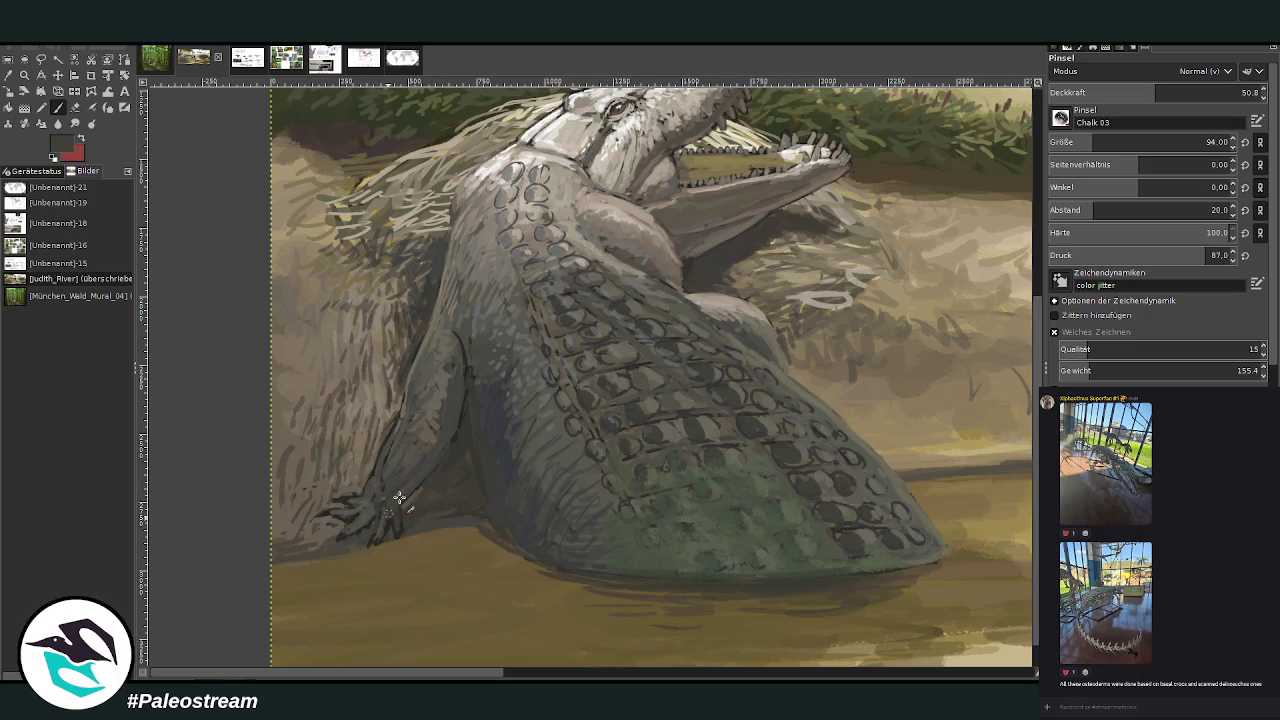
{"action": "left_click", "coordinate": [572, 450], "text": "ctrl"}
{"action": "left_click_drag", "start_coordinate": [380, 505], "coordinate": [390, 530]}
{"action": "key", "text": "shift+ctrl+j"}
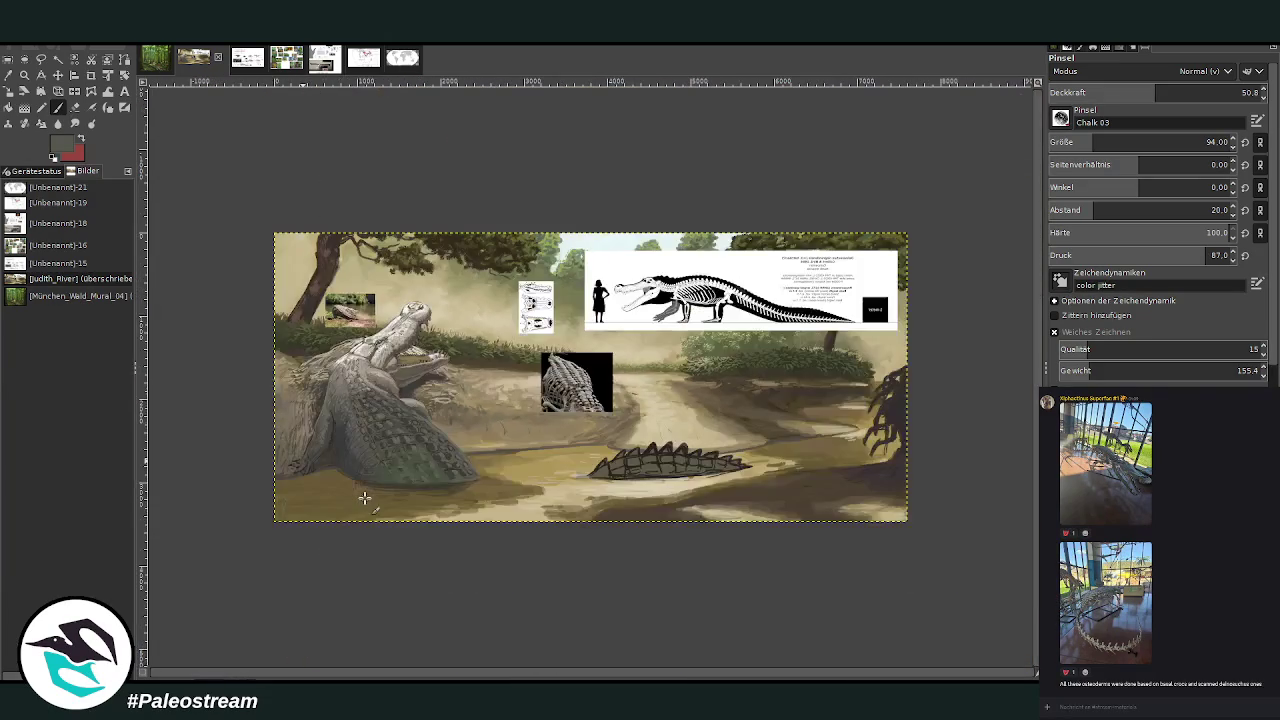
Zoom in and paint a shadow stroke under the crocodile's belly and leg
{"action": "left_click", "coordinate": [24, 74]}
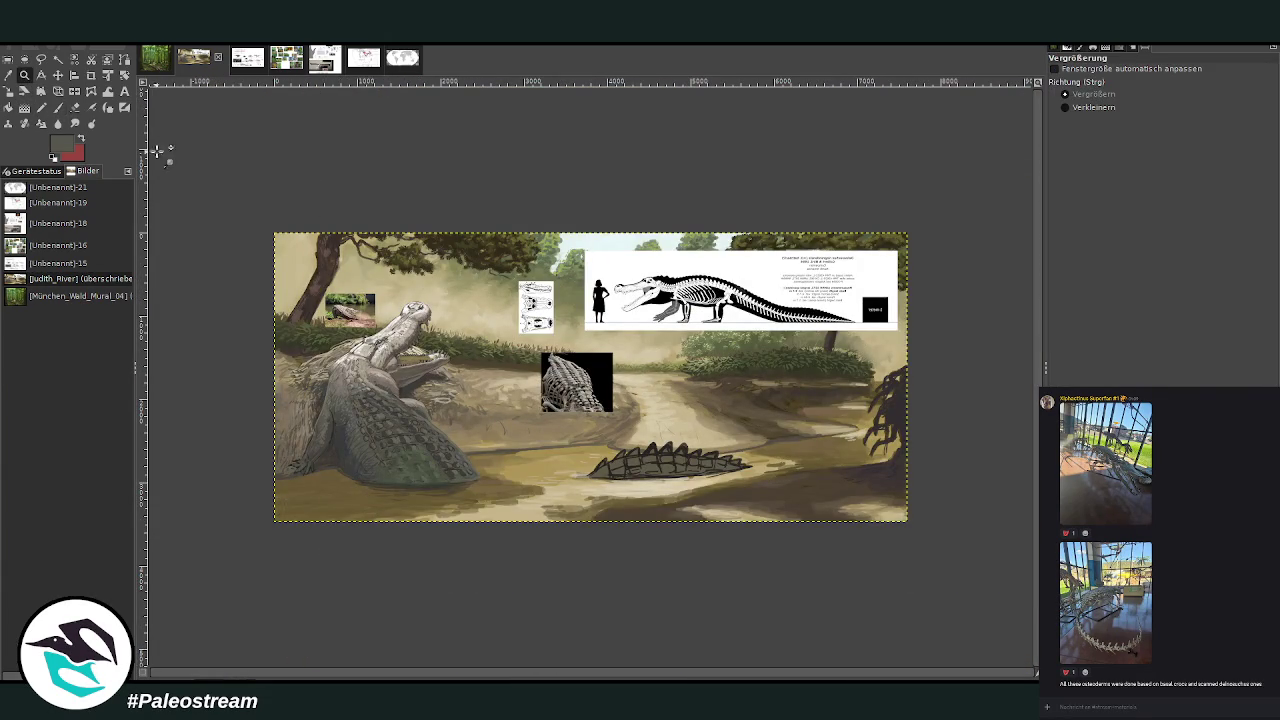
{"action": "left_click_drag", "start_coordinate": [286, 345], "coordinate": [450, 505]}
{"action": "key", "text": "p"}
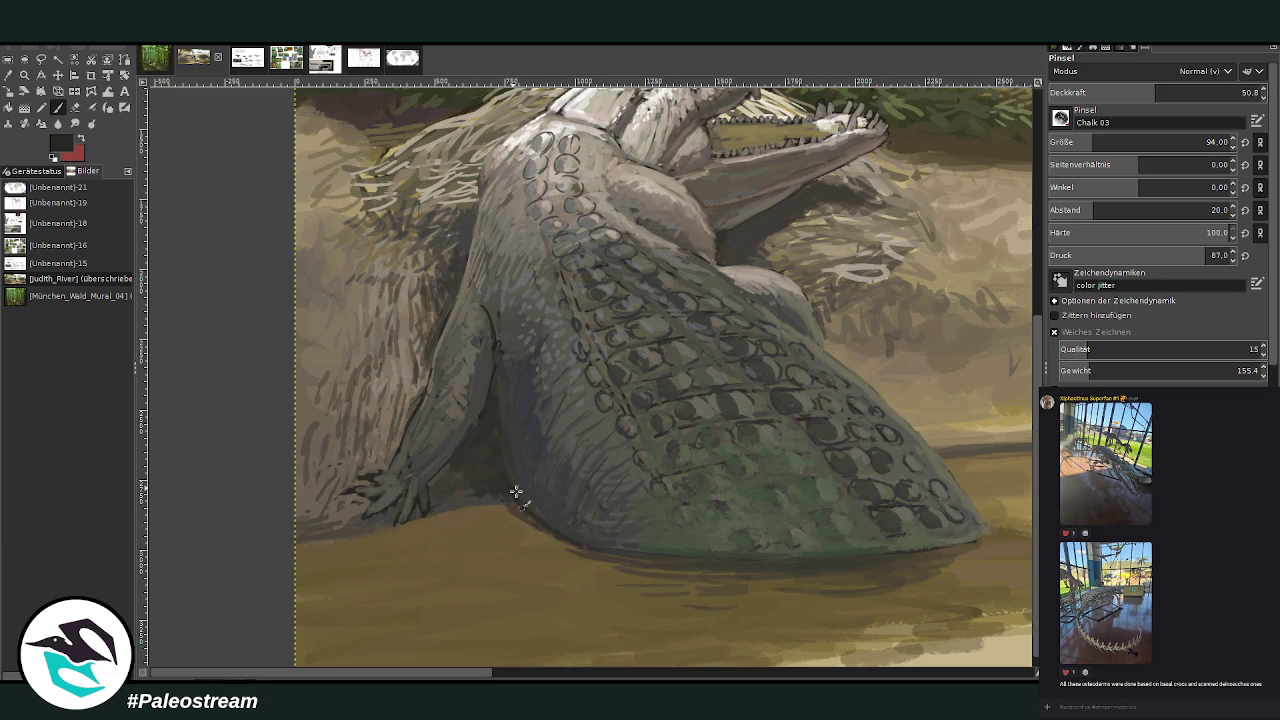
{"action": "left_click_drag", "start_coordinate": [493, 502], "coordinate": [185, 552]}
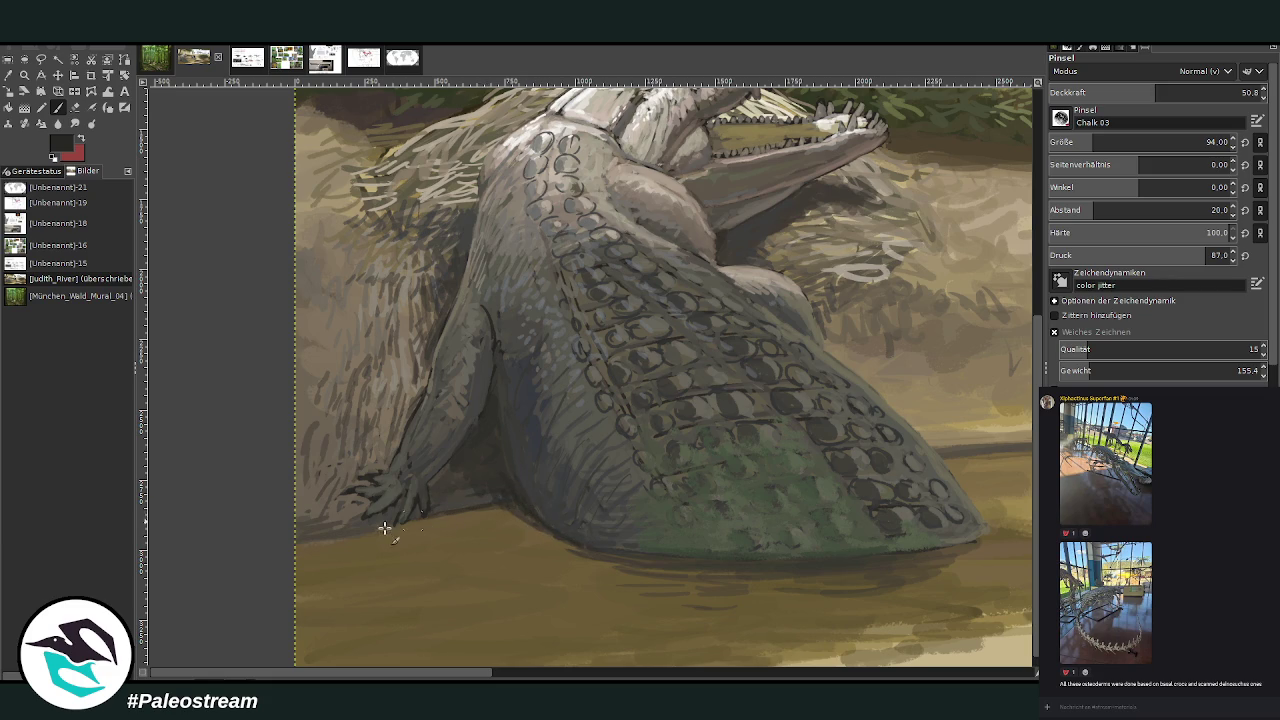
Fit the whole mural in view, then zoom back in on it
{"action": "key", "text": "shift+ctrl+j"}
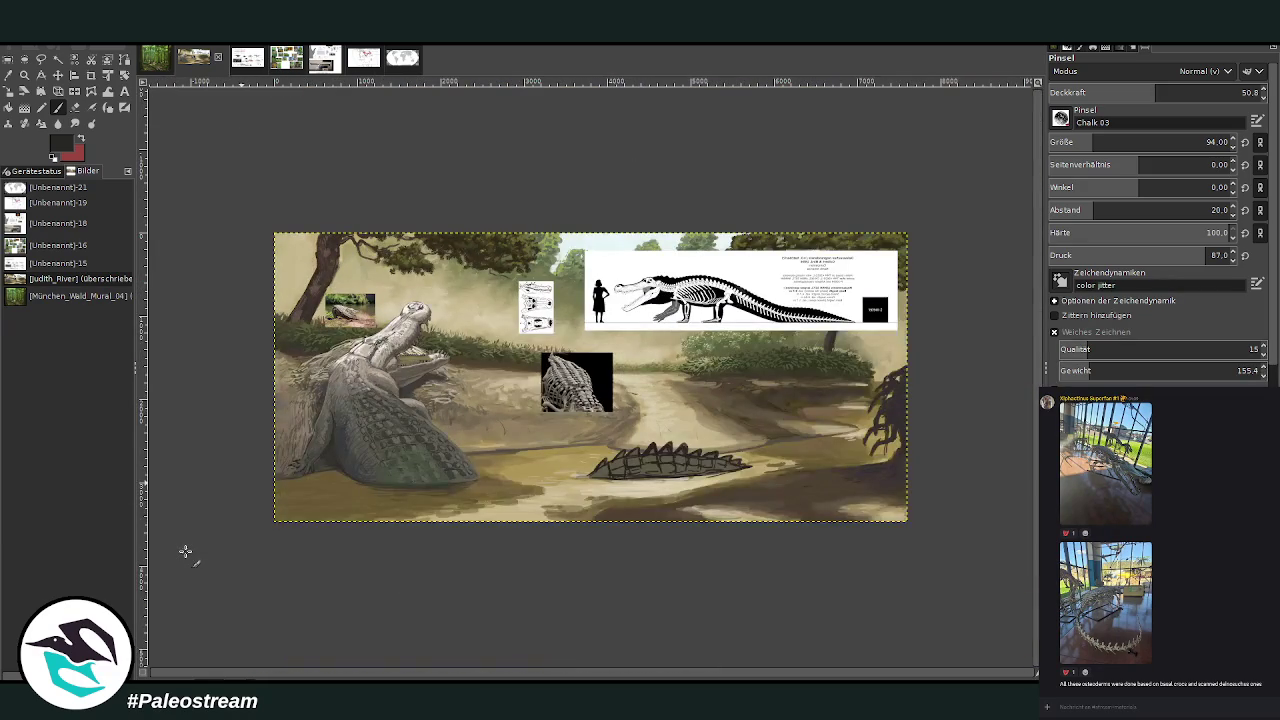
{"action": "key", "text": "z"}
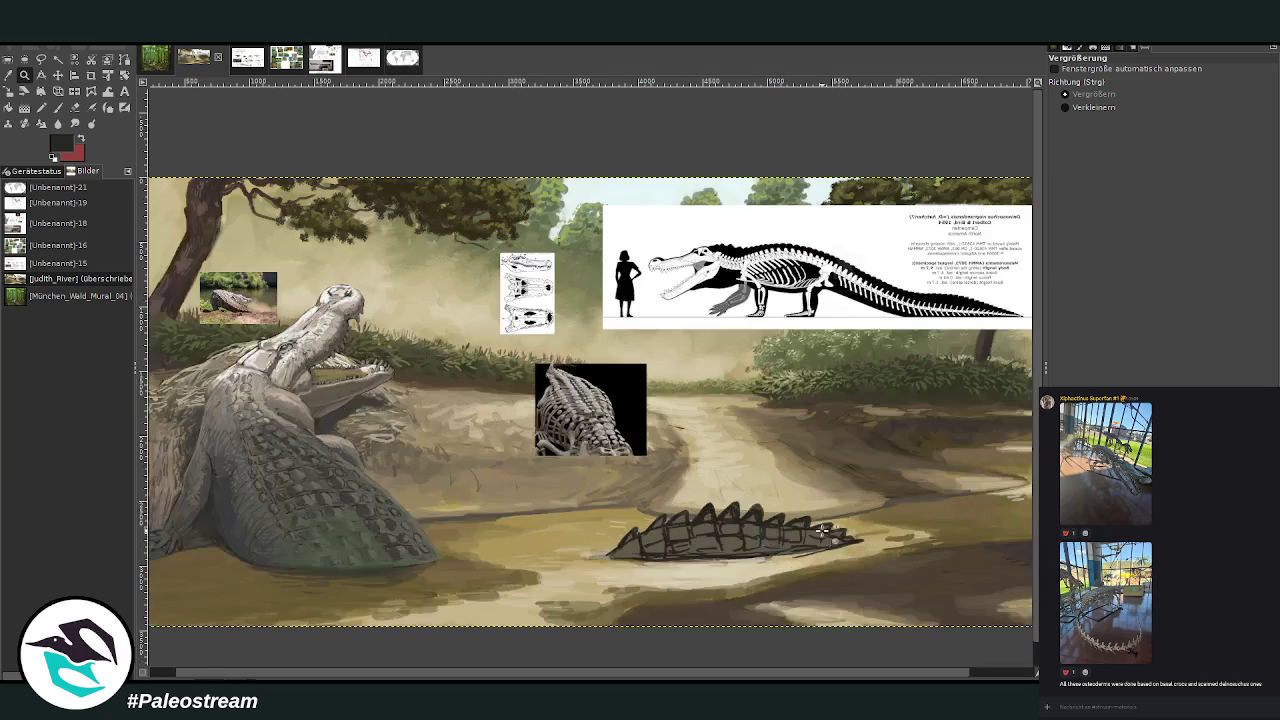
{"action": "left_click", "coordinate": [296, 204]}
{"action": "key", "text": "shift+s"}
Clear the contents of the skull and skeleton diagram layers
{"action": "scroll", "coordinate": [744, 672], "scroll_direction": "left", "scroll_amount": 2}
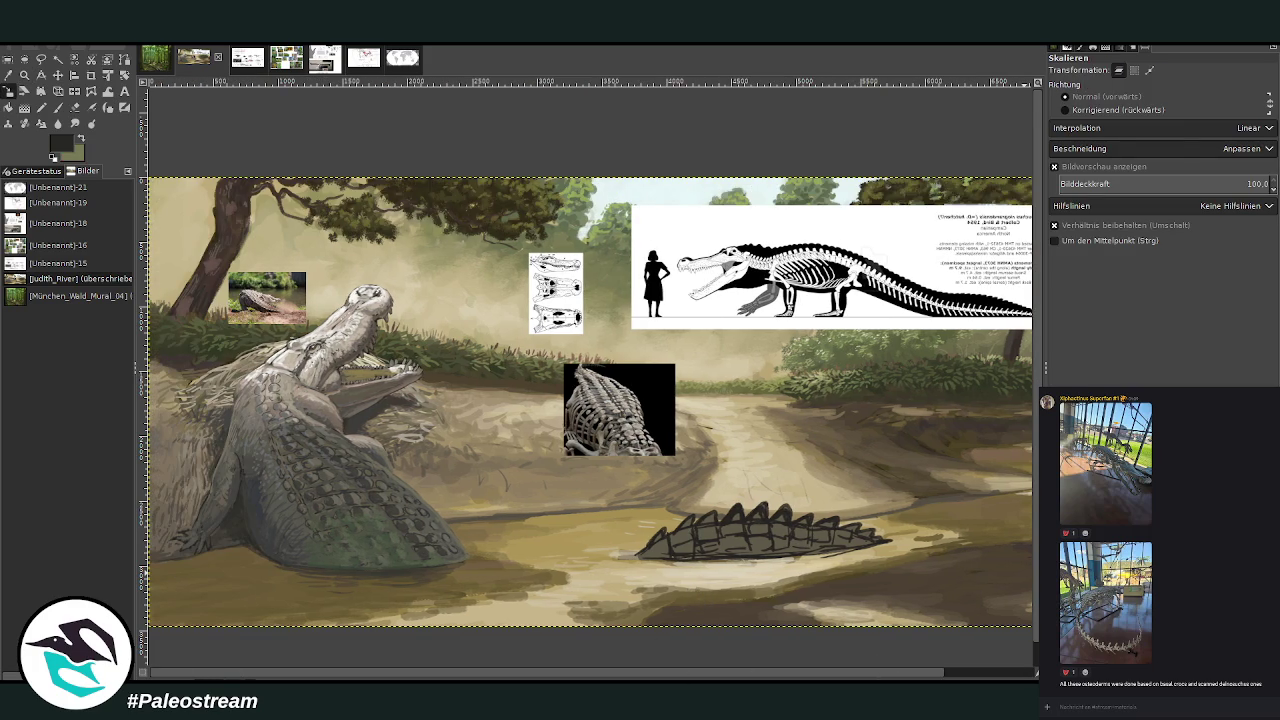
{"action": "key", "text": "Page_Up"}
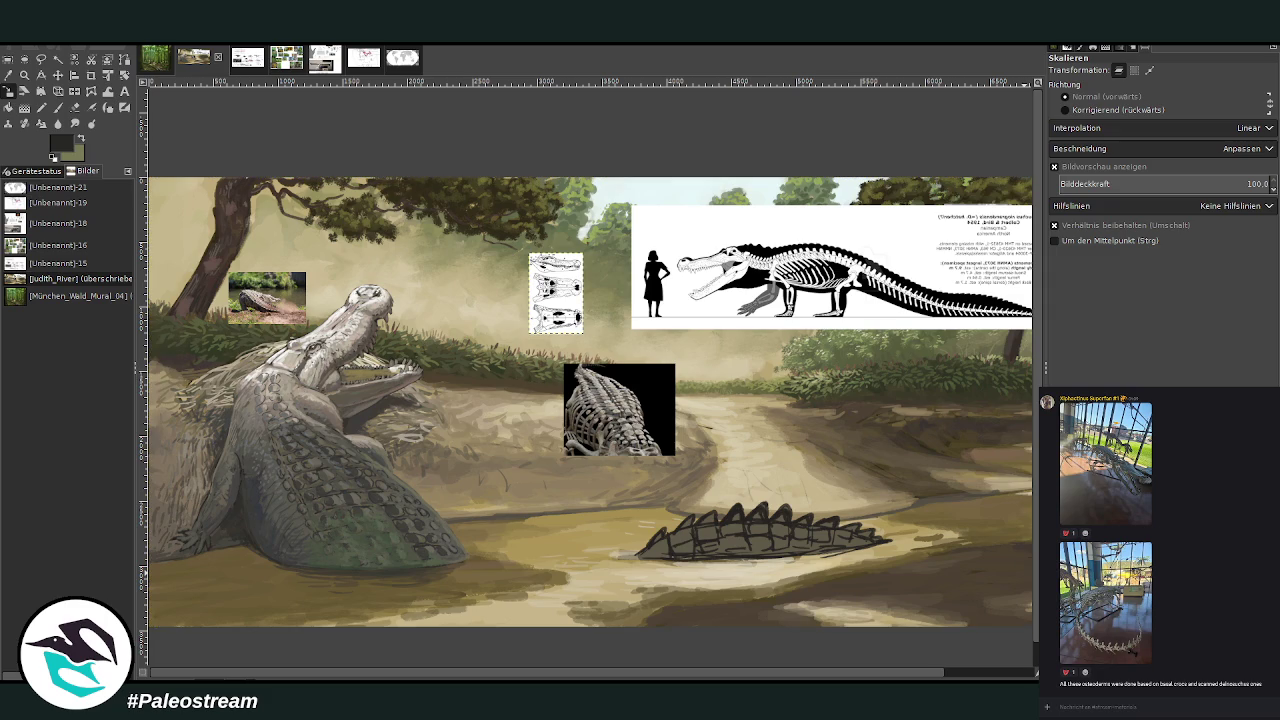
{"action": "key", "text": "Delete"}
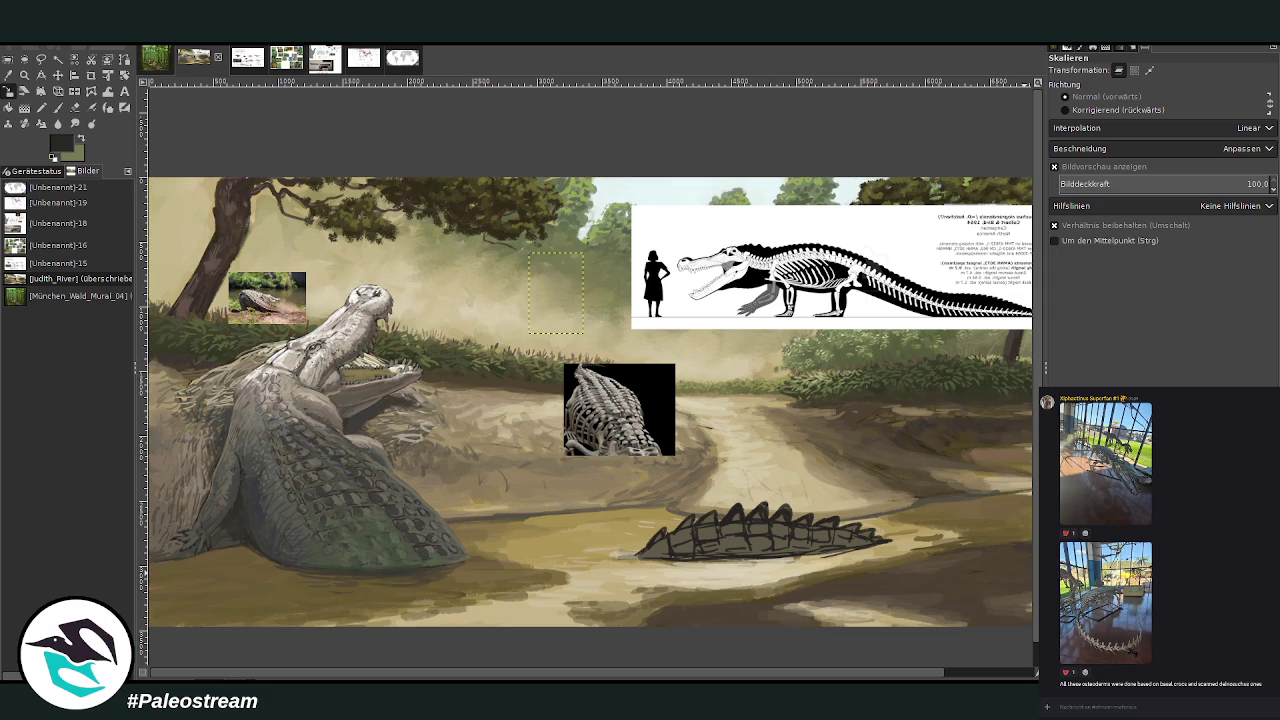
{"action": "key", "text": "Delete"}
Hide the osteoderm image and move the crocodile and river photos beside the scuted back
{"action": "key", "text": "Page_Up"}
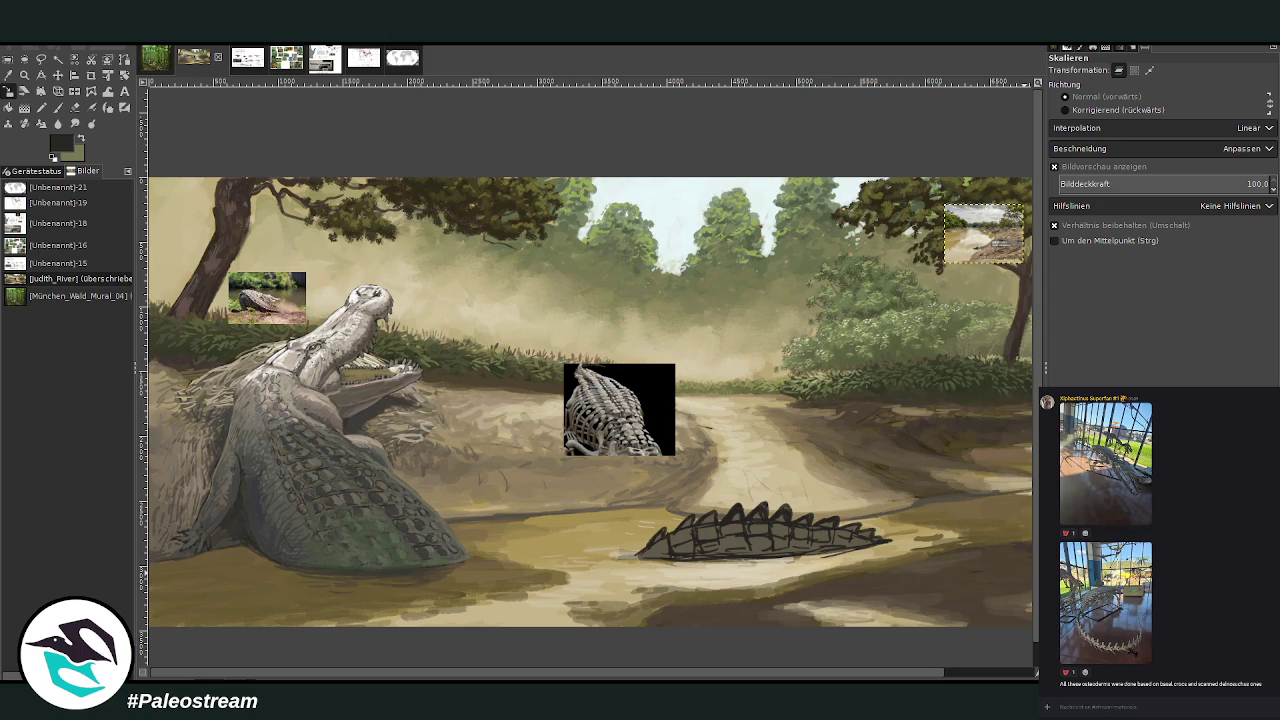
{"action": "key", "text": "Page_Up"}
{"action": "left_click", "coordinate": [57, 75]}
{"action": "left_click_drag", "start_coordinate": [317, 314], "coordinate": [520, 316]}
{"action": "mouse_move", "coordinate": [998, 238]}
{"action": "left_mouse_down"}
{"action": "mouse_move", "coordinate": [528, 274]}
{"action": "mouse_move", "coordinate": [580, 300]}
{"action": "left_mouse_up"}
{"action": "key", "text": "Page_Down"}
{"action": "key", "text": "Page_Down"}
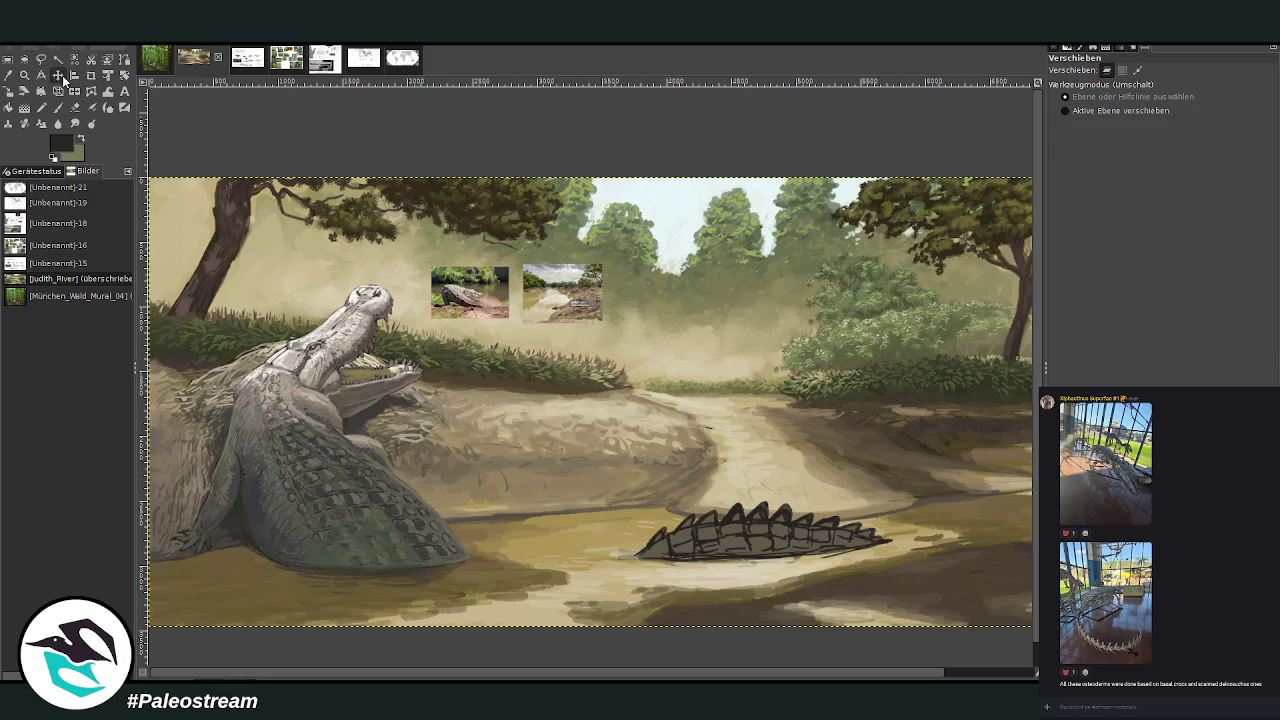
{"action": "mouse_move", "coordinate": [500, 289]}
{"action": "left_mouse_down"}
{"action": "mouse_move", "coordinate": [638, 433]}
{"action": "mouse_move", "coordinate": [710, 441]}
{"action": "left_mouse_up"}
{"action": "left_click_drag", "start_coordinate": [560, 290], "coordinate": [822, 443]}
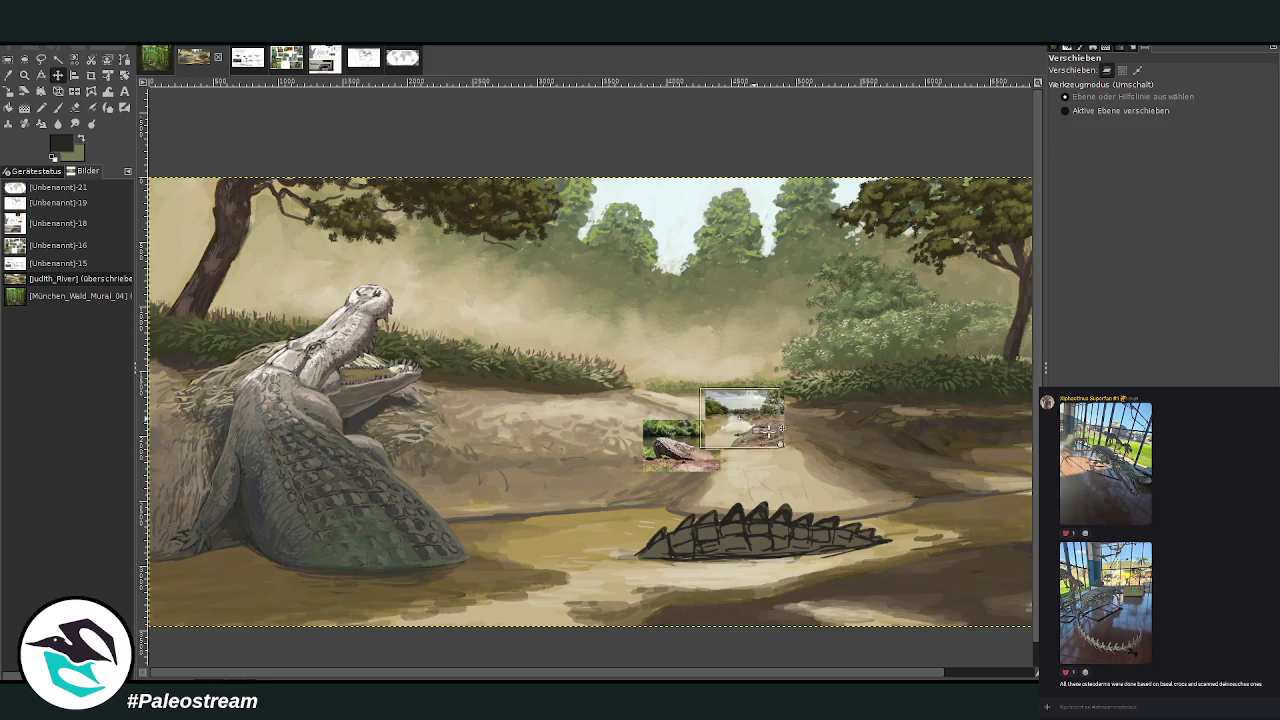
{"action": "left_click", "coordinate": [25, 75]}
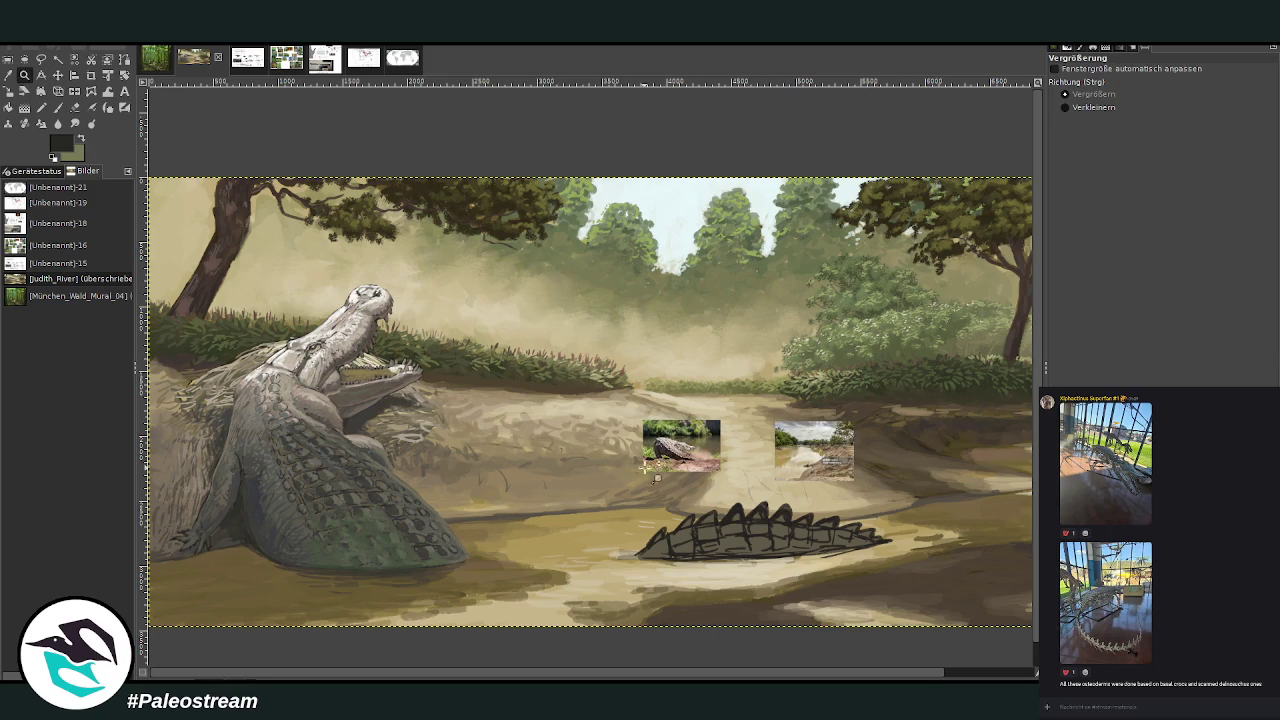
{"action": "left_click_drag", "start_coordinate": [606, 380], "coordinate": [892, 618]}
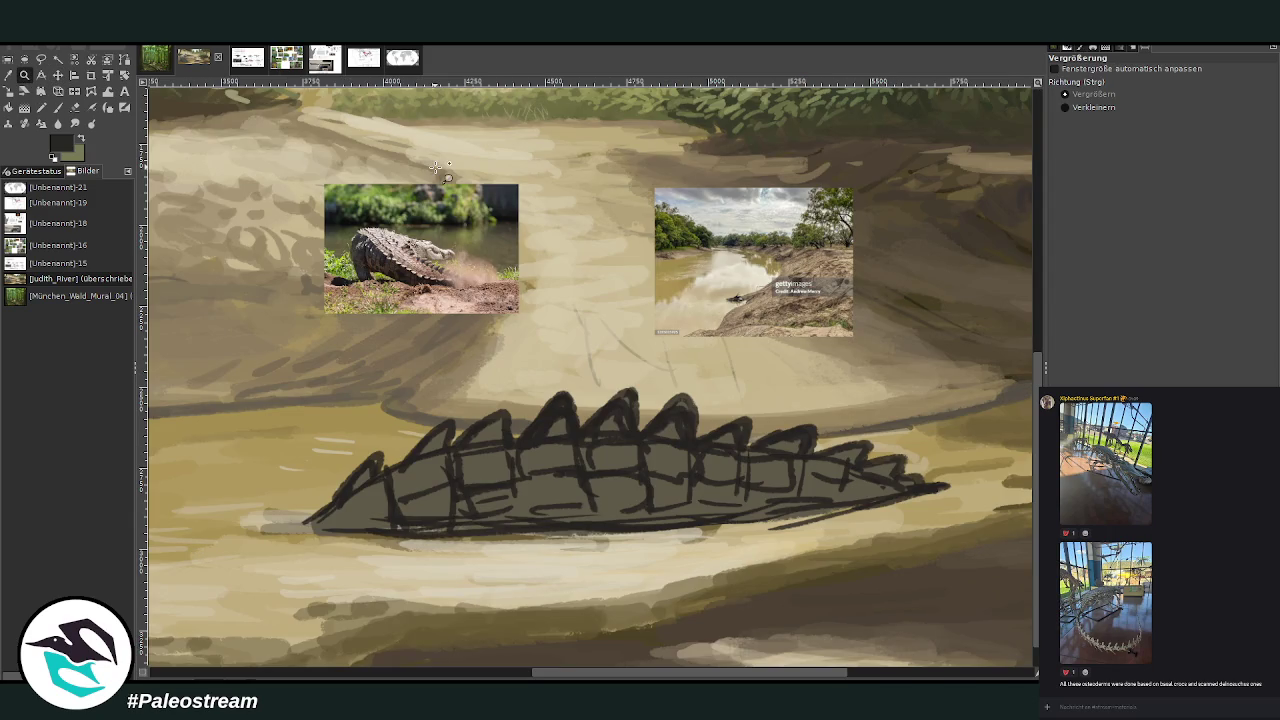
Paint light cream highlights on the central and tail scutes
{"action": "left_click", "coordinate": [75, 107]}
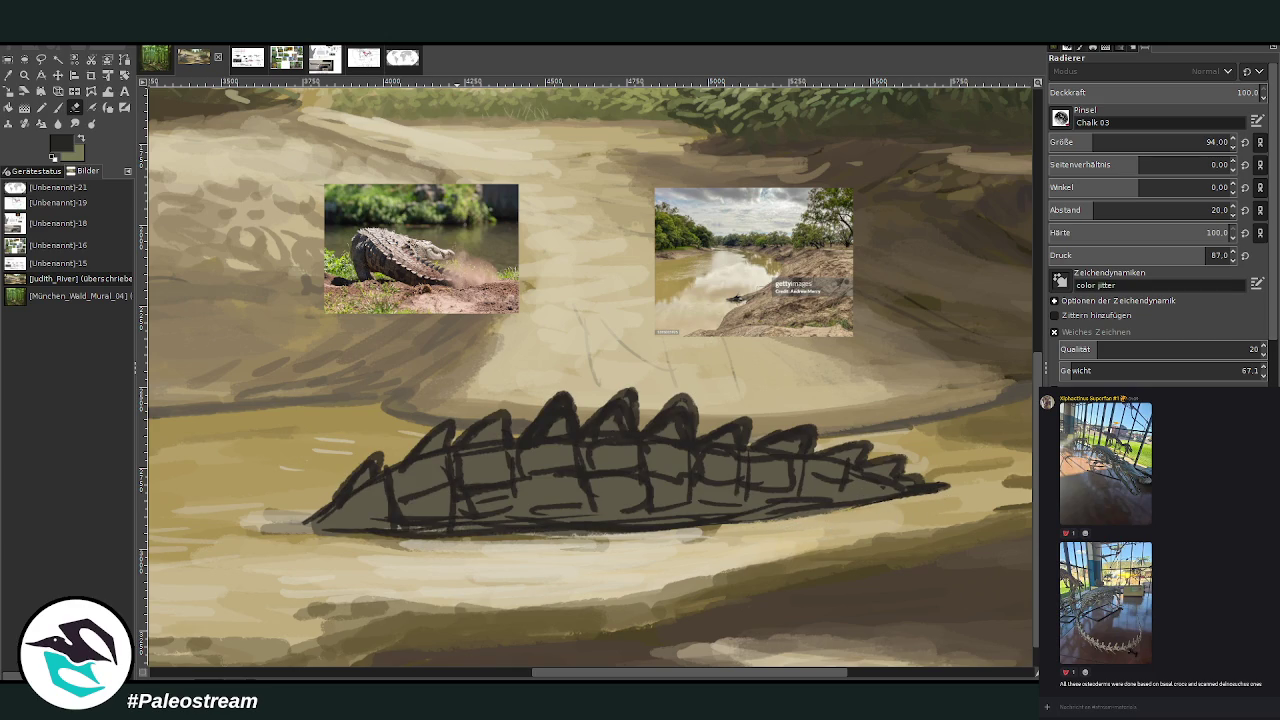
{"action": "key", "text": "p"}
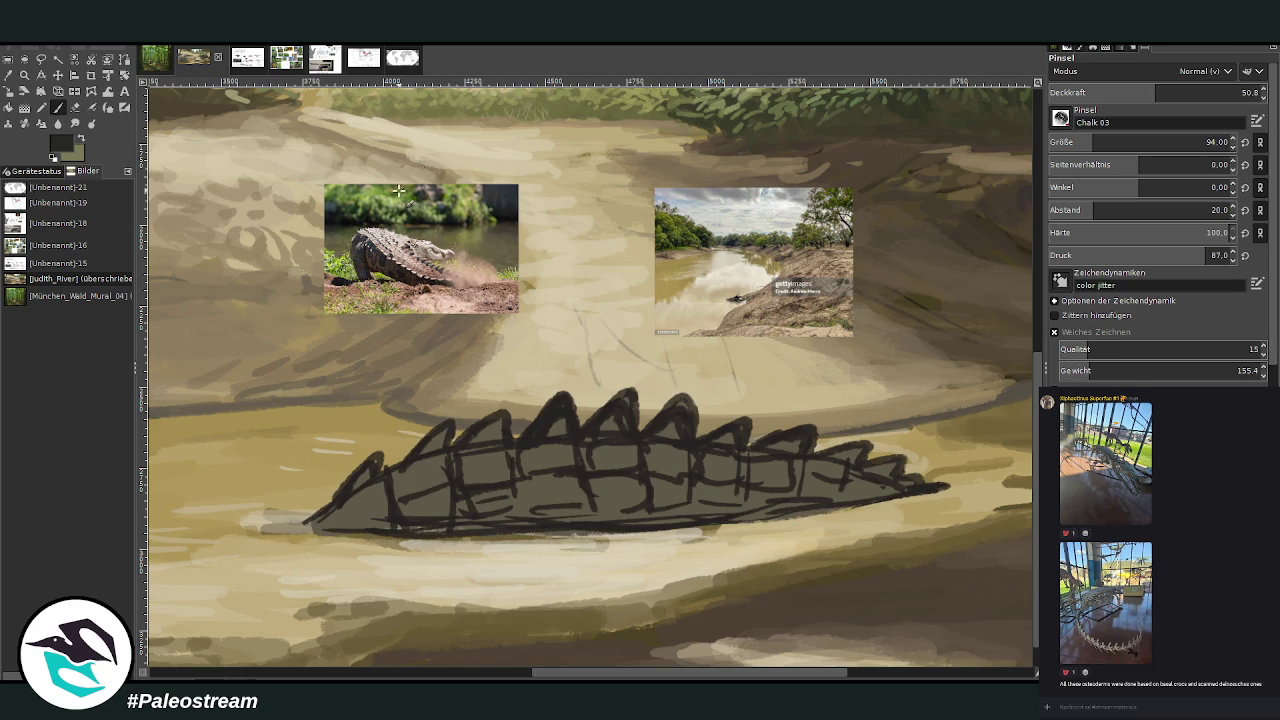
{"action": "left_click", "coordinate": [406, 243], "text": "ctrl"}
{"action": "left_click_drag", "start_coordinate": [518, 441], "coordinate": [552, 398]}
{"action": "mouse_move", "coordinate": [455, 450]}
{"action": "left_mouse_down"}
{"action": "mouse_move", "coordinate": [497, 416]}
{"action": "mouse_move", "coordinate": [452, 458]}
{"action": "mouse_move", "coordinate": [315, 518]}
{"action": "mouse_move", "coordinate": [325, 497]}
{"action": "mouse_move", "coordinate": [305, 520]}
{"action": "mouse_move", "coordinate": [380, 458]}
{"action": "mouse_move", "coordinate": [440, 436]}
{"action": "left_mouse_up"}
{"action": "mouse_move", "coordinate": [398, 474]}
{"action": "left_mouse_down"}
{"action": "mouse_move", "coordinate": [443, 428]}
{"action": "mouse_move", "coordinate": [398, 472]}
{"action": "left_mouse_up"}
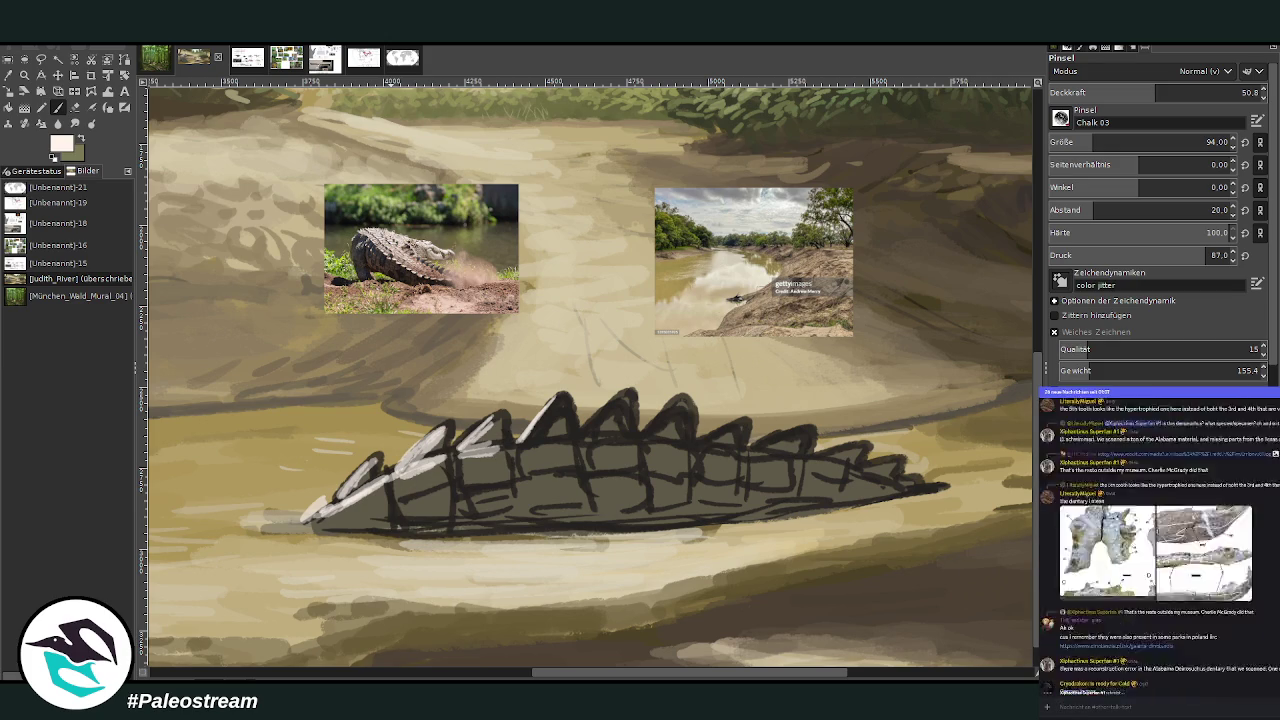
{"action": "left_click", "coordinate": [1094, 636]}
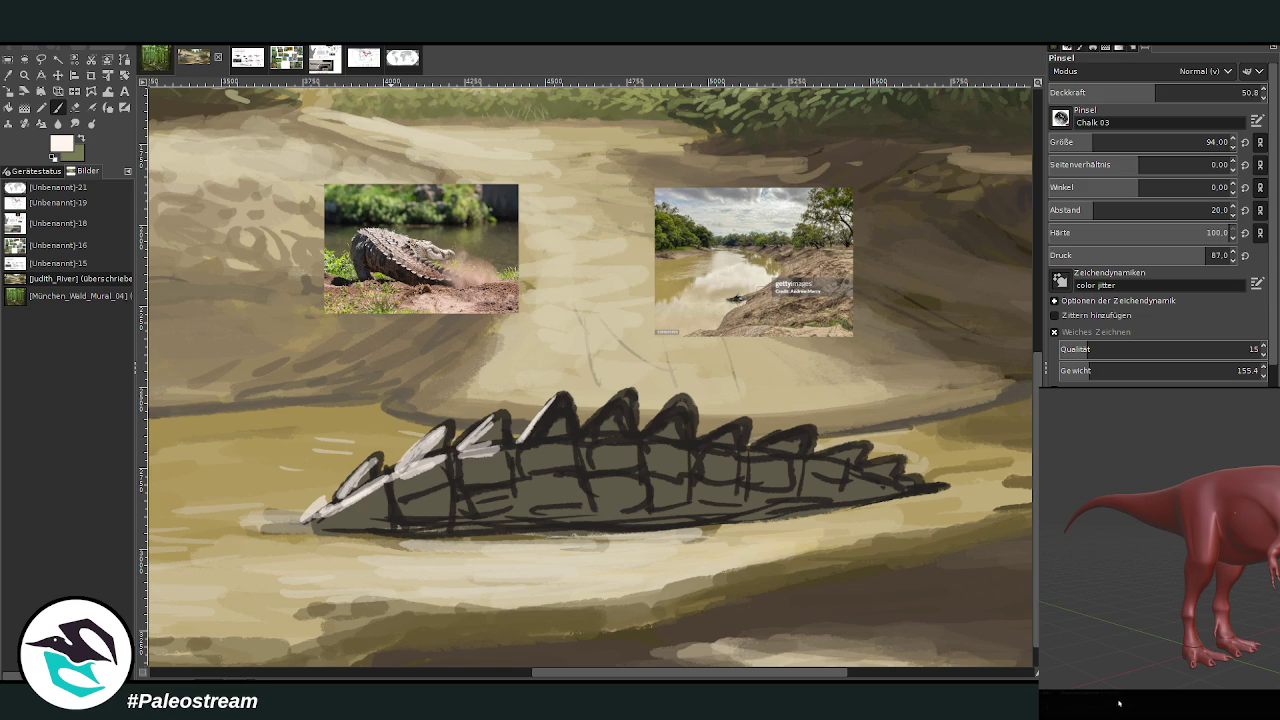
{"action": "left_click", "coordinate": [1122, 705]}
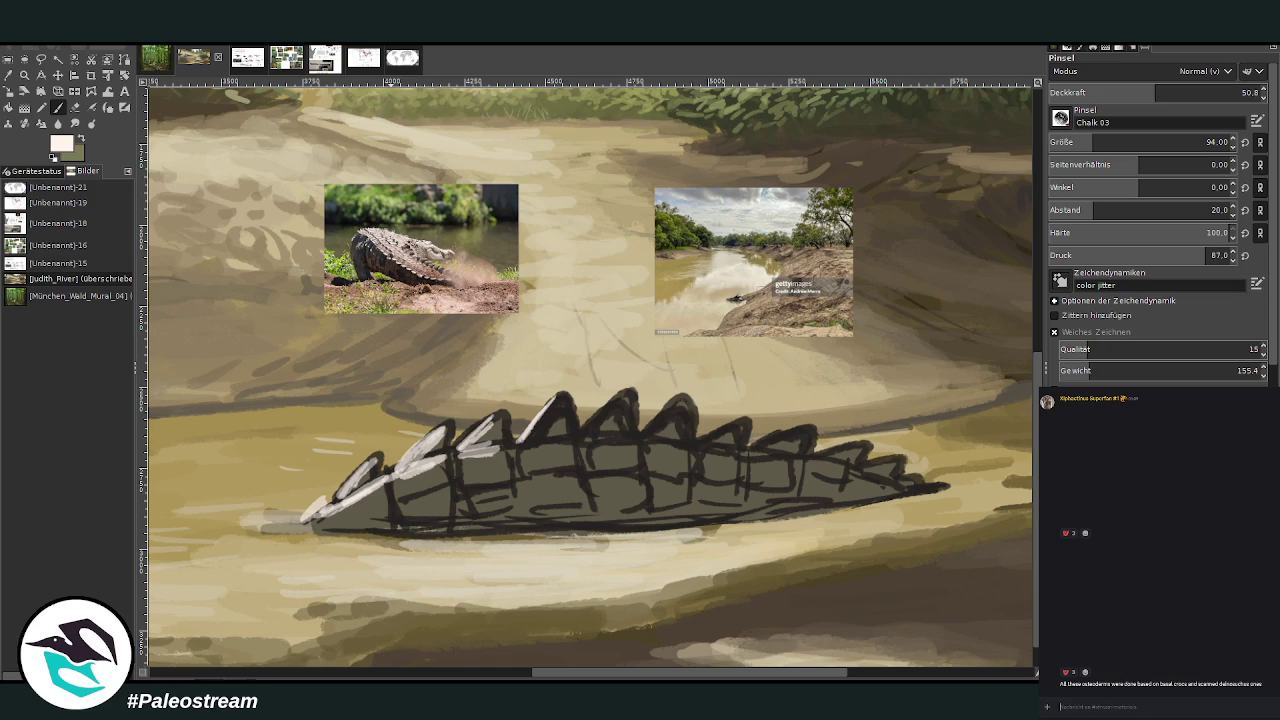
Add pinkish and light grey highlights across the middle, front, left and lower scutes
{"action": "left_click_drag", "start_coordinate": [536, 444], "coordinate": [620, 442]}
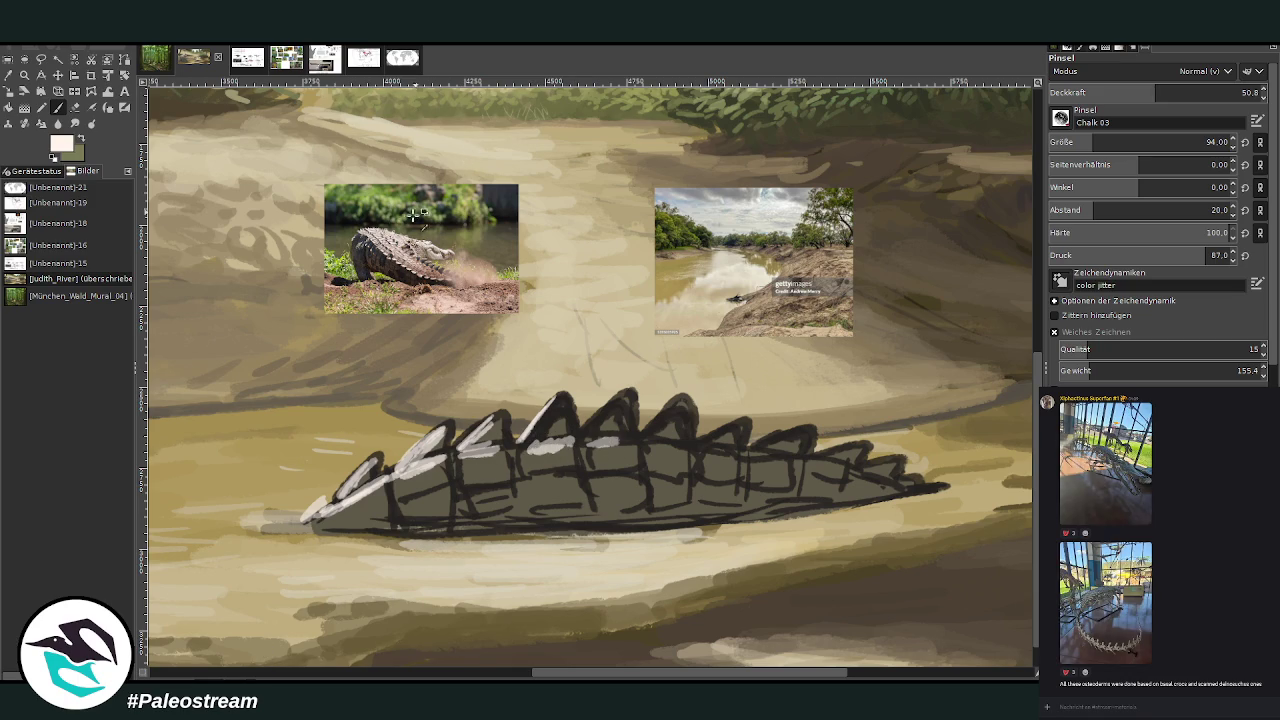
{"action": "left_click", "coordinate": [383, 234], "text": "ctrl"}
{"action": "mouse_move", "coordinate": [422, 476]}
{"action": "left_mouse_down"}
{"action": "mouse_move", "coordinate": [440, 472]}
{"action": "mouse_move", "coordinate": [385, 500]}
{"action": "mouse_move", "coordinate": [475, 468]}
{"action": "mouse_move", "coordinate": [576, 474]}
{"action": "mouse_move", "coordinate": [568, 414]}
{"action": "mouse_move", "coordinate": [540, 446]}
{"action": "mouse_move", "coordinate": [606, 412]}
{"action": "mouse_move", "coordinate": [612, 440]}
{"action": "mouse_move", "coordinate": [690, 412]}
{"action": "mouse_move", "coordinate": [706, 443]}
{"action": "mouse_move", "coordinate": [790, 442]}
{"action": "left_mouse_up"}
{"action": "mouse_move", "coordinate": [338, 494]}
{"action": "left_mouse_down"}
{"action": "mouse_move", "coordinate": [372, 462]}
{"action": "mouse_move", "coordinate": [352, 514]}
{"action": "mouse_move", "coordinate": [404, 467]}
{"action": "left_mouse_up"}
{"action": "key", "text": "x"}
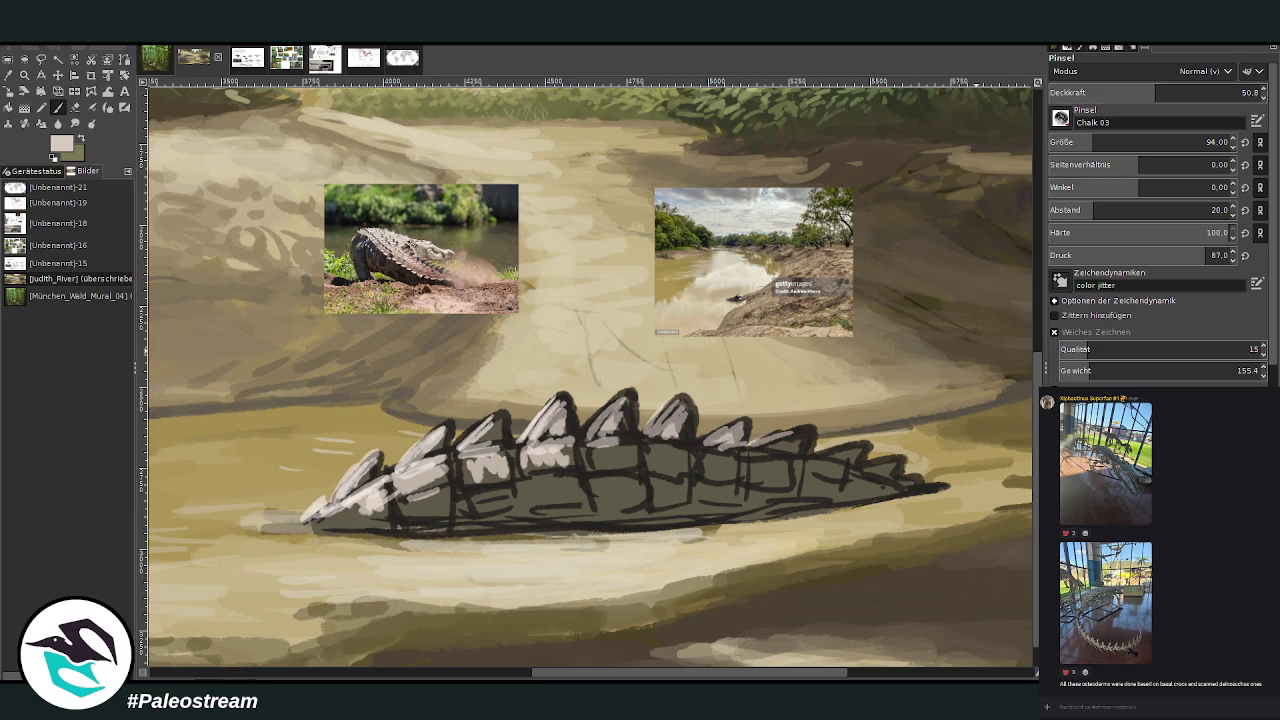
{"action": "mouse_move", "coordinate": [386, 495]}
{"action": "left_mouse_down"}
{"action": "mouse_move", "coordinate": [356, 524]}
{"action": "mouse_move", "coordinate": [330, 516]}
{"action": "left_mouse_up"}
{"action": "mouse_move", "coordinate": [438, 502]}
{"action": "left_mouse_down"}
{"action": "mouse_move", "coordinate": [420, 523]}
{"action": "mouse_move", "coordinate": [500, 495]}
{"action": "mouse_move", "coordinate": [560, 484]}
{"action": "mouse_move", "coordinate": [551, 503]}
{"action": "mouse_move", "coordinate": [640, 480]}
{"action": "mouse_move", "coordinate": [645, 440]}
{"action": "mouse_move", "coordinate": [700, 470]}
{"action": "mouse_move", "coordinate": [767, 460]}
{"action": "mouse_move", "coordinate": [875, 485]}
{"action": "mouse_move", "coordinate": [714, 508]}
{"action": "mouse_move", "coordinate": [653, 484]}
{"action": "left_mouse_up"}
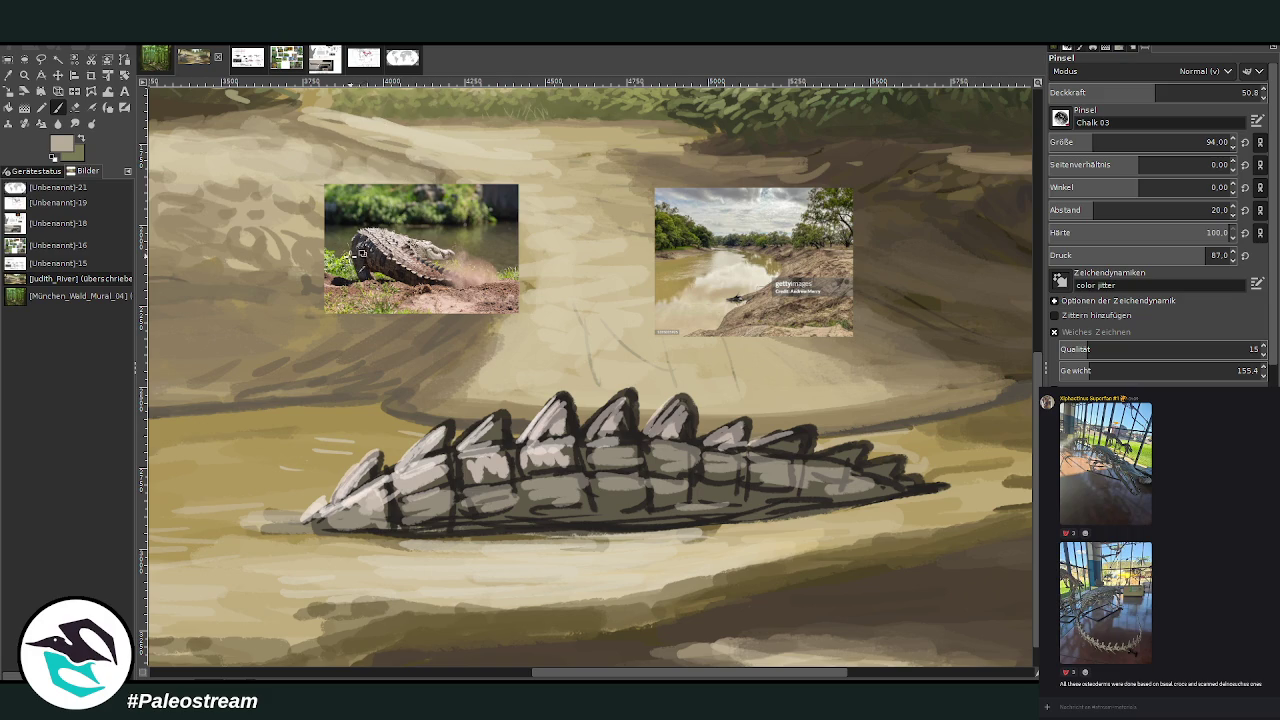
{"action": "left_click", "coordinate": [432, 247], "text": "ctrl"}
Shade the scute row's base brown, then paint light tan along it at 73.8 opacity
{"action": "left_click_drag", "start_coordinate": [420, 528], "coordinate": [710, 516]}
{"action": "left_click_drag", "start_coordinate": [620, 488], "coordinate": [826, 503]}
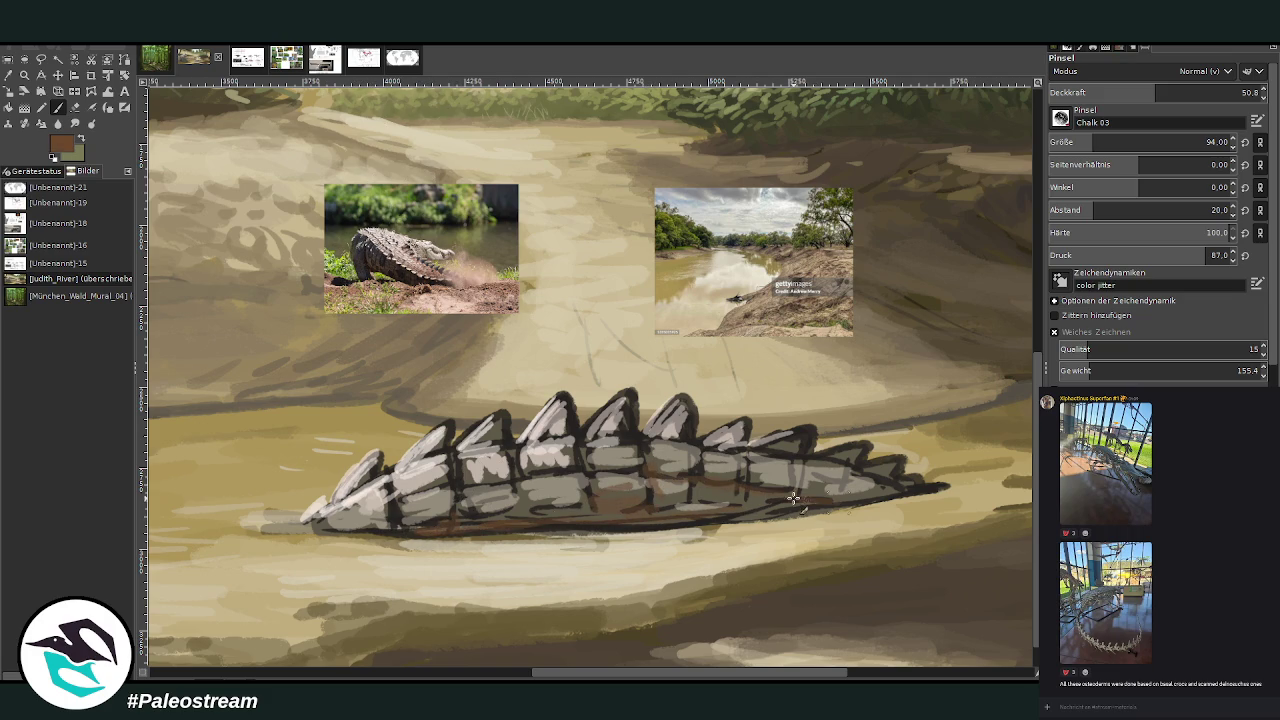
{"action": "left_click", "coordinate": [1018, 381], "text": "ctrl"}
{"action": "left_click", "coordinate": [1204, 92]}
{"action": "left_click_drag", "start_coordinate": [689, 489], "coordinate": [780, 502]}
{"action": "left_click_drag", "start_coordinate": [700, 510], "coordinate": [608, 517]}
{"action": "left_click_drag", "start_coordinate": [845, 510], "coordinate": [758, 509]}
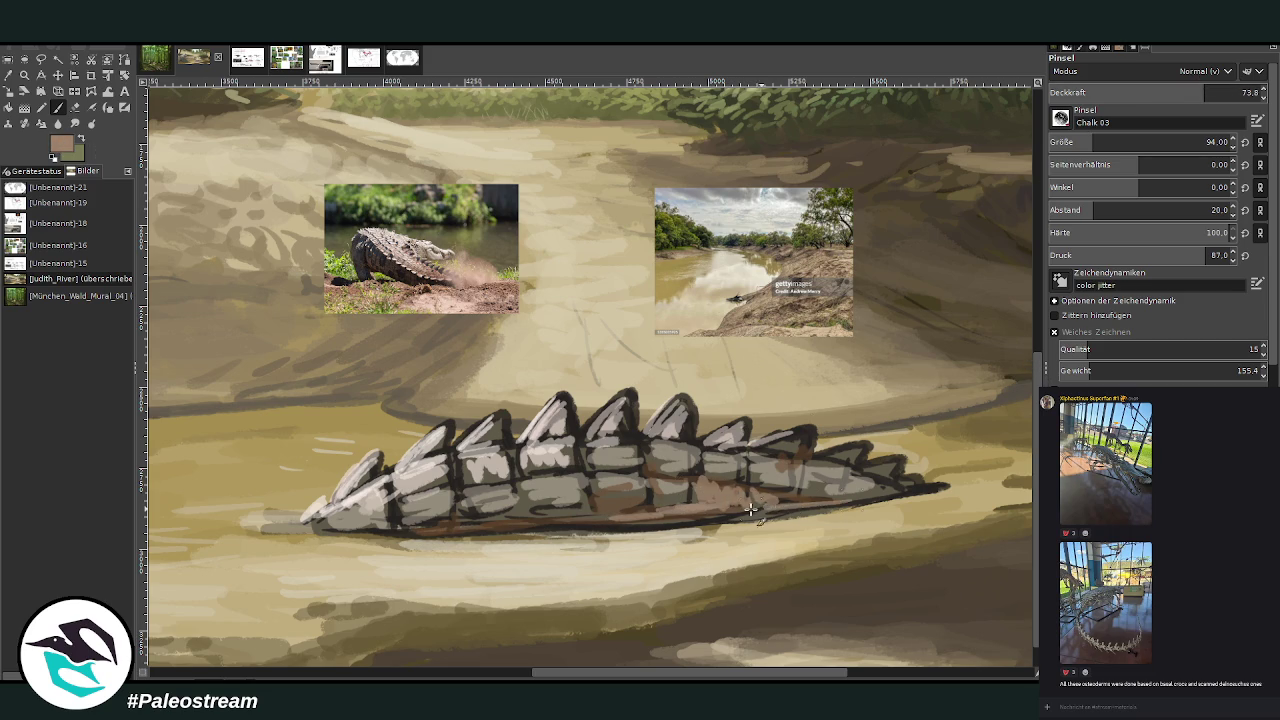
{"action": "left_click_drag", "start_coordinate": [848, 488], "coordinate": [895, 497]}
Paint sampled light beige over the middle, right-hand and front scutes and lower edge
{"action": "left_click", "coordinate": [1015, 345], "text": "ctrl"}
{"action": "mouse_move", "coordinate": [674, 494]}
{"action": "left_mouse_down"}
{"action": "mouse_move", "coordinate": [696, 502]}
{"action": "mouse_move", "coordinate": [660, 500]}
{"action": "left_mouse_up"}
{"action": "mouse_move", "coordinate": [707, 441]}
{"action": "left_mouse_down"}
{"action": "mouse_move", "coordinate": [740, 462]}
{"action": "mouse_move", "coordinate": [780, 445]}
{"action": "mouse_move", "coordinate": [840, 450]}
{"action": "mouse_move", "coordinate": [930, 495]}
{"action": "mouse_move", "coordinate": [714, 499]}
{"action": "left_mouse_up"}
{"action": "mouse_move", "coordinate": [512, 480]}
{"action": "left_mouse_down"}
{"action": "mouse_move", "coordinate": [500, 450]}
{"action": "mouse_move", "coordinate": [460, 475]}
{"action": "mouse_move", "coordinate": [415, 460]}
{"action": "mouse_move", "coordinate": [500, 418]}
{"action": "mouse_move", "coordinate": [527, 500]}
{"action": "mouse_move", "coordinate": [580, 485]}
{"action": "mouse_move", "coordinate": [520, 445]}
{"action": "mouse_move", "coordinate": [585, 450]}
{"action": "left_mouse_up"}
{"action": "left_click_drag", "start_coordinate": [600, 512], "coordinate": [485, 518]}
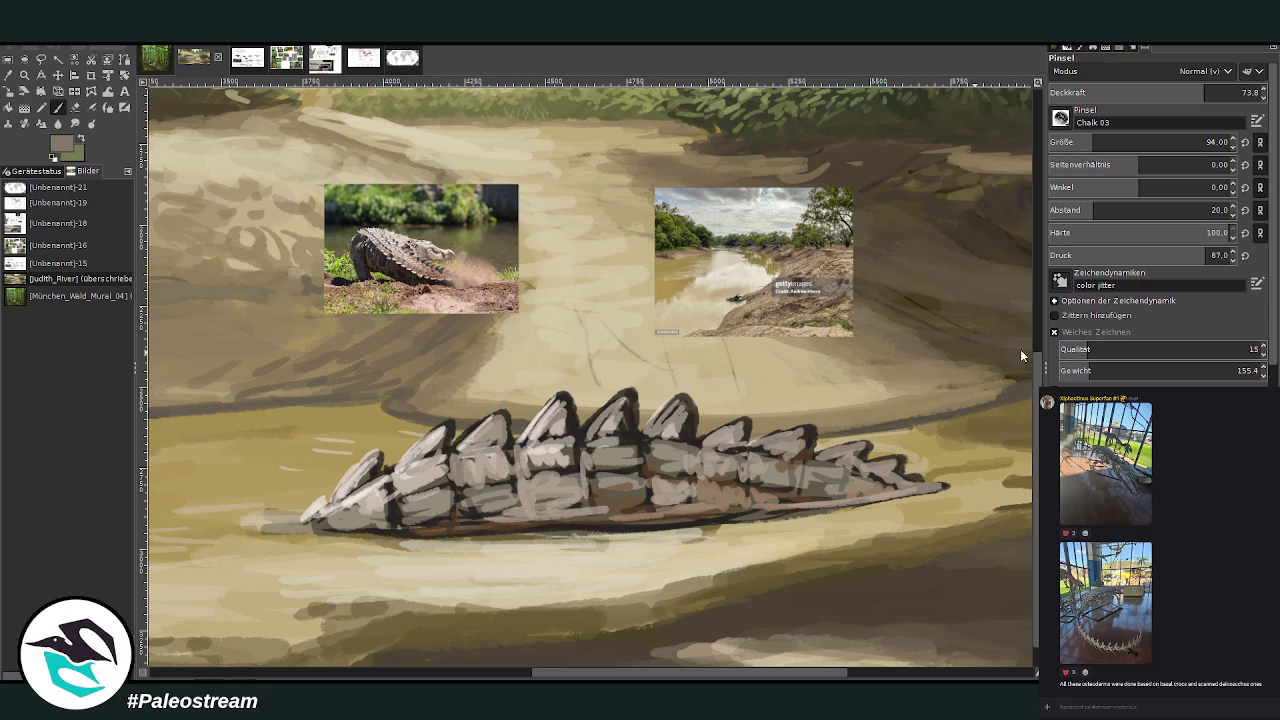
Lighten central and left scutes at 53.3 opacity, then line the waterline with sand beige at 79.2
{"action": "left_click_drag", "start_coordinate": [1205, 92], "coordinate": [1161, 92]}
{"action": "mouse_move", "coordinate": [631, 422]}
{"action": "left_mouse_down"}
{"action": "mouse_move", "coordinate": [628, 440]}
{"action": "mouse_move", "coordinate": [600, 445]}
{"action": "mouse_move", "coordinate": [620, 395]}
{"action": "mouse_move", "coordinate": [567, 418]}
{"action": "mouse_move", "coordinate": [570, 440]}
{"action": "mouse_move", "coordinate": [540, 445]}
{"action": "mouse_move", "coordinate": [510, 475]}
{"action": "mouse_move", "coordinate": [457, 484]}
{"action": "mouse_move", "coordinate": [425, 518]}
{"action": "mouse_move", "coordinate": [335, 535]}
{"action": "left_mouse_up"}
{"action": "left_click_drag", "start_coordinate": [660, 526], "coordinate": [492, 528]}
{"action": "mouse_move", "coordinate": [621, 512]}
{"action": "left_mouse_down"}
{"action": "mouse_move", "coordinate": [365, 530]}
{"action": "mouse_move", "coordinate": [700, 520]}
{"action": "mouse_move", "coordinate": [600, 470]}
{"action": "mouse_move", "coordinate": [695, 410]}
{"action": "mouse_move", "coordinate": [725, 460]}
{"action": "mouse_move", "coordinate": [745, 435]}
{"action": "mouse_move", "coordinate": [761, 453]}
{"action": "mouse_move", "coordinate": [818, 466]}
{"action": "mouse_move", "coordinate": [430, 486]}
{"action": "mouse_move", "coordinate": [425, 518]}
{"action": "mouse_move", "coordinate": [398, 528]}
{"action": "left_mouse_up"}
{"action": "left_click_drag", "start_coordinate": [395, 482], "coordinate": [352, 522]}
{"action": "mouse_move", "coordinate": [380, 462]}
{"action": "left_mouse_down"}
{"action": "mouse_move", "coordinate": [447, 440]}
{"action": "mouse_move", "coordinate": [312, 522]}
{"action": "left_mouse_up"}
{"action": "left_click", "coordinate": [636, 545], "text": "ctrl"}
{"action": "left_click", "coordinate": [1216, 92]}
{"action": "mouse_move", "coordinate": [738, 534]}
{"action": "left_mouse_down"}
{"action": "mouse_move", "coordinate": [355, 550]}
{"action": "mouse_move", "coordinate": [285, 528]}
{"action": "mouse_move", "coordinate": [381, 547]}
{"action": "mouse_move", "coordinate": [305, 555]}
{"action": "left_mouse_up"}
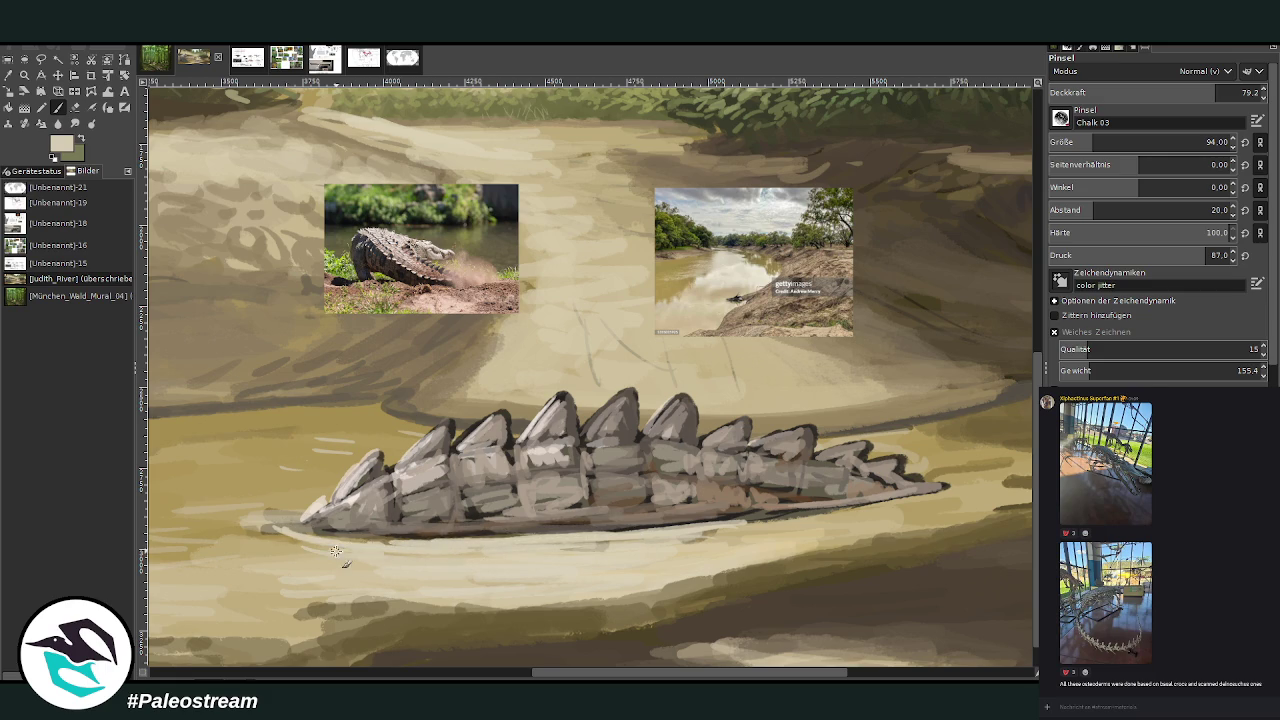
Lighten the back's spikes and repaint the tail-tip spike in sampled light and dark greys
{"action": "mouse_move", "coordinate": [860, 514]}
{"action": "left_mouse_down"}
{"action": "mouse_move", "coordinate": [950, 488]}
{"action": "mouse_move", "coordinate": [885, 450]}
{"action": "mouse_move", "coordinate": [940, 430]}
{"action": "mouse_move", "coordinate": [869, 437]}
{"action": "left_mouse_up"}
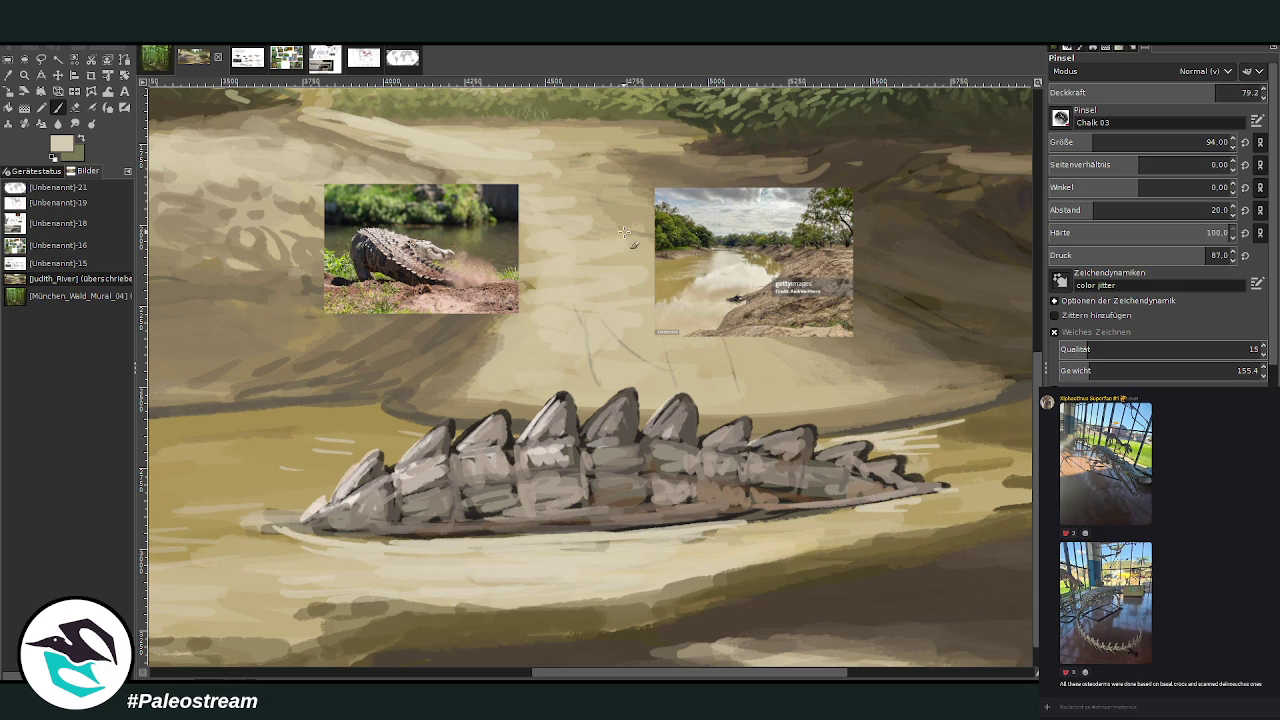
{"action": "mouse_move", "coordinate": [545, 406]}
{"action": "left_mouse_down"}
{"action": "mouse_move", "coordinate": [463, 444]}
{"action": "mouse_move", "coordinate": [490, 420]}
{"action": "mouse_move", "coordinate": [605, 425]}
{"action": "mouse_move", "coordinate": [619, 404]}
{"action": "mouse_move", "coordinate": [686, 410]}
{"action": "mouse_move", "coordinate": [706, 446]}
{"action": "mouse_move", "coordinate": [816, 430]}
{"action": "mouse_move", "coordinate": [878, 470]}
{"action": "mouse_move", "coordinate": [950, 490]}
{"action": "left_mouse_up"}
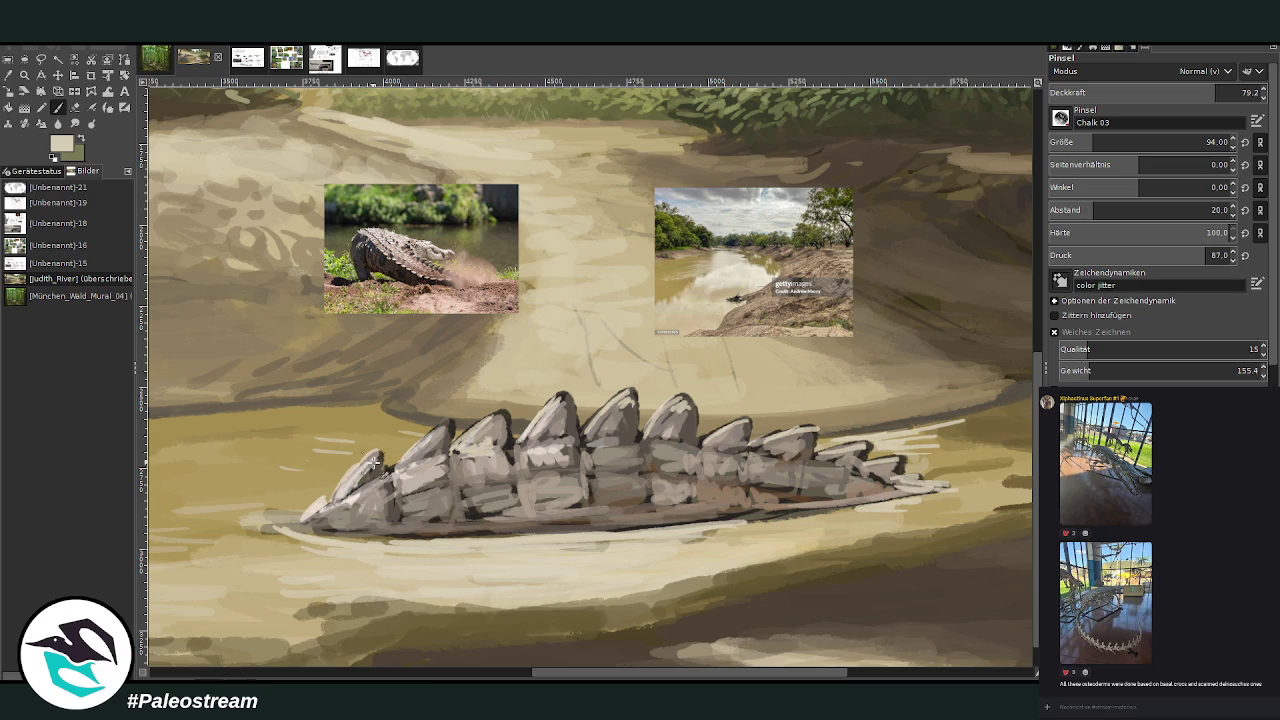
{"action": "mouse_move", "coordinate": [319, 499]}
{"action": "left_mouse_down"}
{"action": "mouse_move", "coordinate": [326, 516]}
{"action": "mouse_move", "coordinate": [372, 466]}
{"action": "mouse_move", "coordinate": [325, 520]}
{"action": "left_mouse_up"}
{"action": "left_click", "coordinate": [432, 446], "text": "ctrl"}
{"action": "left_click_drag", "start_coordinate": [296, 521], "coordinate": [322, 504]}
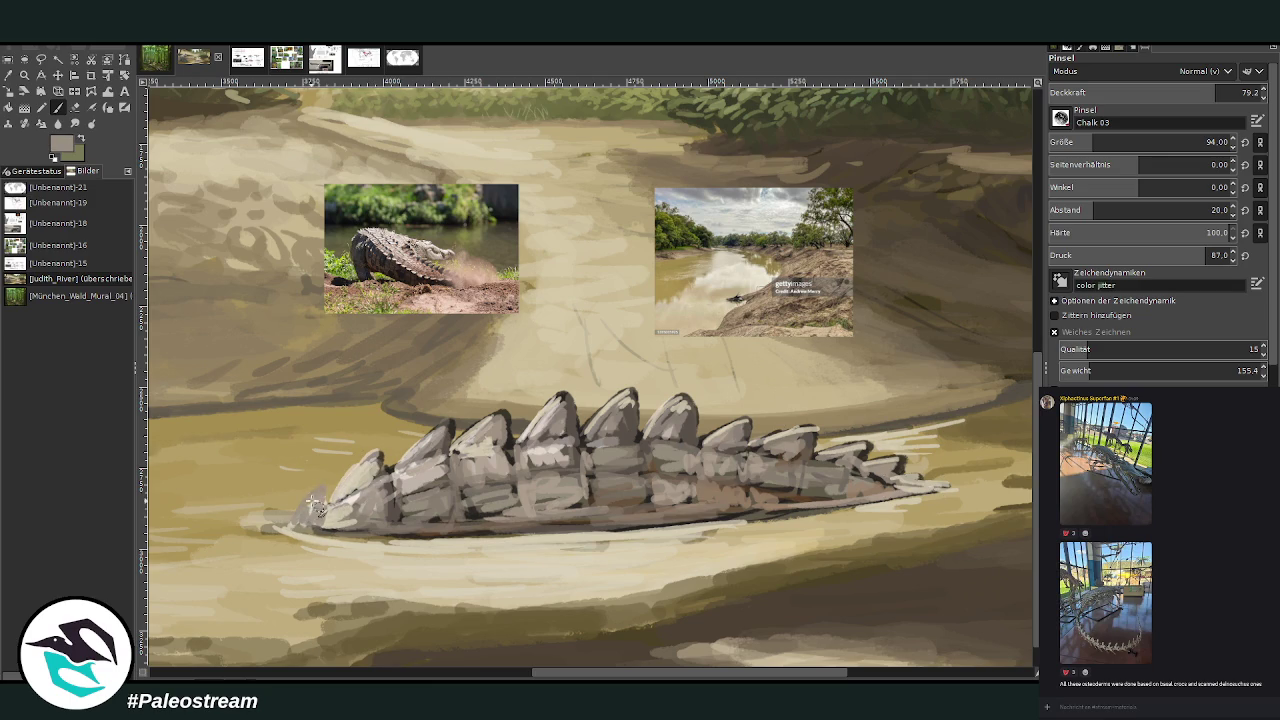
{"action": "left_click", "coordinate": [493, 441], "text": "ctrl"}
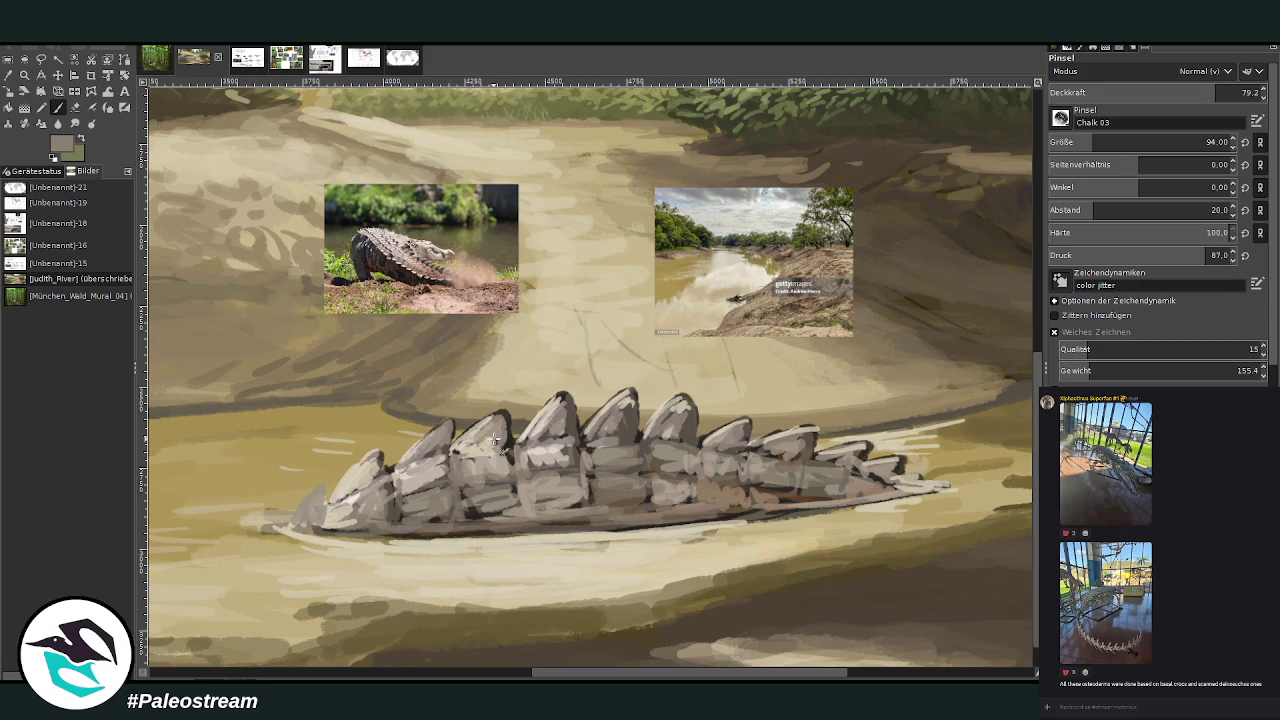
{"action": "left_click_drag", "start_coordinate": [326, 488], "coordinate": [290, 524]}
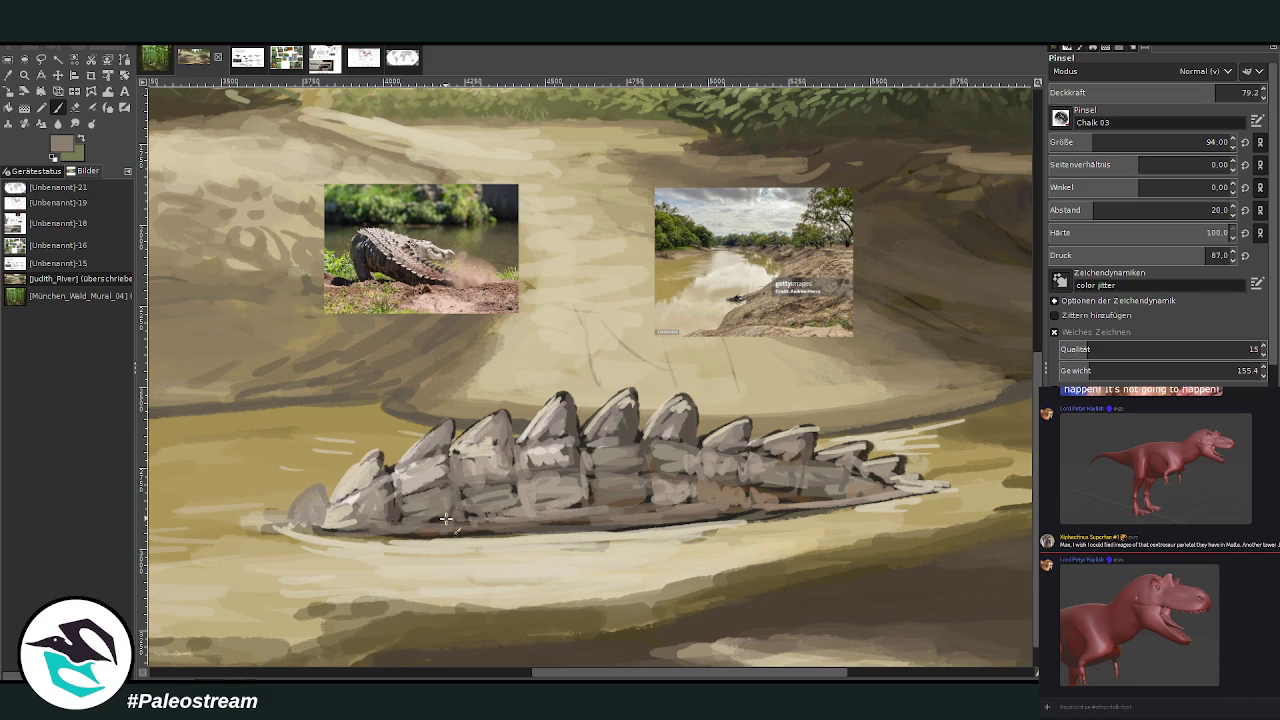
Streak the lower back with pinkish-brown sampled from the photo and darker greyish-brown
{"action": "left_click", "coordinate": [430, 264], "text": "ctrl"}
{"action": "mouse_move", "coordinate": [507, 511]}
{"action": "left_mouse_down"}
{"action": "mouse_move", "coordinate": [490, 515]}
{"action": "mouse_move", "coordinate": [512, 490]}
{"action": "mouse_move", "coordinate": [548, 486]}
{"action": "left_mouse_up"}
{"action": "left_click", "coordinate": [1007, 347], "text": "ctrl"}
{"action": "mouse_move", "coordinate": [566, 515]}
{"action": "left_mouse_down"}
{"action": "mouse_move", "coordinate": [596, 508]}
{"action": "mouse_move", "coordinate": [612, 480]}
{"action": "mouse_move", "coordinate": [650, 490]}
{"action": "mouse_move", "coordinate": [643, 469]}
{"action": "left_mouse_up"}
{"action": "left_click", "coordinate": [92, 127]}
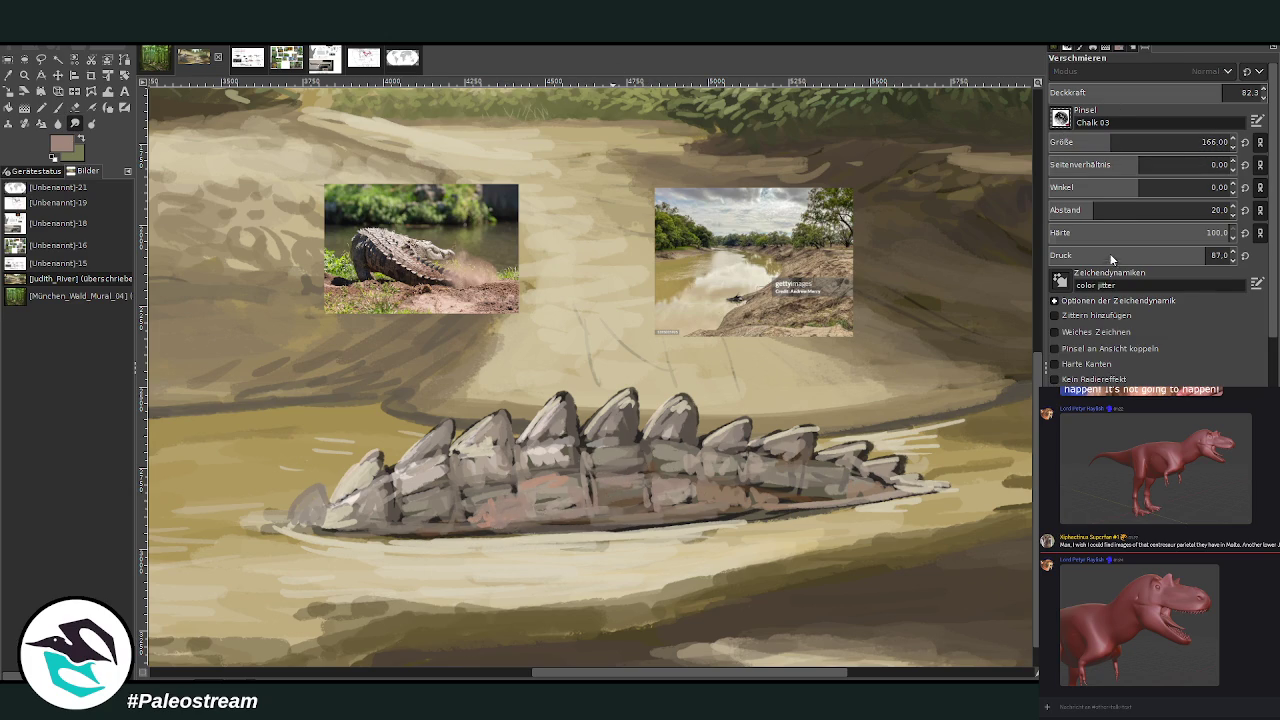
Smudge the tail's painted texture, blending the front spines into the lower tail
{"action": "scroll", "coordinate": [1060, 118], "scroll_direction": "down", "scroll_amount": 1}
{"action": "mouse_move", "coordinate": [655, 450]}
{"action": "left_mouse_down"}
{"action": "mouse_move", "coordinate": [676, 510]}
{"action": "mouse_move", "coordinate": [494, 532]}
{"action": "mouse_move", "coordinate": [479, 487]}
{"action": "mouse_move", "coordinate": [775, 515]}
{"action": "mouse_move", "coordinate": [785, 480]}
{"action": "mouse_move", "coordinate": [817, 465]}
{"action": "mouse_move", "coordinate": [900, 478]}
{"action": "mouse_move", "coordinate": [850, 468]}
{"action": "mouse_move", "coordinate": [739, 398]}
{"action": "left_mouse_up"}
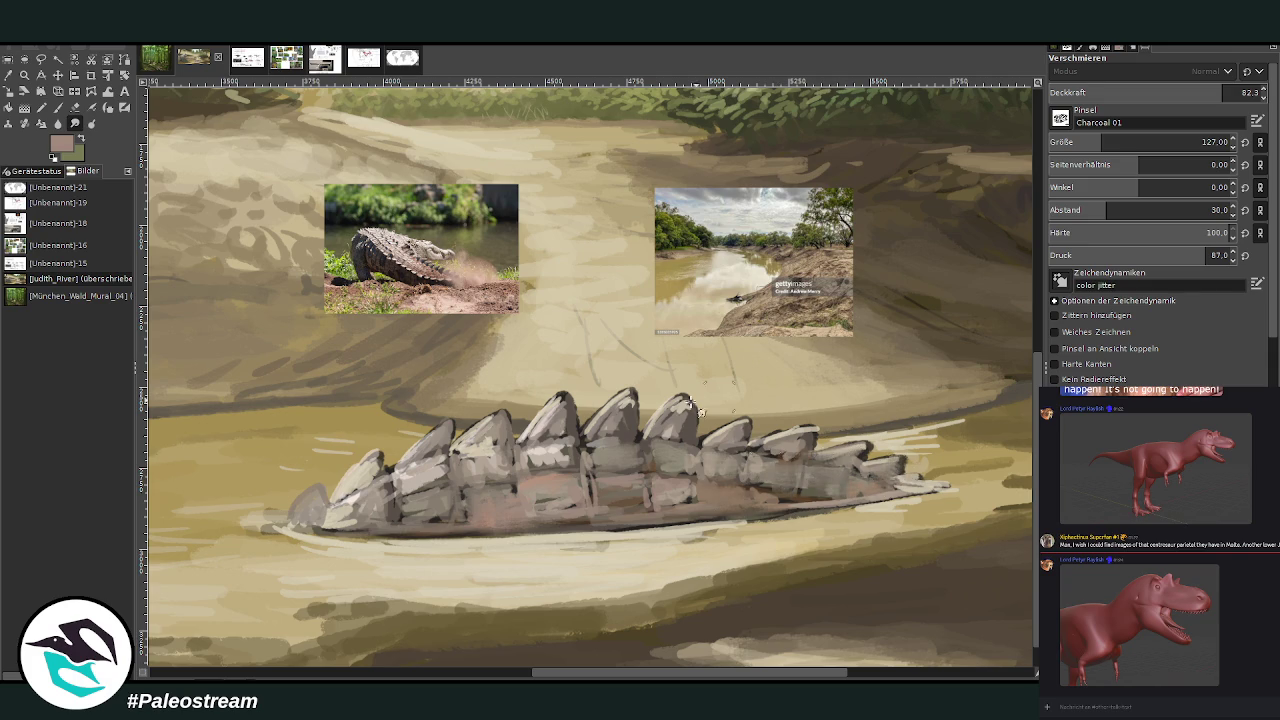
{"action": "mouse_move", "coordinate": [489, 461]}
{"action": "left_mouse_down"}
{"action": "mouse_move", "coordinate": [450, 480]}
{"action": "mouse_move", "coordinate": [430, 440]}
{"action": "mouse_move", "coordinate": [360, 505]}
{"action": "mouse_move", "coordinate": [287, 524]}
{"action": "left_mouse_up"}
Paint light grey-beige and darker grey strokes along the tail's underside edge
{"action": "left_click", "coordinate": [550, 500], "text": "ctrl"}
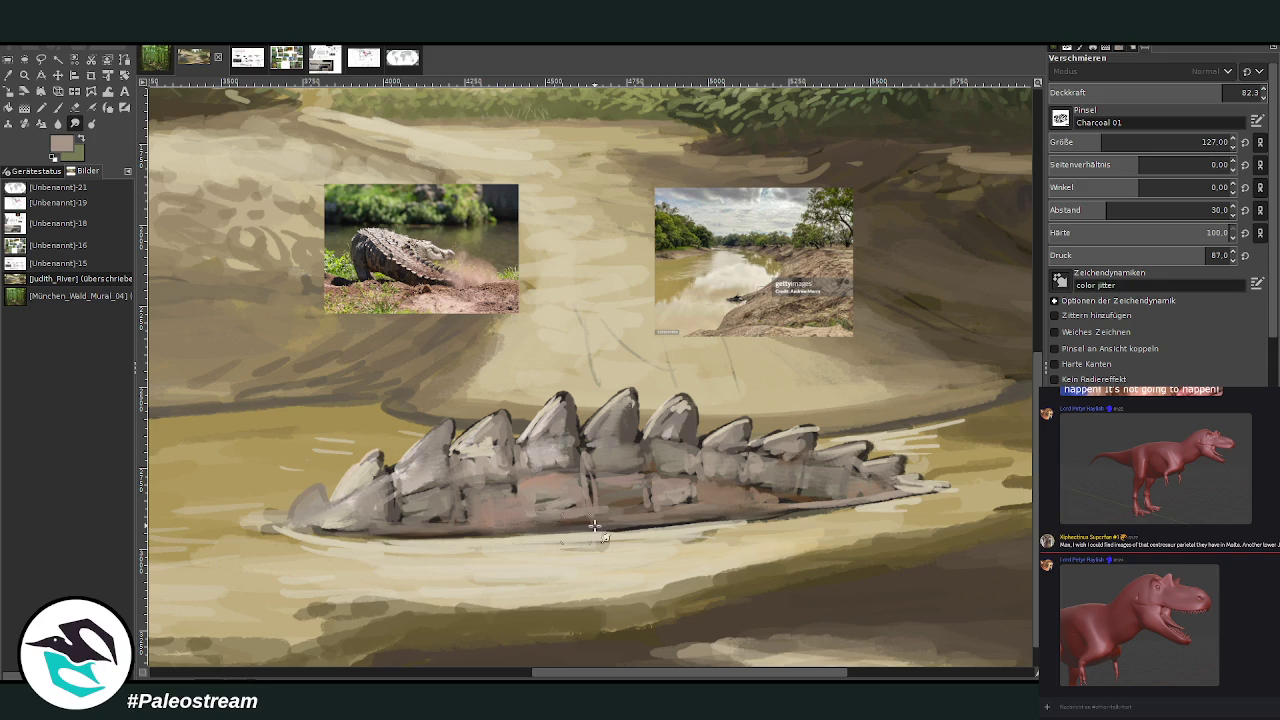
{"action": "left_click", "coordinate": [437, 503], "text": "ctrl"}
{"action": "left_click", "coordinate": [57, 107]}
{"action": "left_click", "coordinate": [610, 487], "text": "ctrl"}
{"action": "left_click_drag", "start_coordinate": [540, 532], "coordinate": [390, 532]}
{"action": "mouse_move", "coordinate": [510, 535]}
{"action": "left_mouse_down"}
{"action": "mouse_move", "coordinate": [463, 526]}
{"action": "mouse_move", "coordinate": [330, 550]}
{"action": "mouse_move", "coordinate": [432, 550]}
{"action": "mouse_move", "coordinate": [262, 541]}
{"action": "left_mouse_up"}
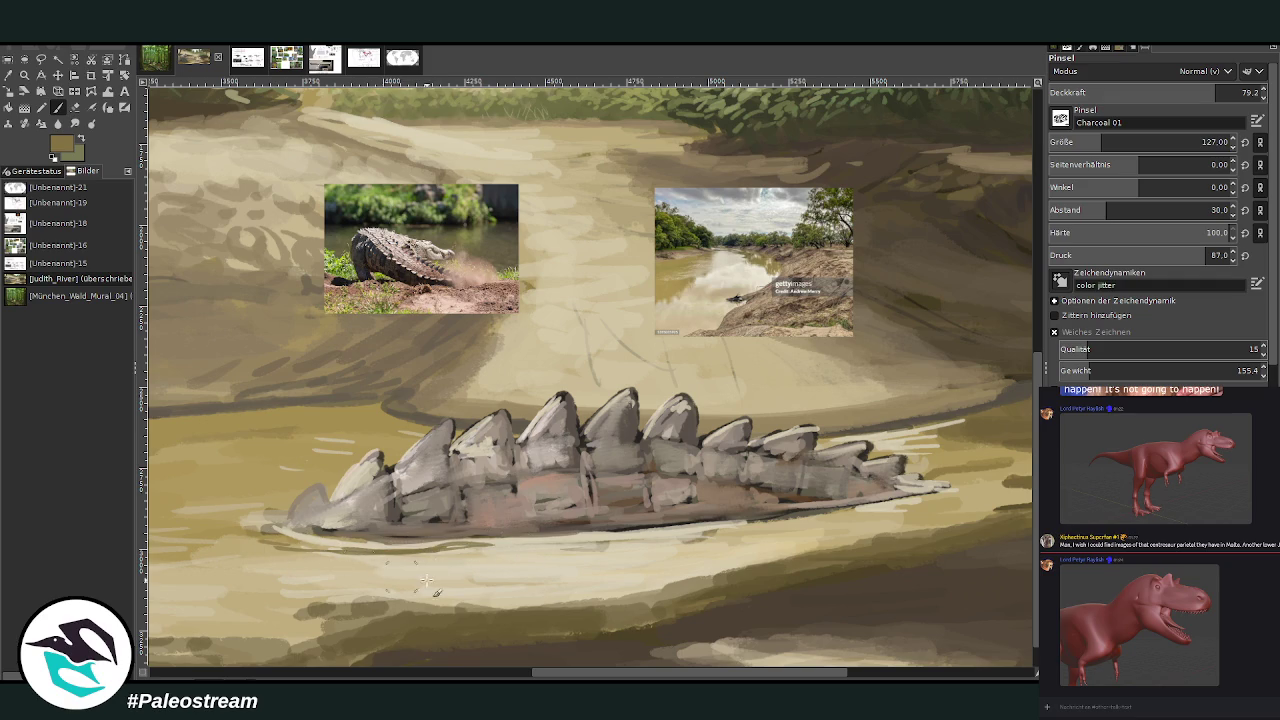
Shade the scuted back's underside and add dark olive strokes on the water below
{"action": "mouse_move", "coordinate": [577, 602]}
{"action": "left_mouse_down"}
{"action": "mouse_move", "coordinate": [645, 596]}
{"action": "mouse_move", "coordinate": [609, 587]}
{"action": "left_mouse_up"}
{"action": "left_click_drag", "start_coordinate": [742, 582], "coordinate": [686, 573]}
{"action": "left_click_drag", "start_coordinate": [938, 498], "coordinate": [830, 518]}
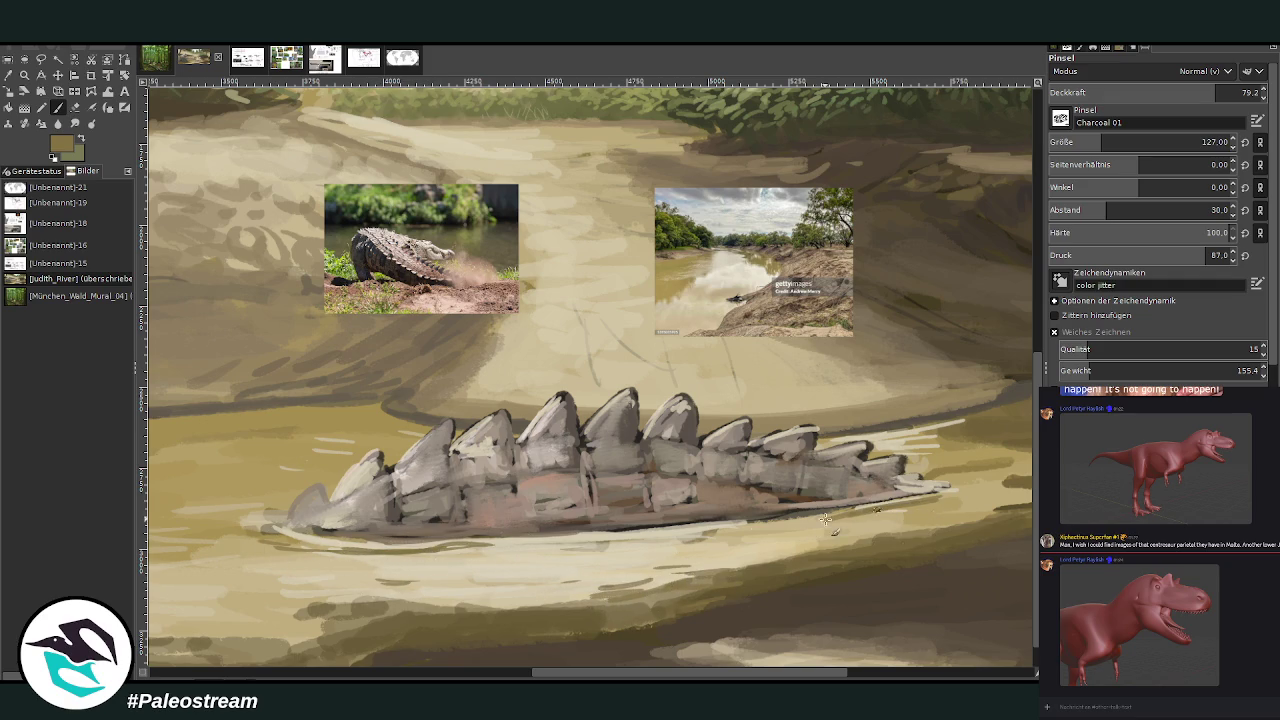
{"action": "mouse_move", "coordinate": [560, 548]}
{"action": "left_mouse_down"}
{"action": "mouse_move", "coordinate": [667, 538]}
{"action": "mouse_move", "coordinate": [480, 550]}
{"action": "left_mouse_up"}
{"action": "mouse_move", "coordinate": [686, 538]}
{"action": "left_mouse_down"}
{"action": "mouse_move", "coordinate": [556, 558]}
{"action": "mouse_move", "coordinate": [528, 554]}
{"action": "mouse_move", "coordinate": [654, 524]}
{"action": "mouse_move", "coordinate": [515, 536]}
{"action": "mouse_move", "coordinate": [400, 566]}
{"action": "left_mouse_up"}
{"action": "left_click", "coordinate": [524, 518], "text": "ctrl"}
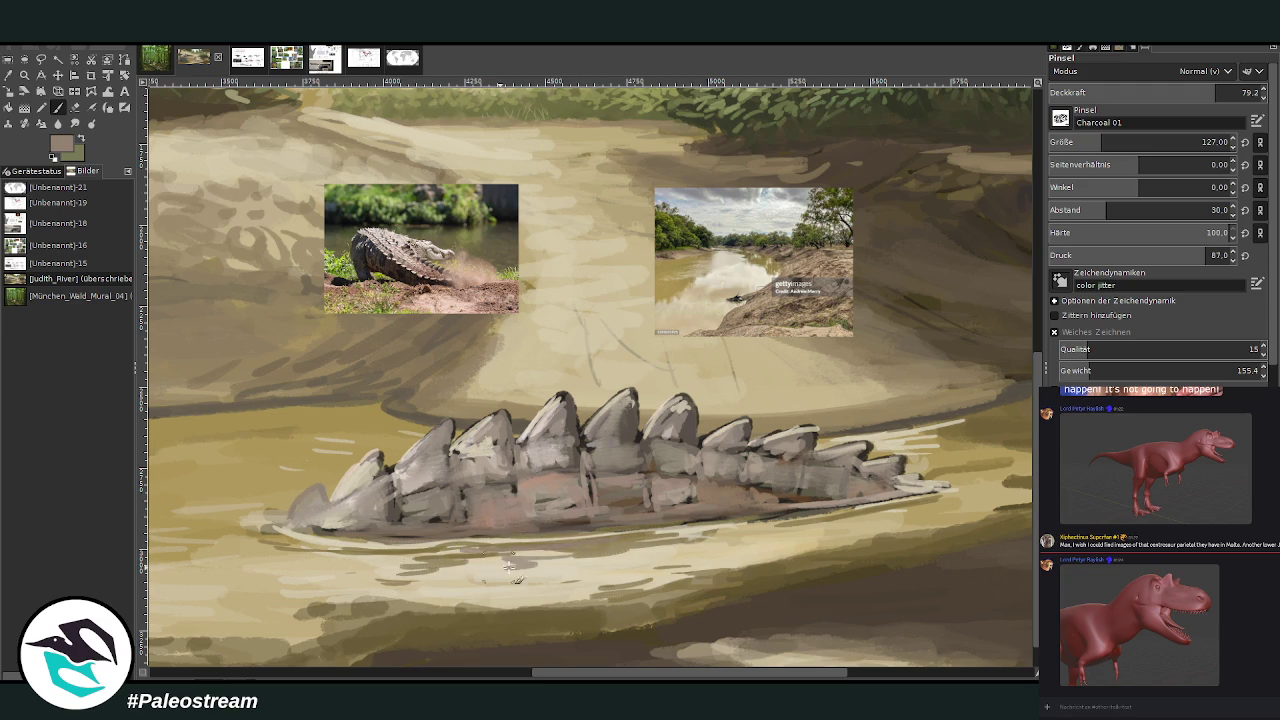
{"action": "left_click", "coordinate": [632, 494], "text": "ctrl"}
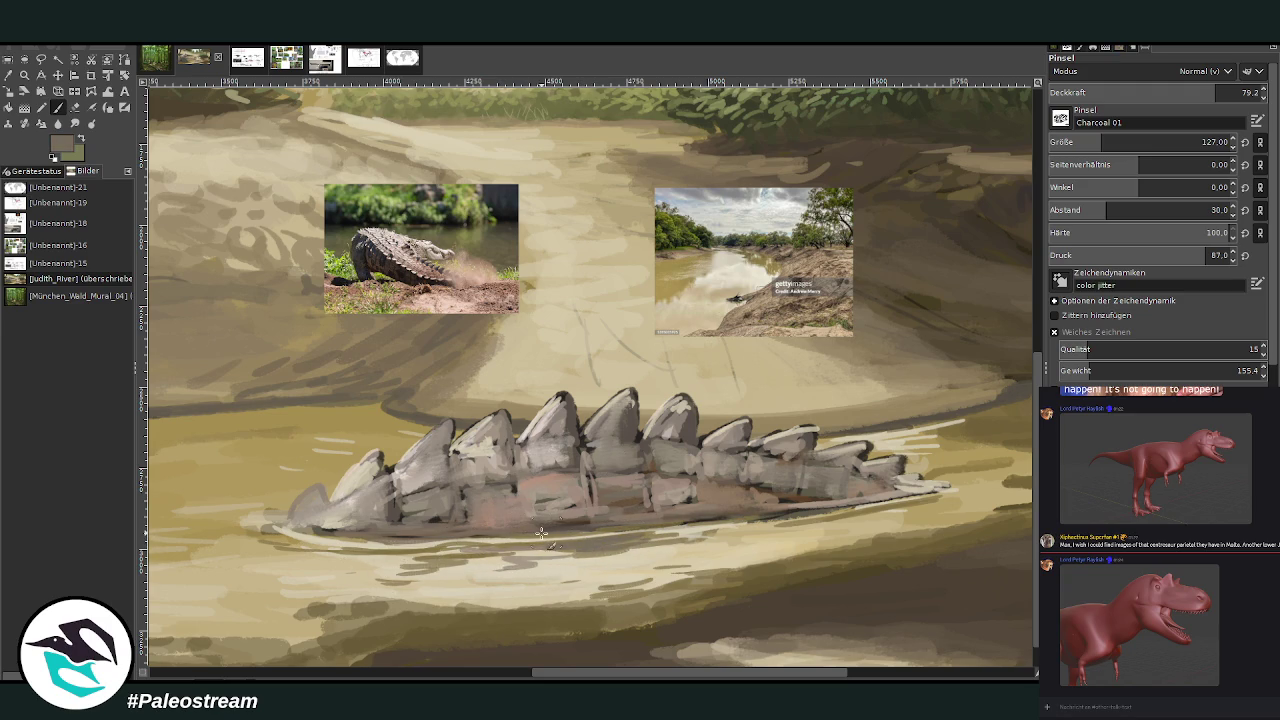
{"action": "mouse_move", "coordinate": [426, 560]}
{"action": "left_mouse_down"}
{"action": "mouse_move", "coordinate": [366, 566]}
{"action": "mouse_move", "coordinate": [470, 594]}
{"action": "mouse_move", "coordinate": [384, 610]}
{"action": "left_mouse_up"}
{"action": "left_click_drag", "start_coordinate": [597, 608], "coordinate": [564, 626]}
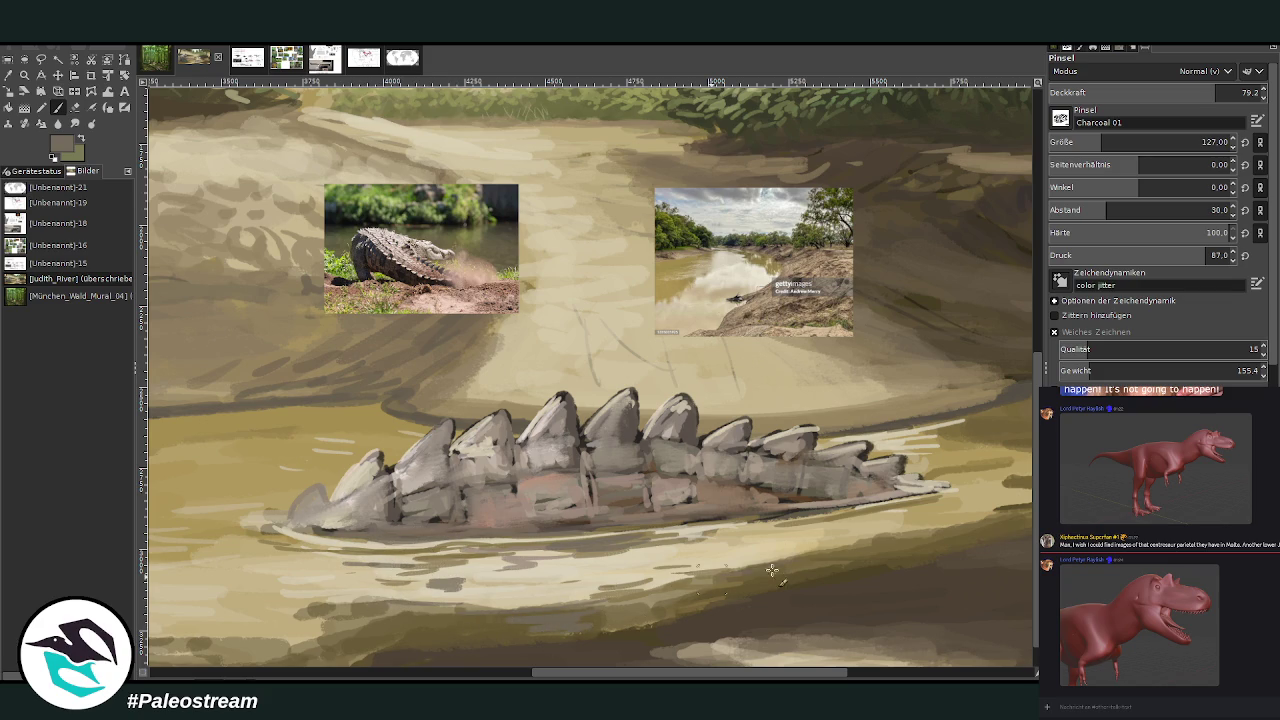
Add faint light blue-grey ripples and a waterline highlight at 37.5 brush opacity
{"action": "key", "text": "x"}
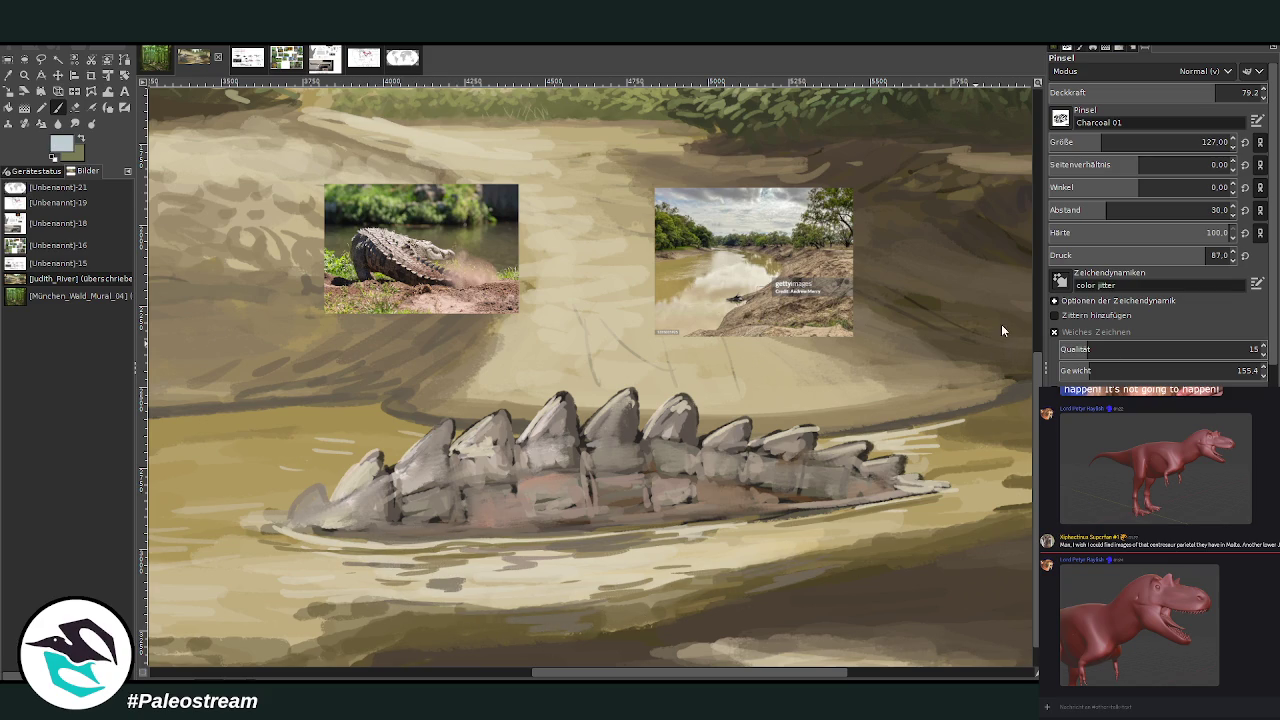
{"action": "left_click_drag", "start_coordinate": [665, 612], "coordinate": [512, 592]}
{"action": "left_click", "coordinate": [1139, 93]}
{"action": "left_click_drag", "start_coordinate": [1139, 93], "coordinate": [1130, 93]}
{"action": "left_click_drag", "start_coordinate": [815, 552], "coordinate": [672, 605]}
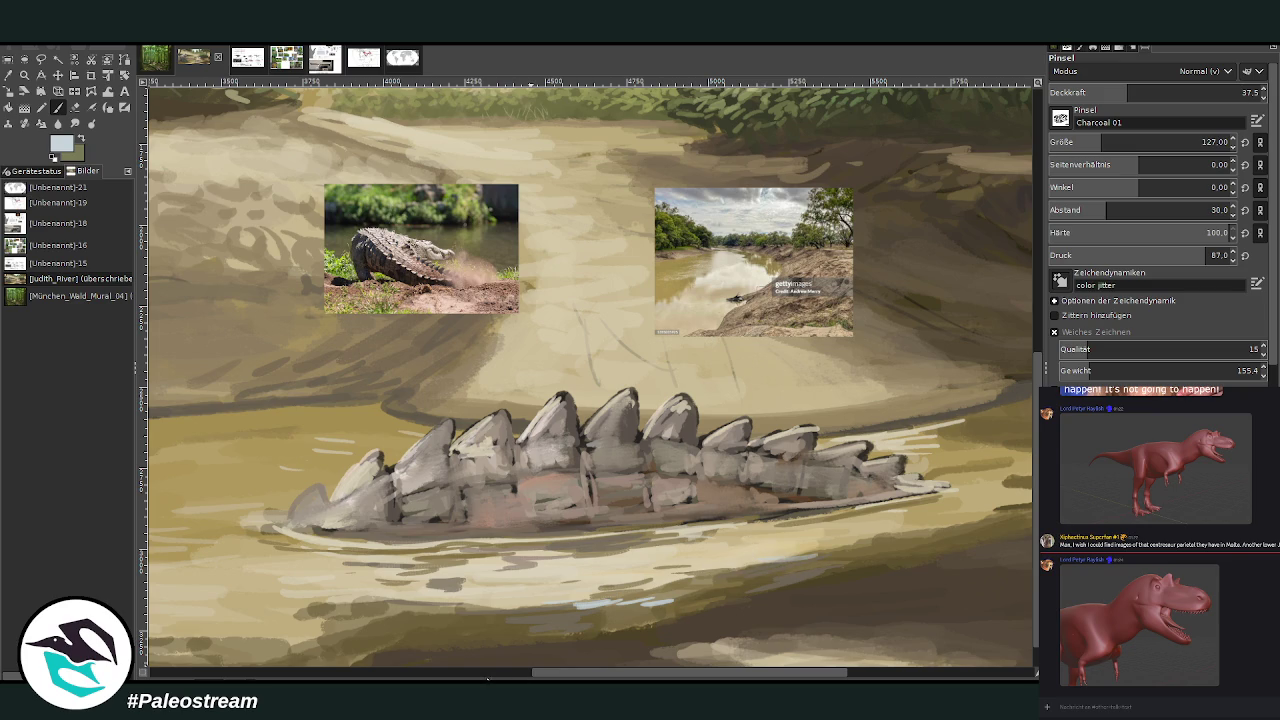
{"action": "scroll", "coordinate": [493, 588], "scroll_direction": "left", "scroll_amount": 4}
{"action": "scroll", "coordinate": [639, 540], "scroll_direction": "left", "scroll_amount": 1}
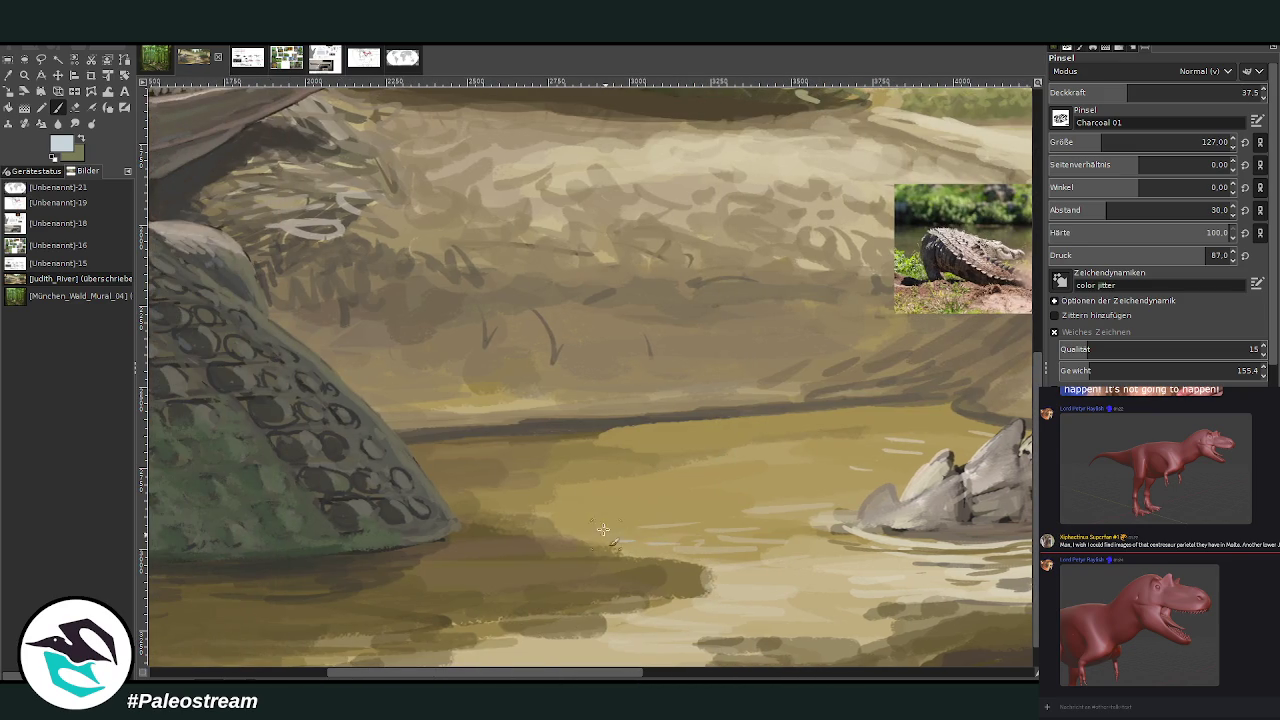
{"action": "left_click_drag", "start_coordinate": [940, 407], "coordinate": [790, 412]}
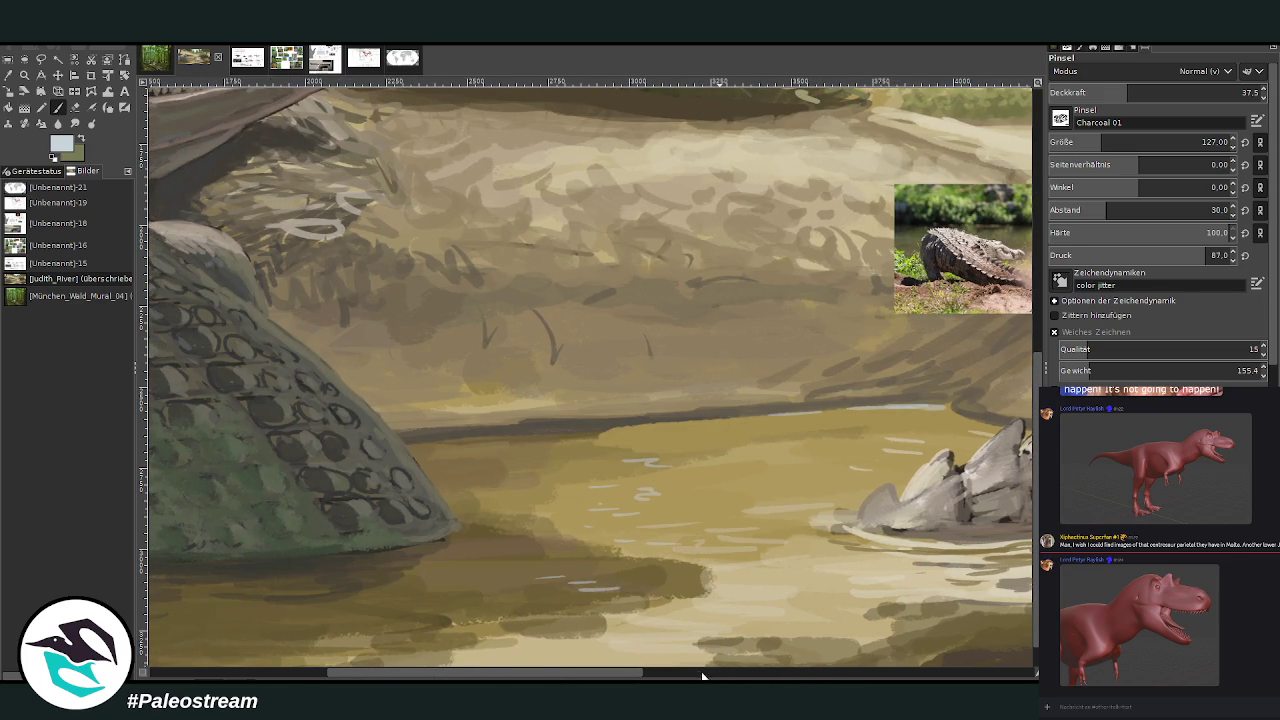
Pick a light cream paint colour and scroll the view down
{"action": "left_click", "coordinate": [713, 673]}
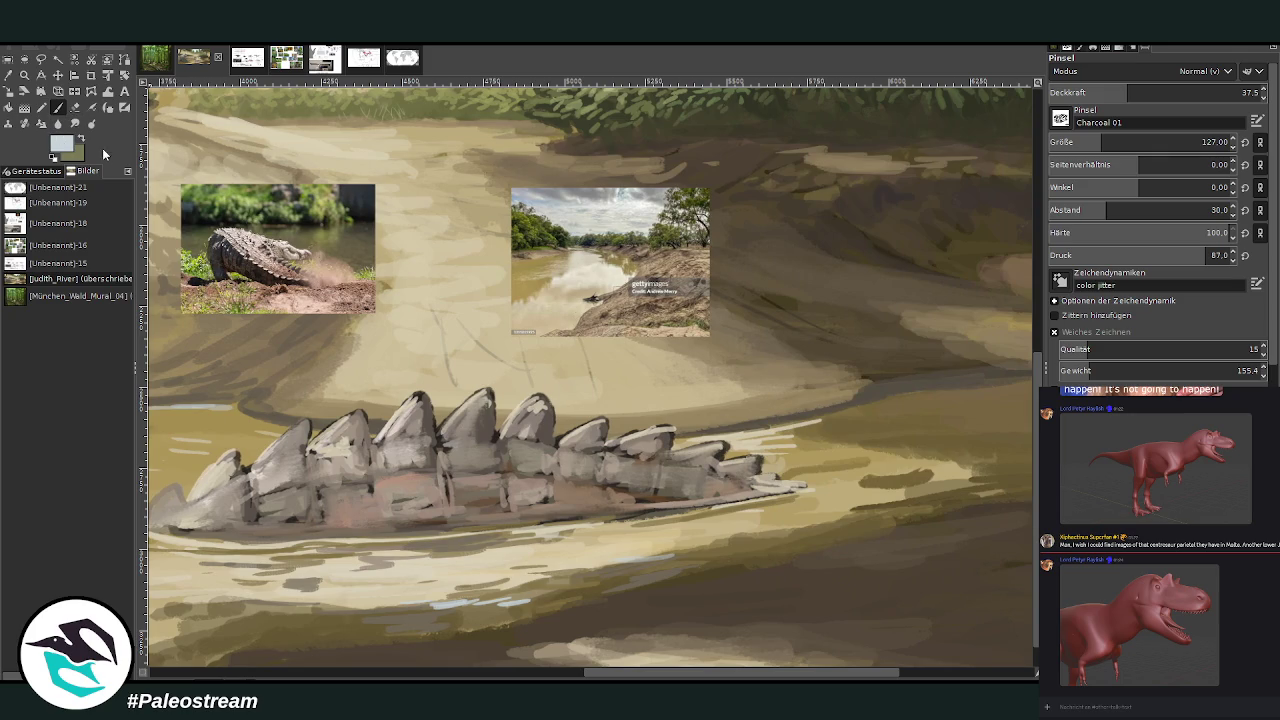
{"action": "left_click", "coordinate": [997, 312], "text": "ctrl"}
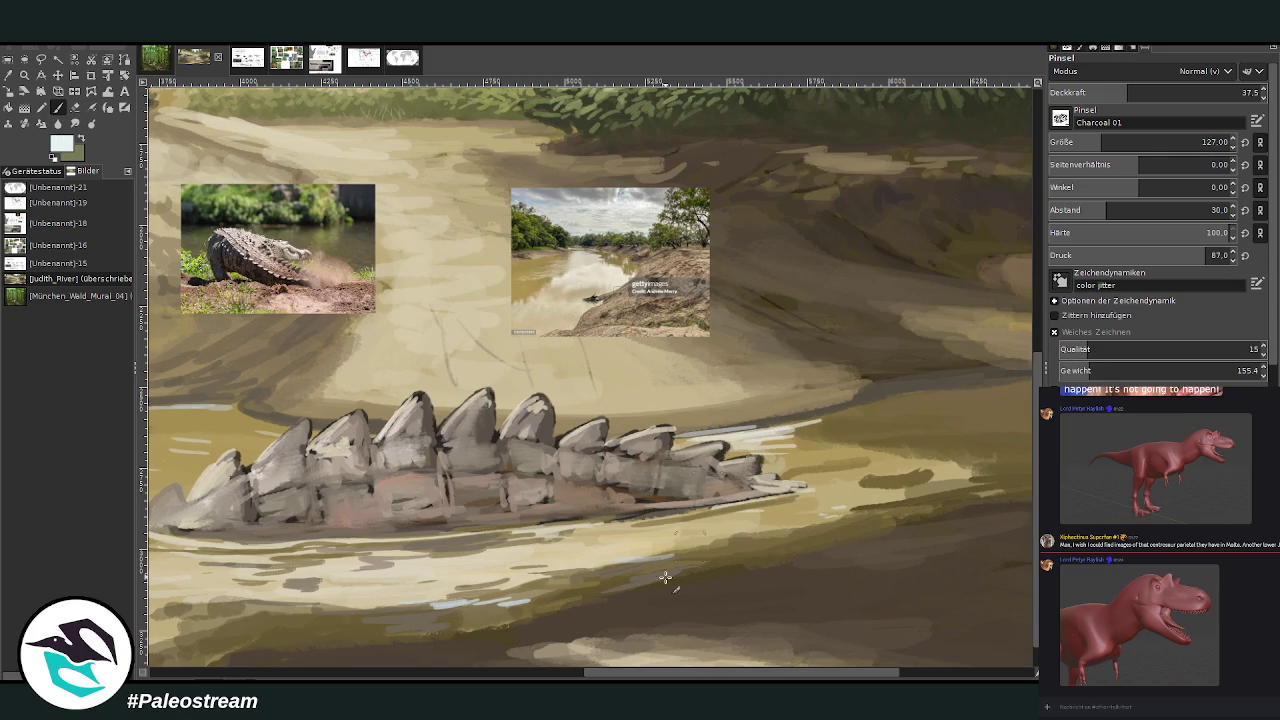
{"action": "left_click", "coordinate": [558, 673]}
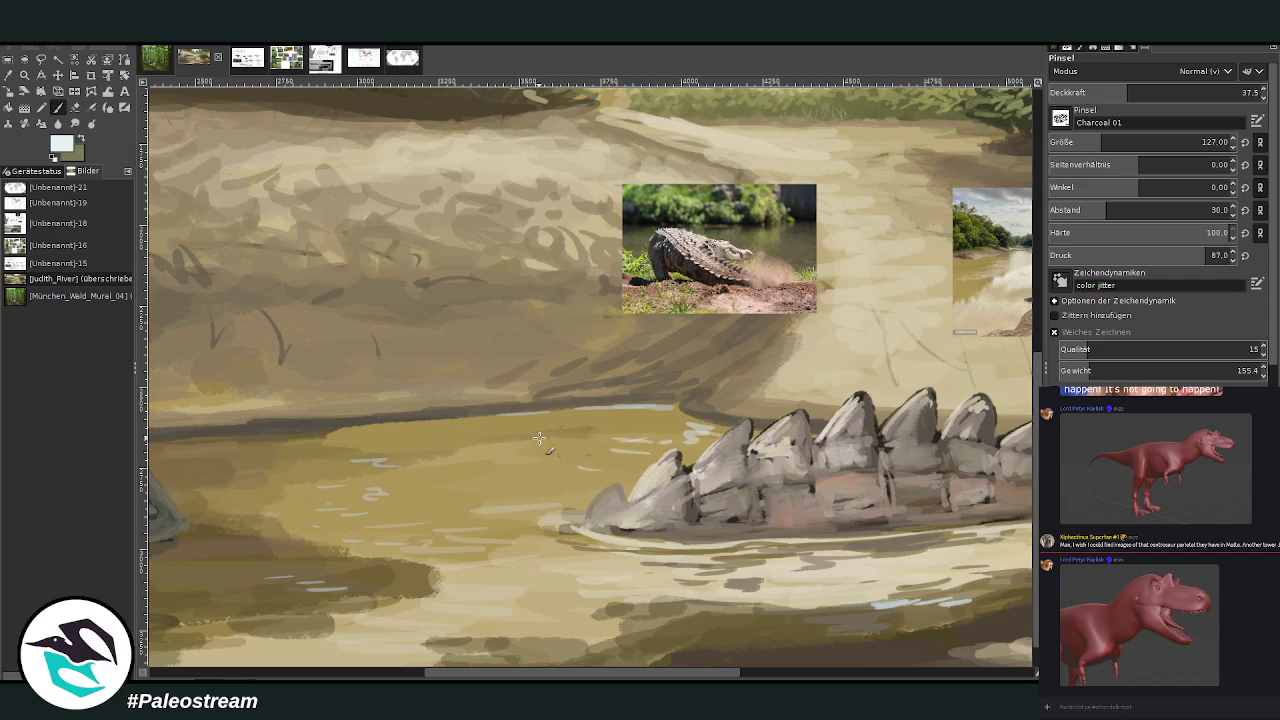
{"action": "scroll", "coordinate": [539, 438], "scroll_direction": "down", "scroll_amount": 2}
{"action": "scroll", "coordinate": [539, 438], "scroll_direction": "down", "scroll_amount": 1}
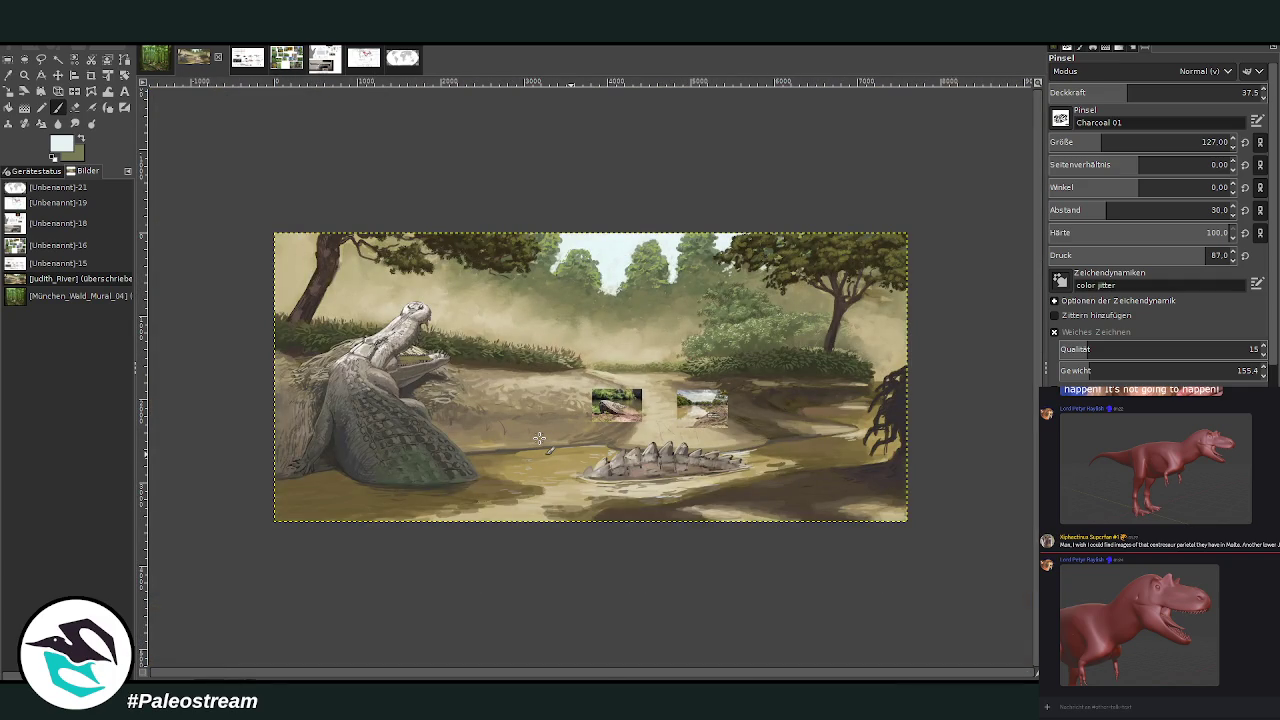
Zoom in on the big crocodile's front leg and belly
{"action": "key", "text": "z"}
{"action": "left_click_drag", "start_coordinate": [304, 298], "coordinate": [532, 532]}
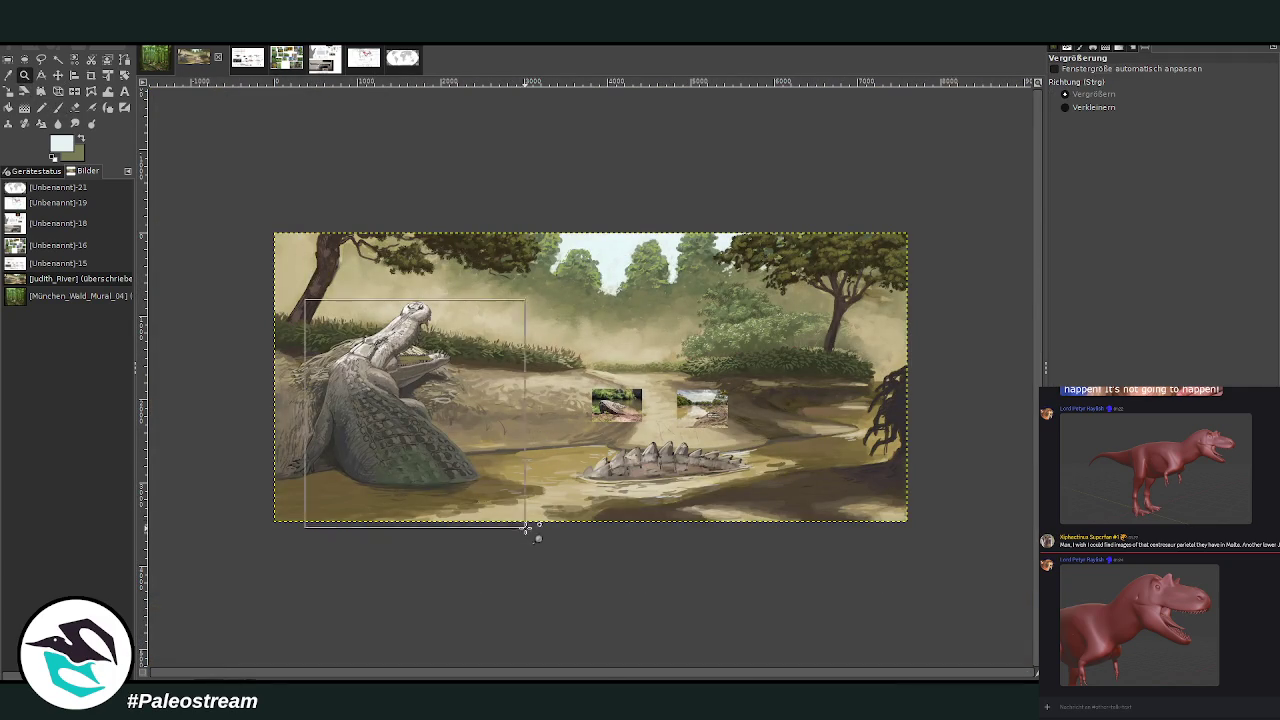
{"action": "left_click_drag", "start_coordinate": [304, 226], "coordinate": [648, 553]}
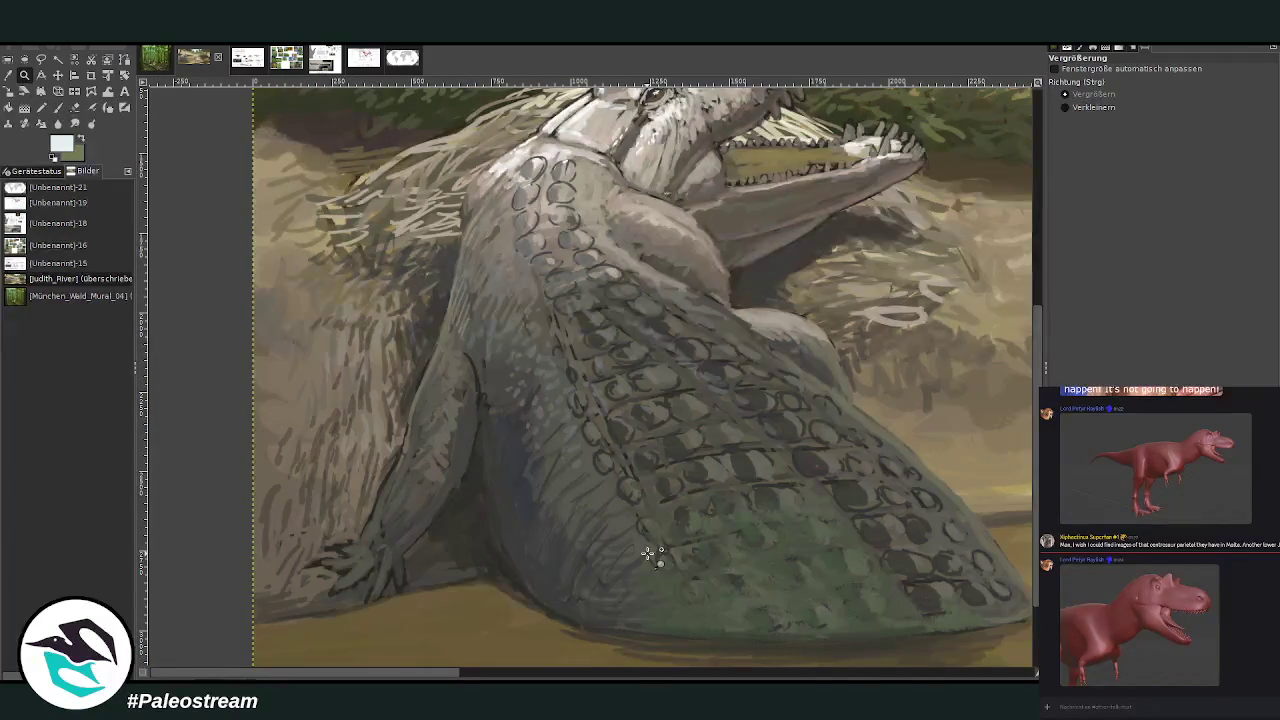
{"action": "left_click_drag", "start_coordinate": [276, 244], "coordinate": [593, 611]}
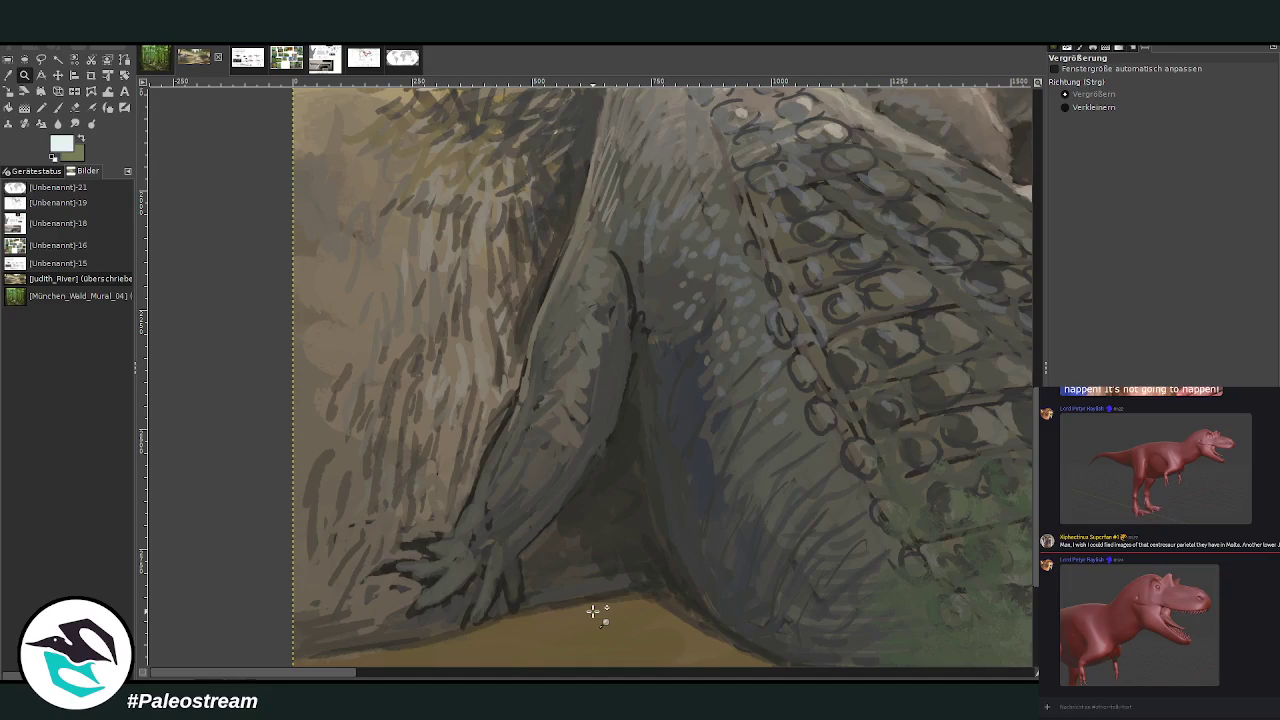
Darken the crocodile's front arm down to the hand with dark olive at about 76 opacity
{"action": "key", "text": "o"}
{"action": "left_click", "coordinate": [597, 389]}
{"action": "key", "text": "p"}
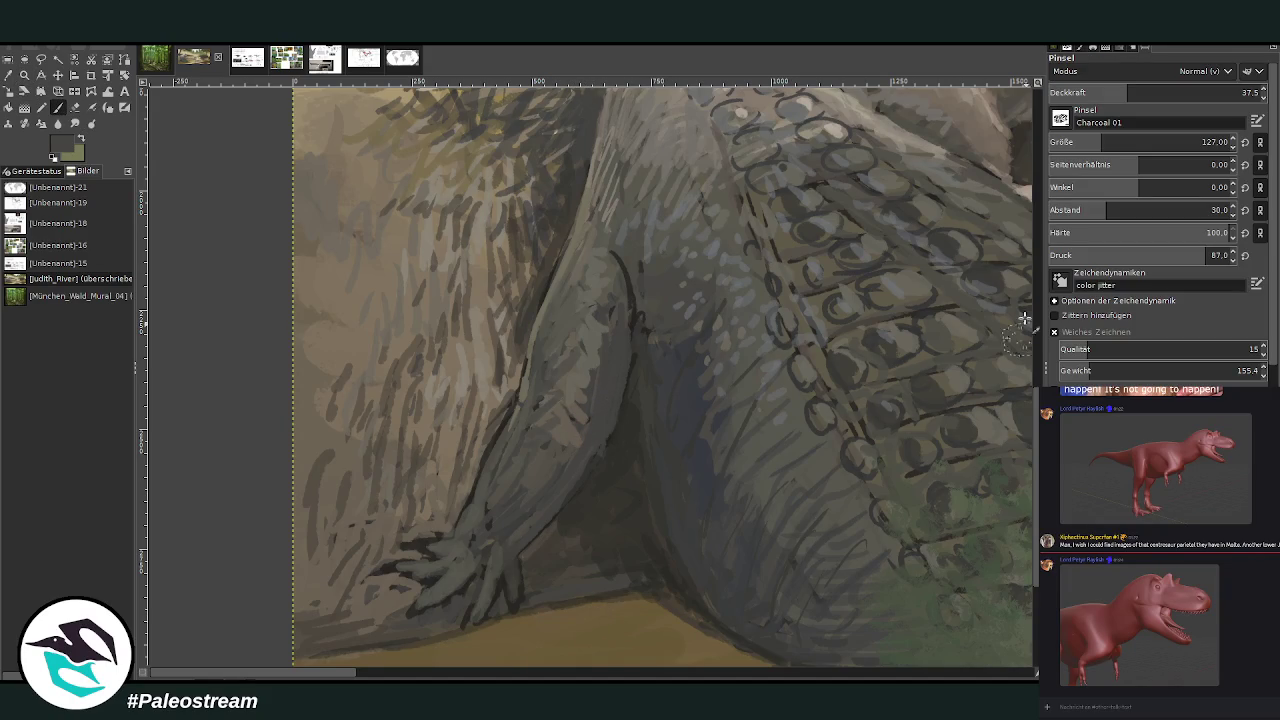
{"action": "left_click", "coordinate": [1208, 92]}
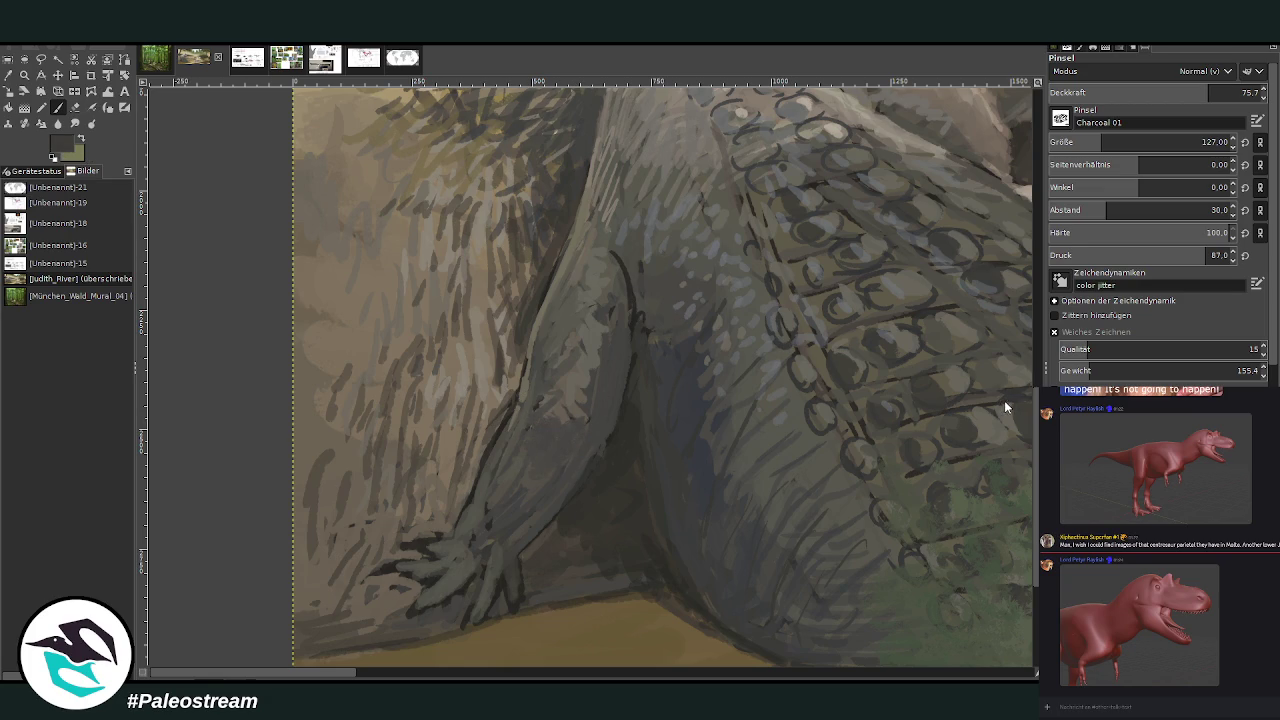
{"action": "mouse_move", "coordinate": [553, 430]}
{"action": "left_mouse_down"}
{"action": "mouse_move", "coordinate": [528, 443]}
{"action": "mouse_move", "coordinate": [486, 577]}
{"action": "mouse_move", "coordinate": [463, 534]}
{"action": "mouse_move", "coordinate": [491, 537]}
{"action": "mouse_move", "coordinate": [510, 560]}
{"action": "left_mouse_up"}
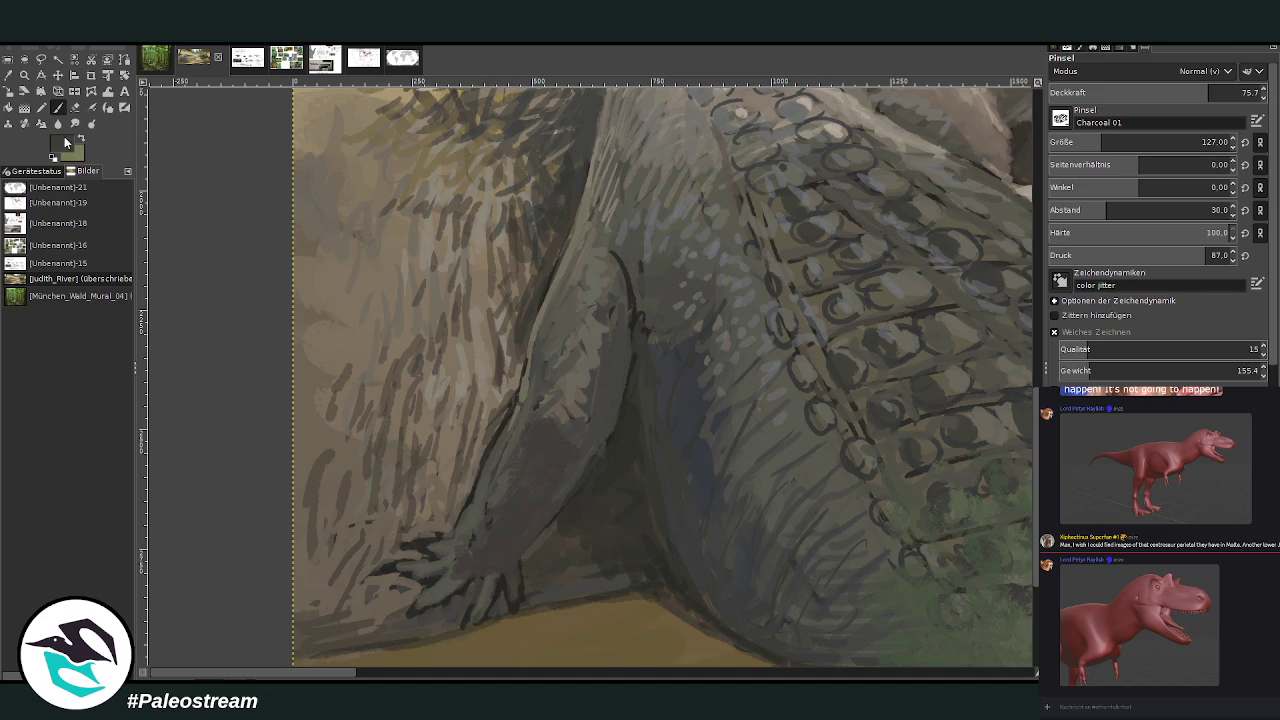
Hatch dark strokes on the lower flank with a size 78 brush, ending at opacity 53
{"action": "left_click_drag", "start_coordinate": [1150, 142], "coordinate": [1100, 142]}
{"action": "left_click_drag", "start_coordinate": [1230, 92], "coordinate": [1210, 92]}
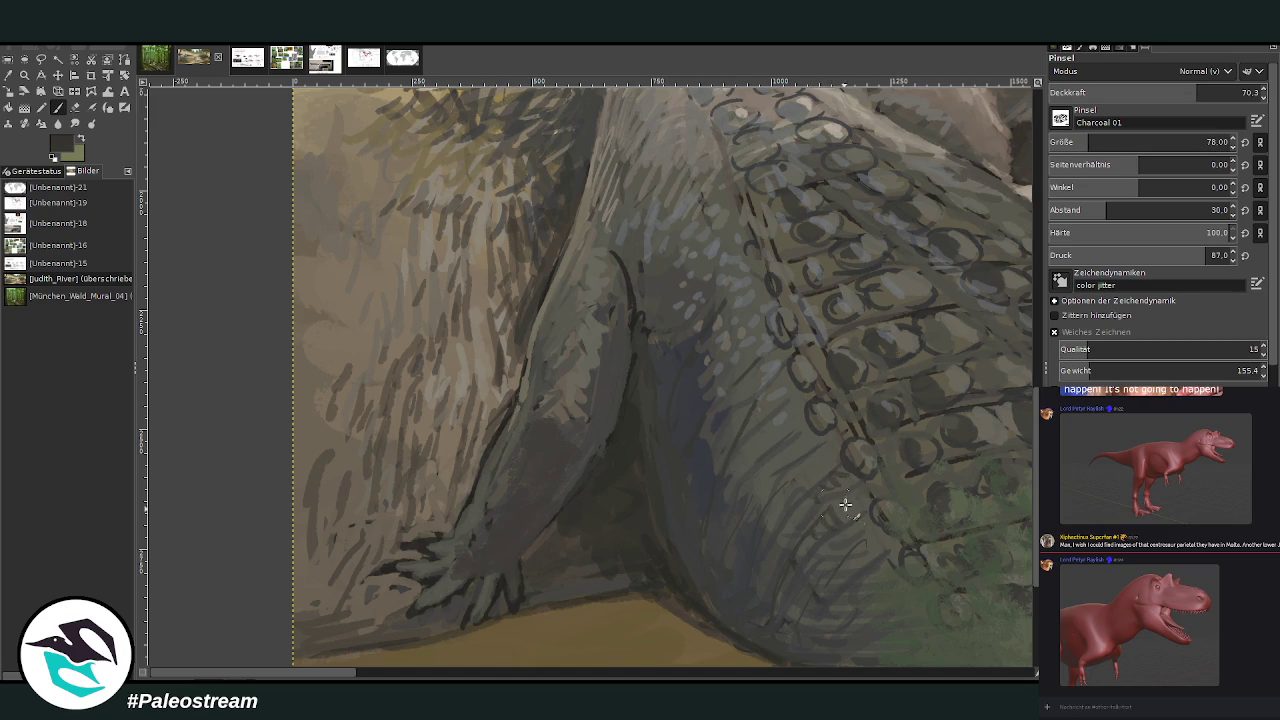
{"action": "mouse_move", "coordinate": [844, 542]}
{"action": "left_mouse_down"}
{"action": "mouse_move", "coordinate": [808, 574]}
{"action": "mouse_move", "coordinate": [840, 584]}
{"action": "left_mouse_up"}
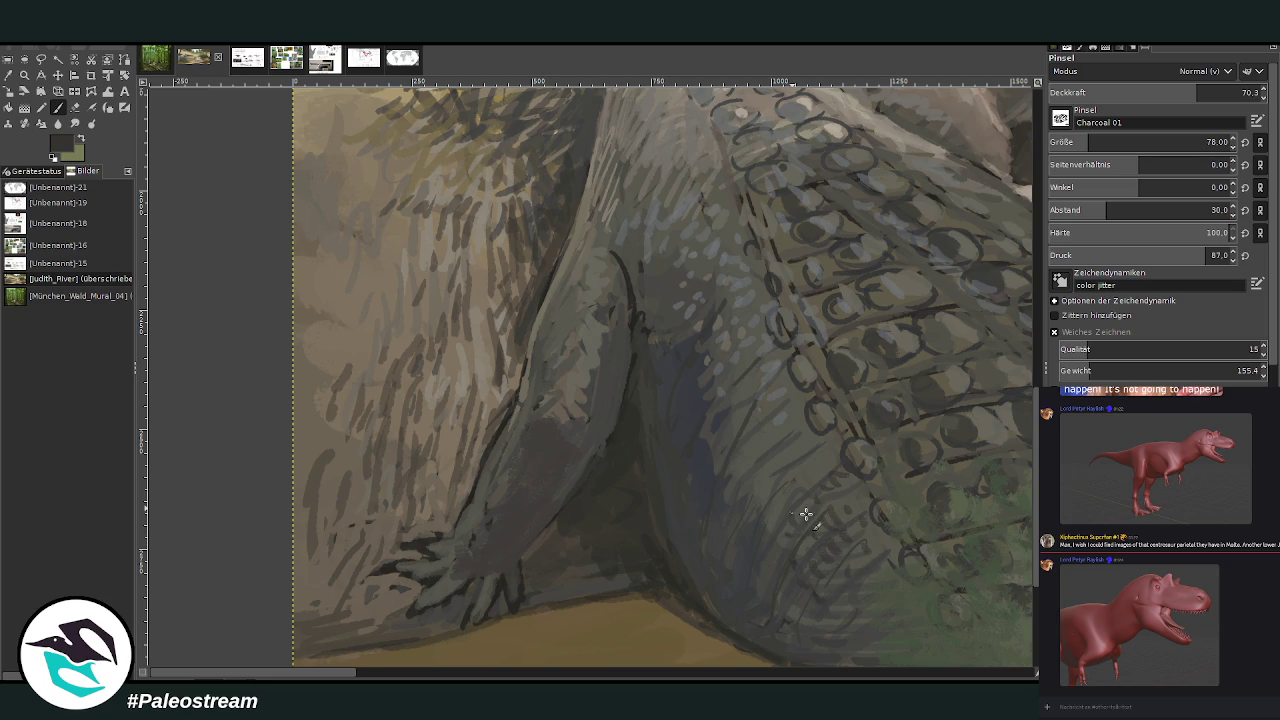
{"action": "left_click", "coordinate": [1160, 92]}
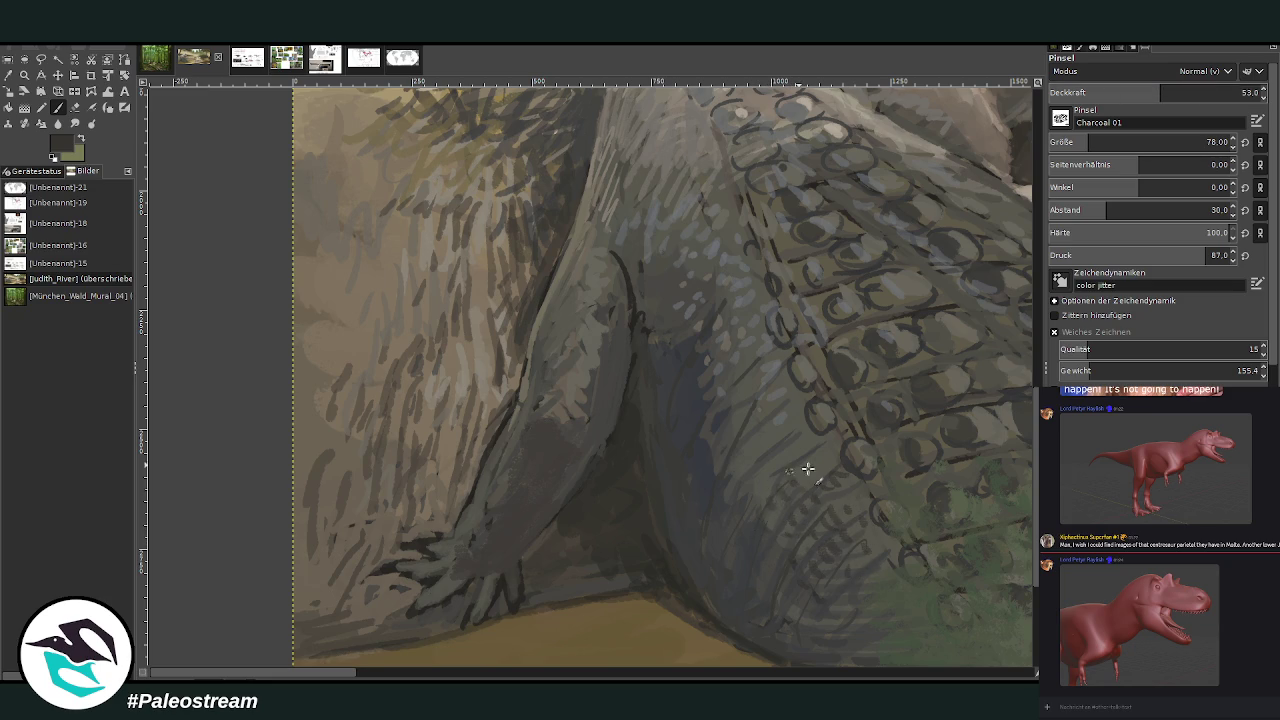
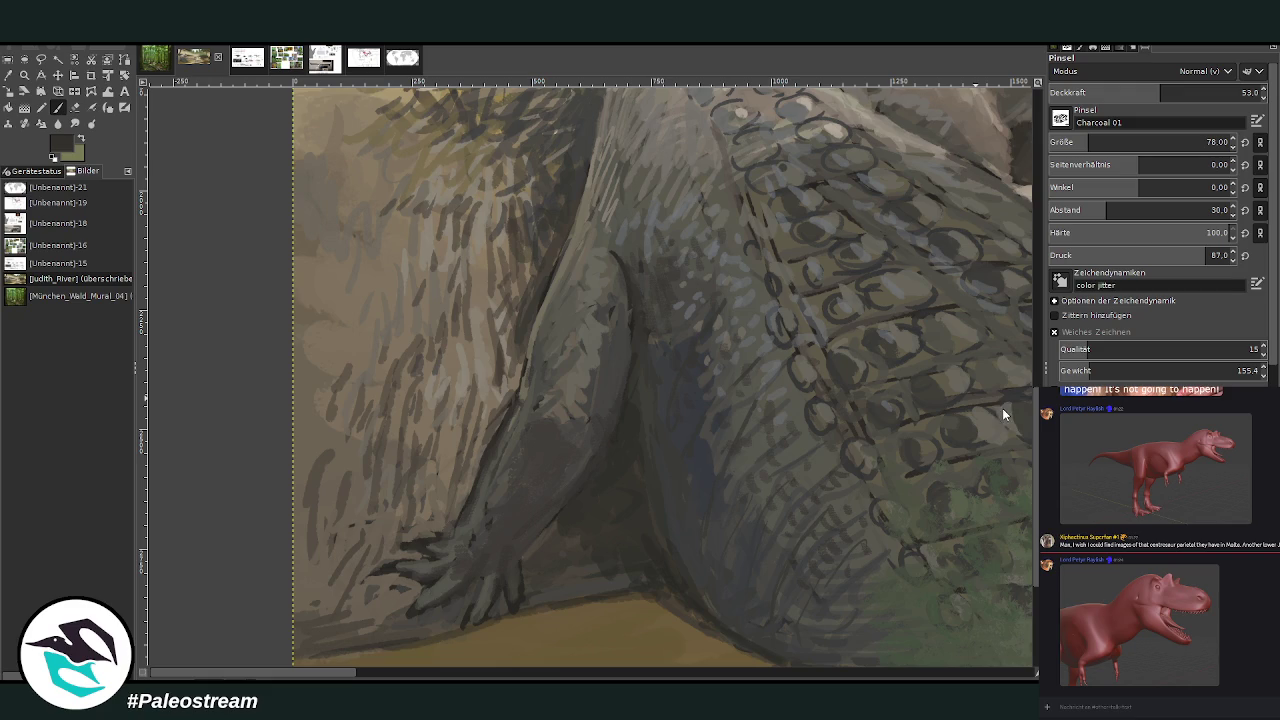
Darken the inner contour of the crocodile's hind leg with a dark Charcoal stroke
{"action": "left_click_drag", "start_coordinate": [628, 316], "coordinate": [617, 398]}
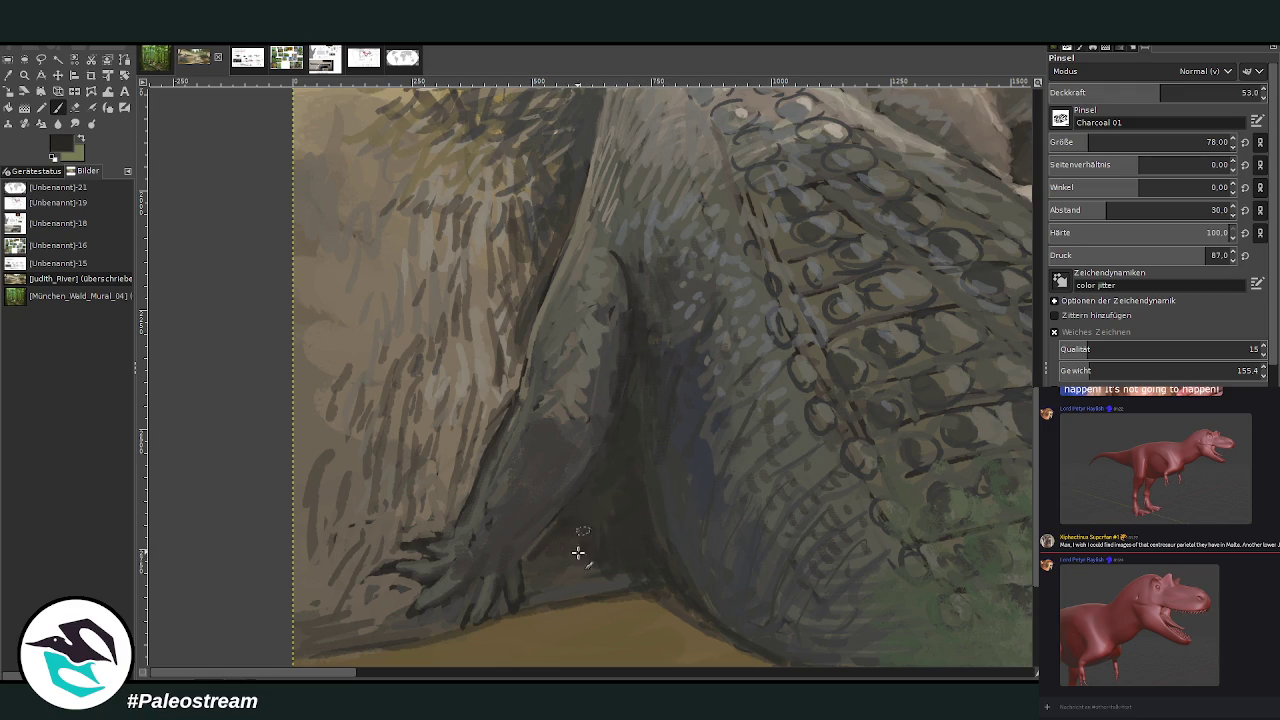
{"action": "scroll", "coordinate": [572, 524], "scroll_direction": "down", "scroll_amount": 2}
{"action": "scroll", "coordinate": [572, 524], "scroll_direction": "down", "scroll_amount": 1}
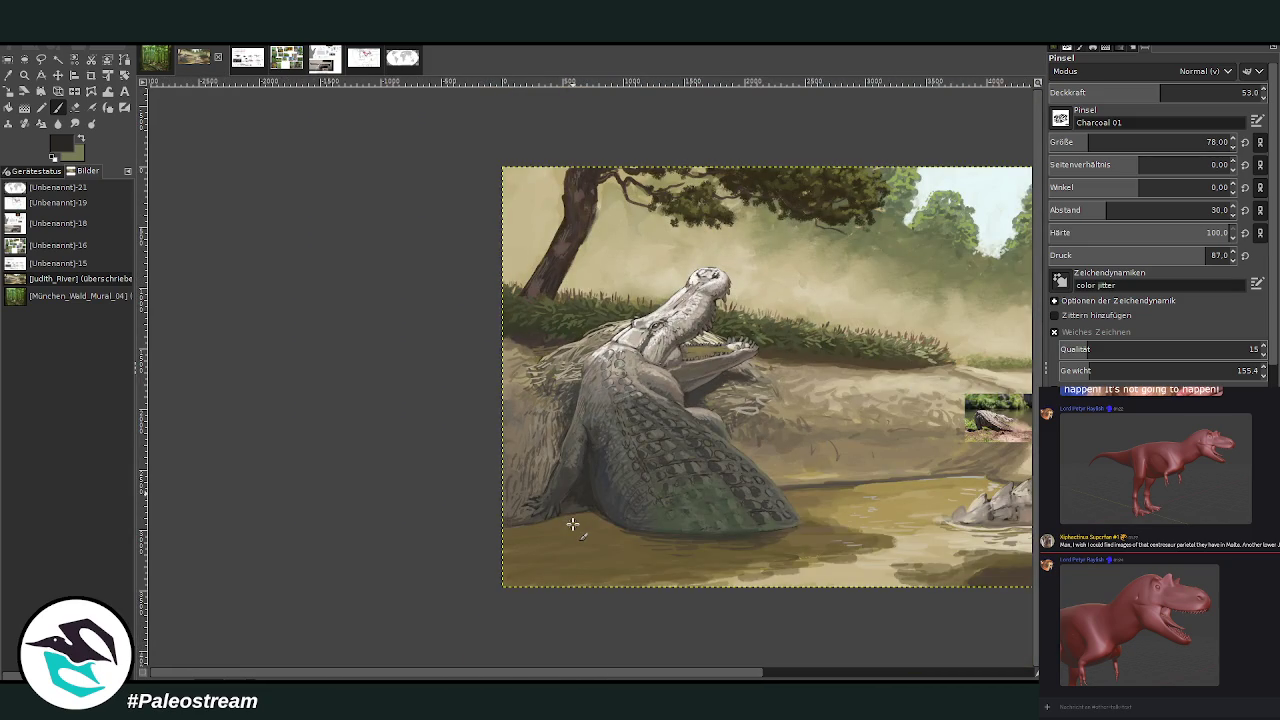
Zoom in on the leg and paint its left edge in a lighter grey sampled from the leg
{"action": "left_click", "coordinate": [24, 76]}
{"action": "left_click_drag", "start_coordinate": [524, 358], "coordinate": [622, 544]}
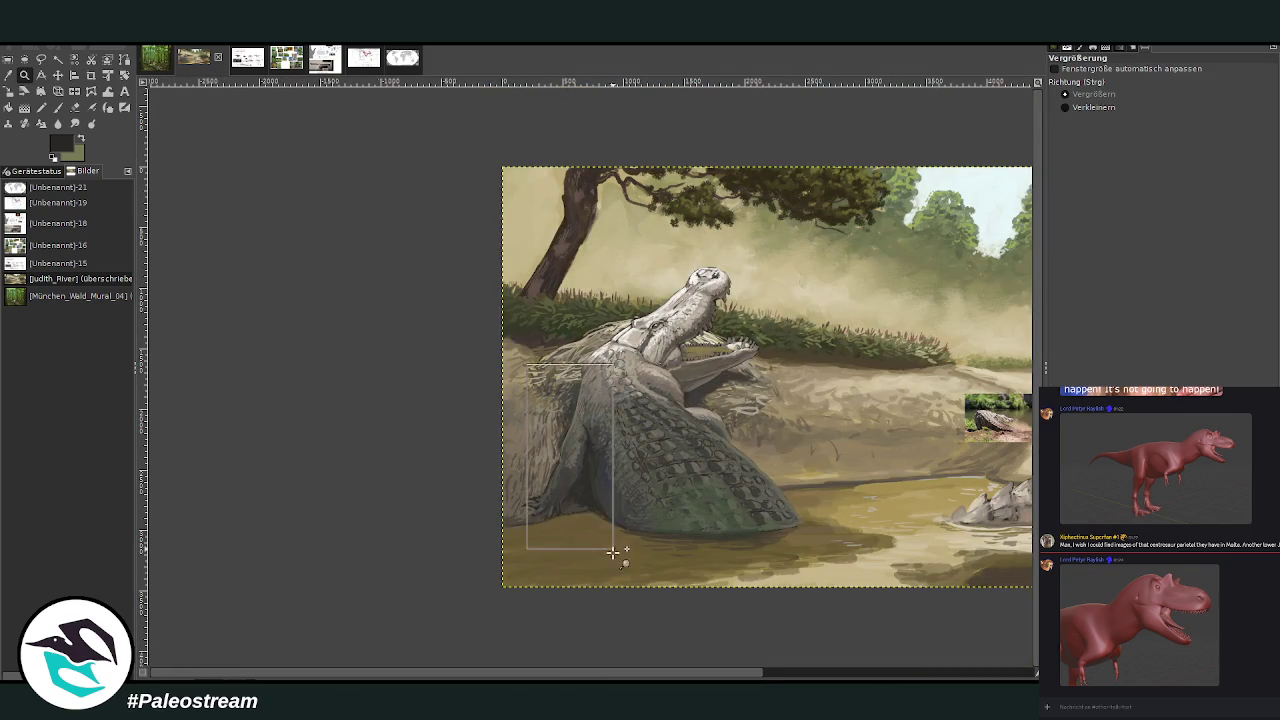
{"action": "left_click", "coordinate": [636, 566]}
{"action": "key", "text": "o"}
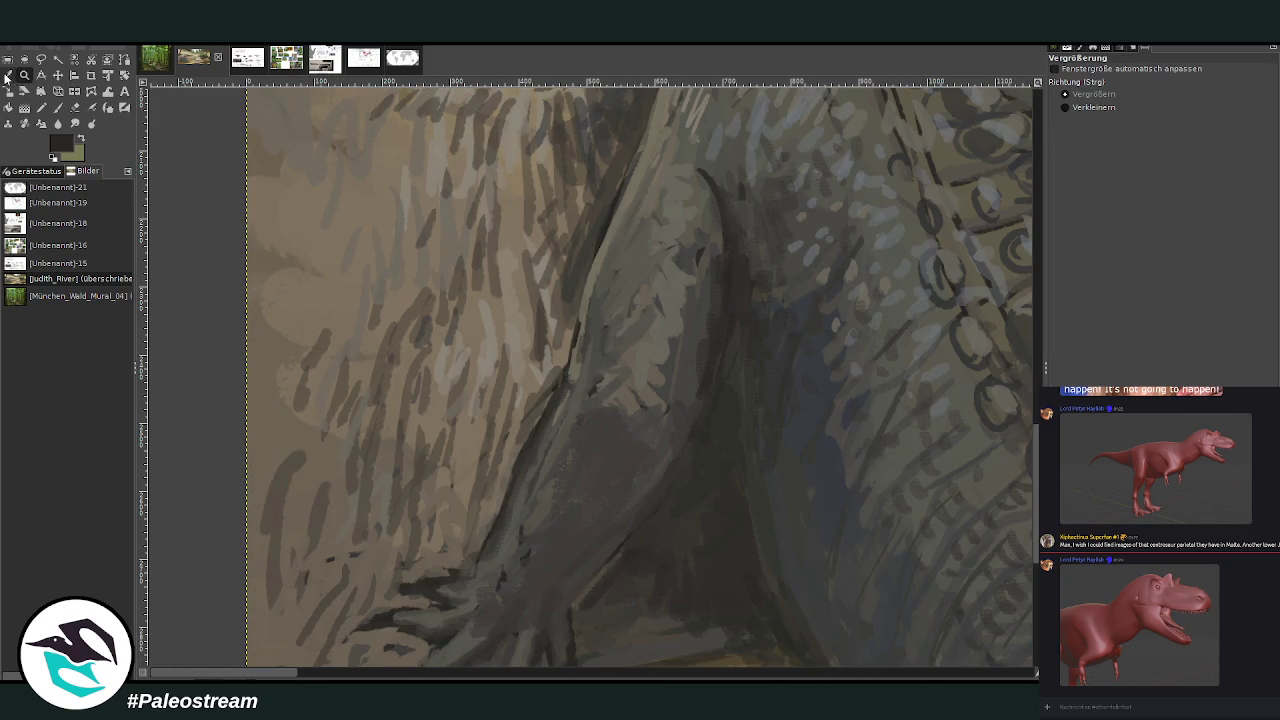
{"action": "left_click", "coordinate": [563, 352]}
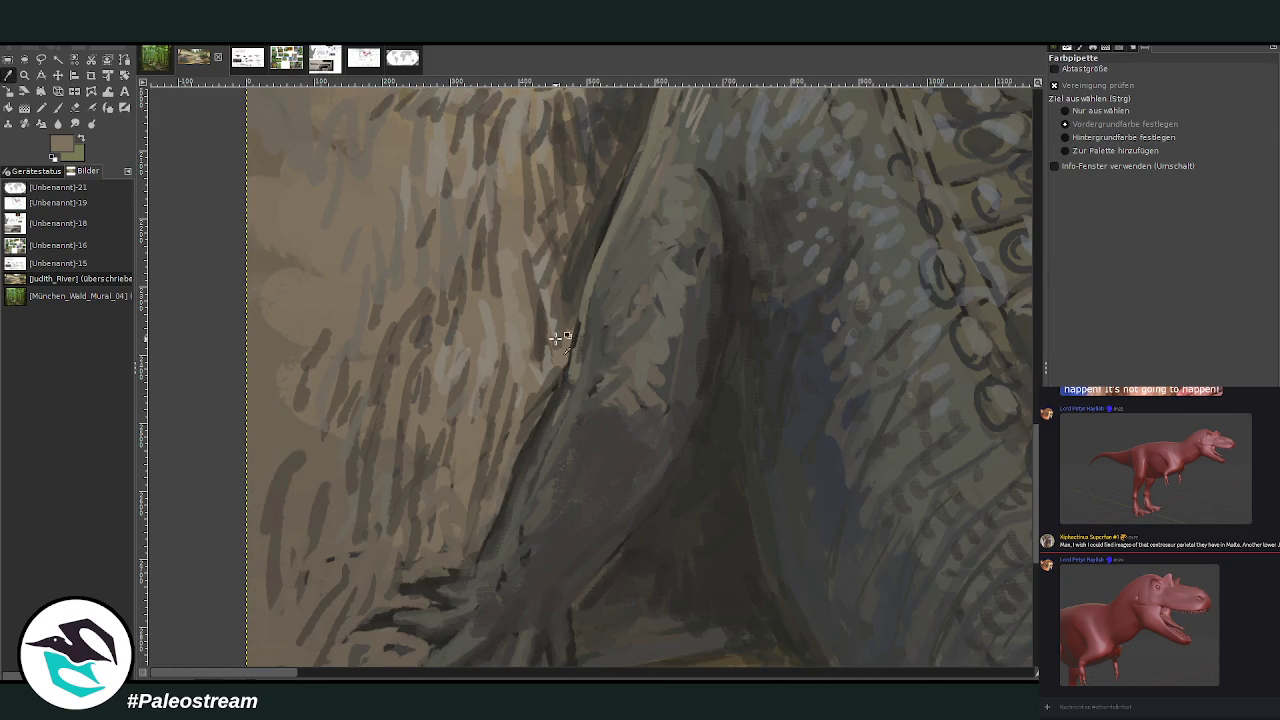
{"action": "key", "text": "p"}
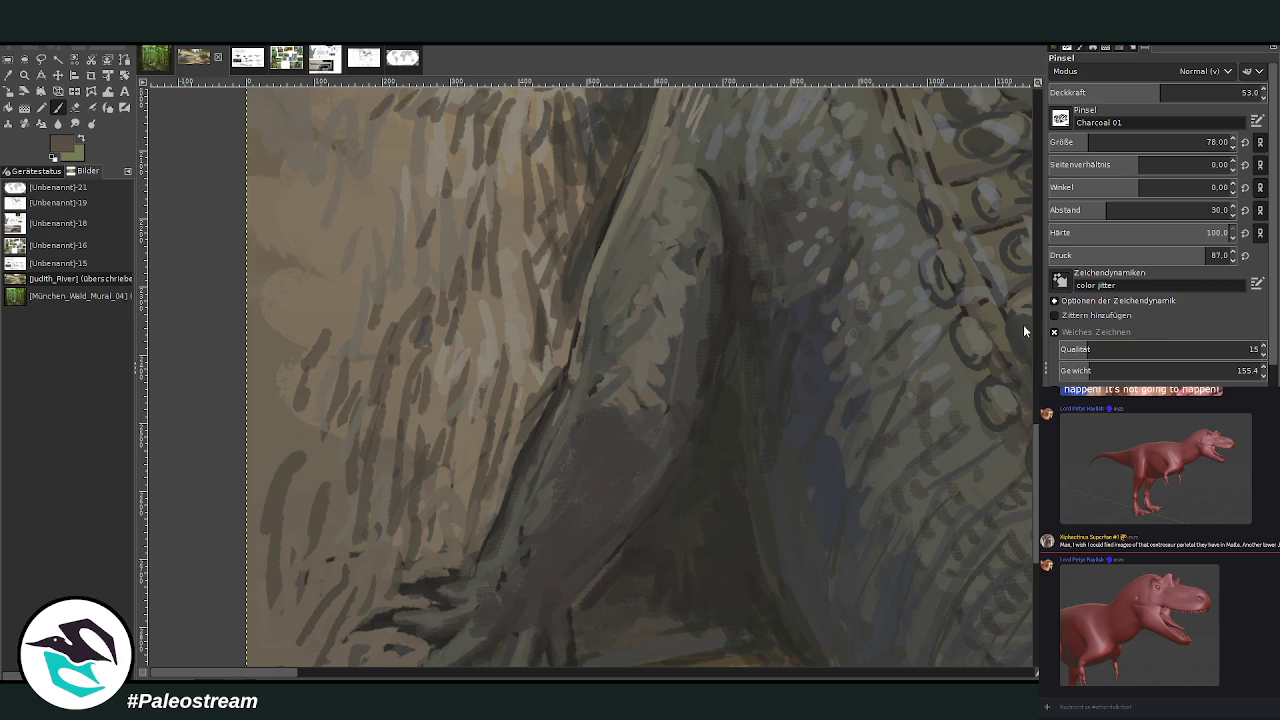
{"action": "mouse_move", "coordinate": [553, 437]}
{"action": "left_mouse_down"}
{"action": "mouse_move", "coordinate": [543, 429]}
{"action": "mouse_move", "coordinate": [523, 463]}
{"action": "mouse_move", "coordinate": [560, 423]}
{"action": "mouse_move", "coordinate": [593, 285]}
{"action": "left_mouse_up"}
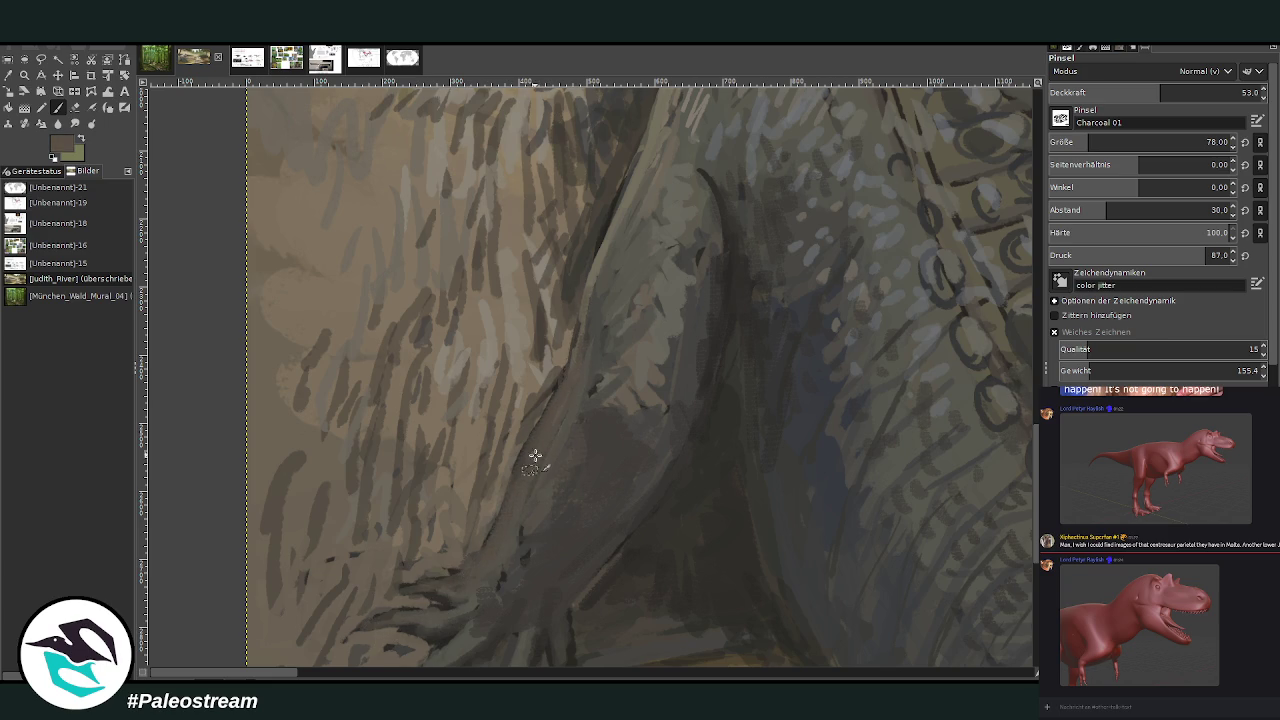
{"action": "scroll", "coordinate": [493, 564], "scroll_direction": "down", "scroll_amount": 3}
{"action": "scroll", "coordinate": [493, 564], "scroll_direction": "down", "scroll_amount": 2}
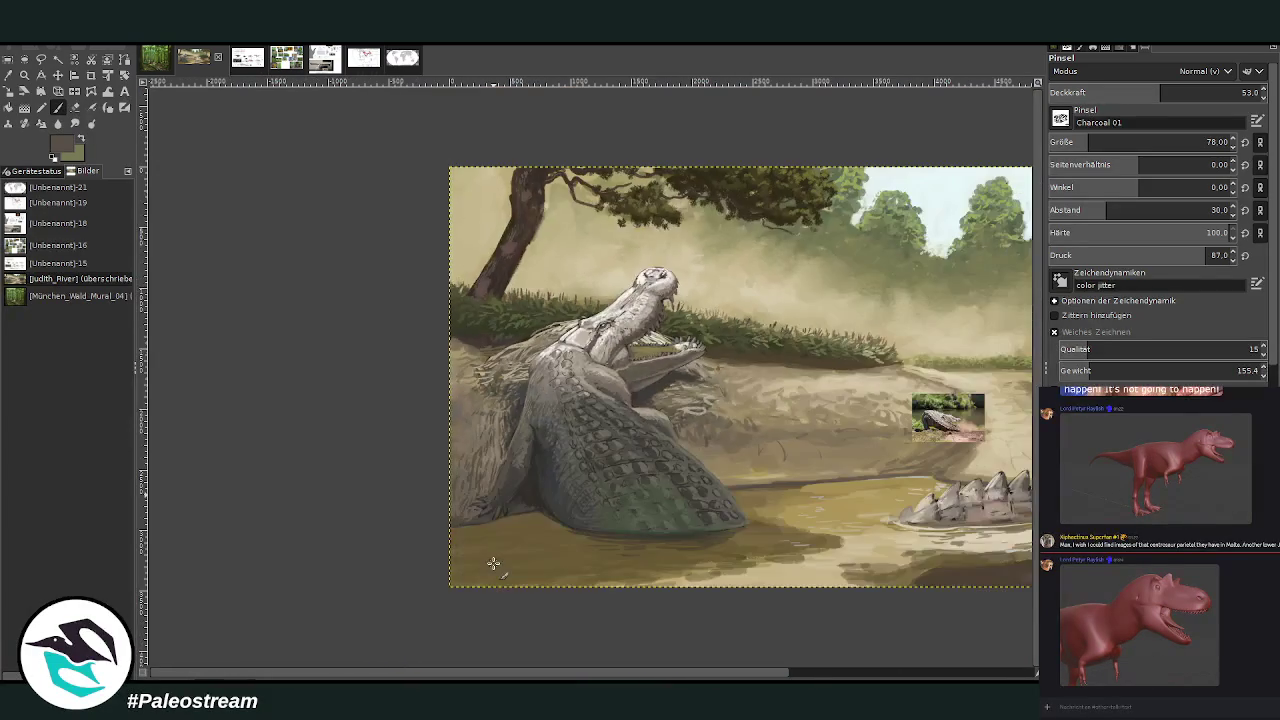
Magnify the background trees and sky, and sample a light misty grey
{"action": "scroll", "coordinate": [804, 668], "scroll_direction": "right", "scroll_amount": 3}
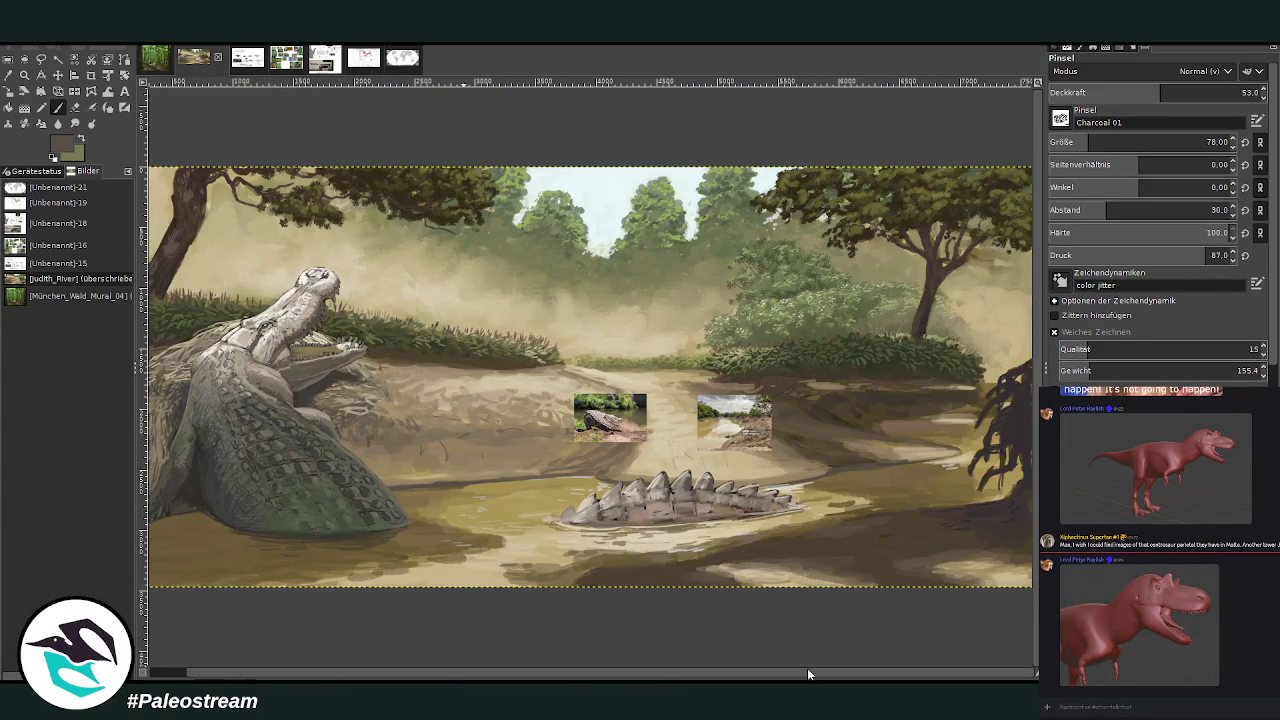
{"action": "key", "text": "minus"}
{"action": "key", "text": "minus"}
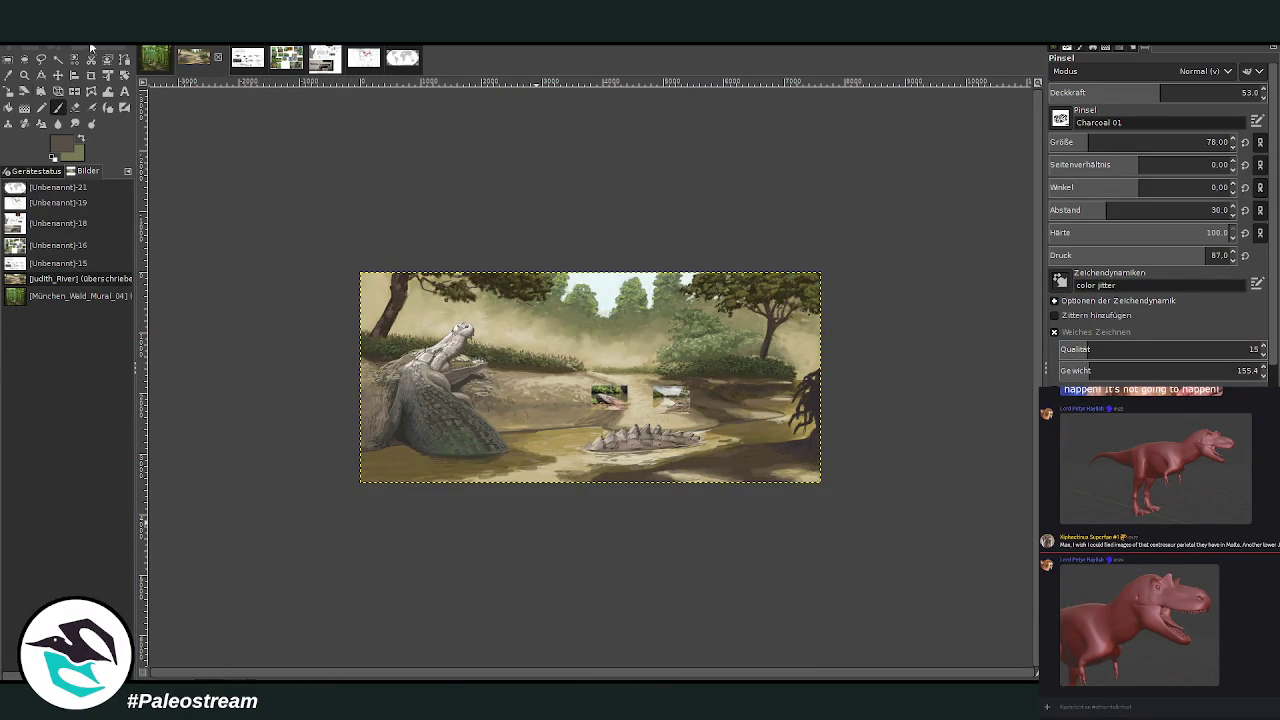
{"action": "key", "text": "z"}
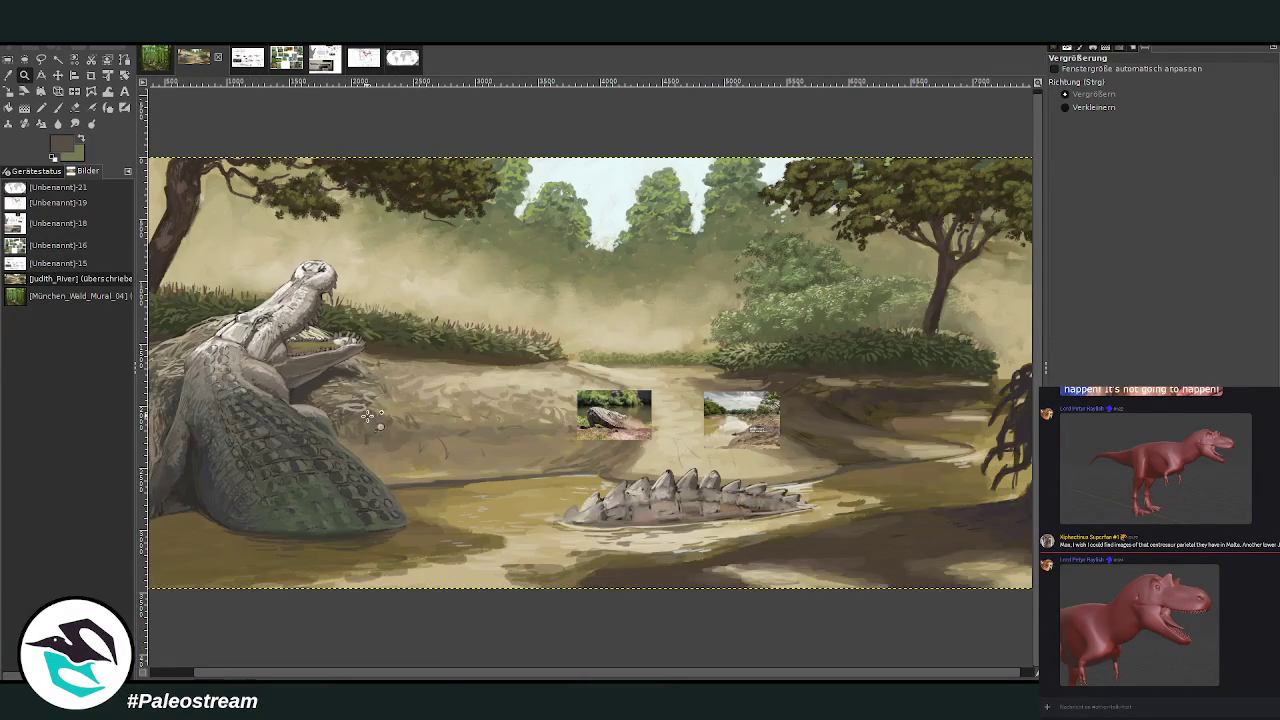
{"action": "left_click_drag", "start_coordinate": [446, 100], "coordinate": [802, 428]}
{"action": "key", "text": "o"}
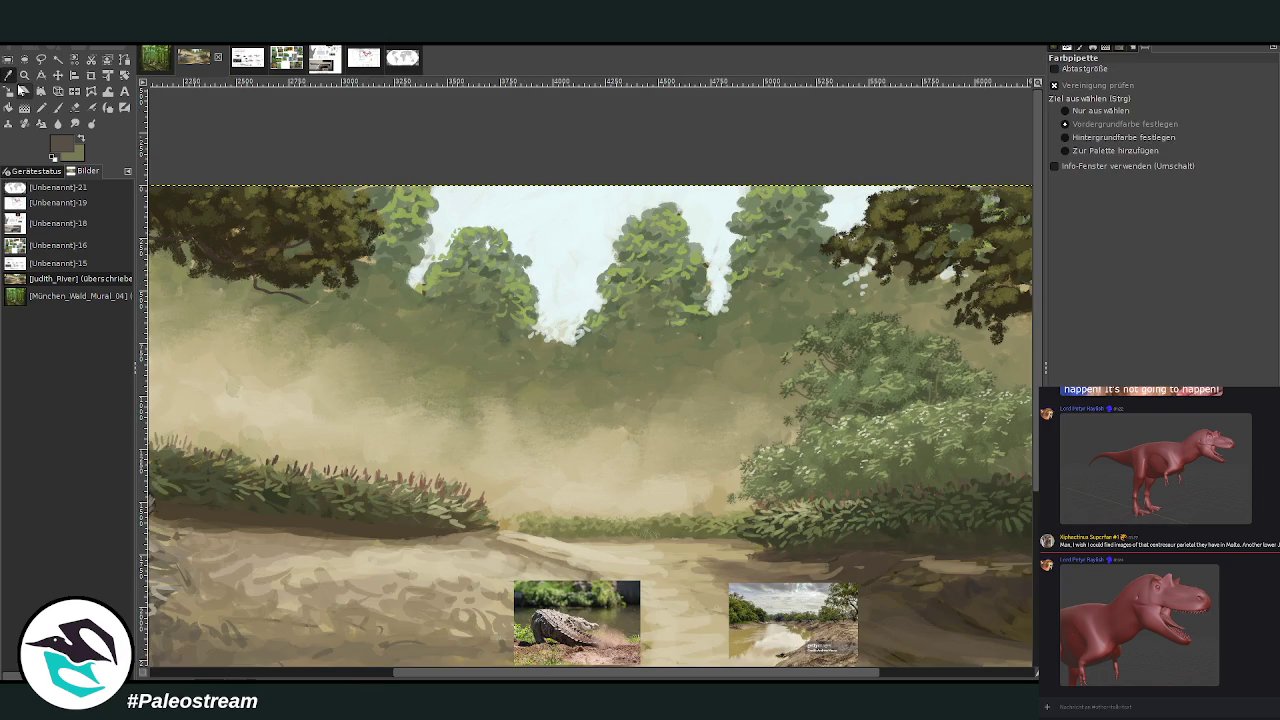
{"action": "left_click", "coordinate": [800, 592]}
Paint light grey over the sky gap between the trees, then switch the colour to white
{"action": "left_click", "coordinate": [58, 107]}
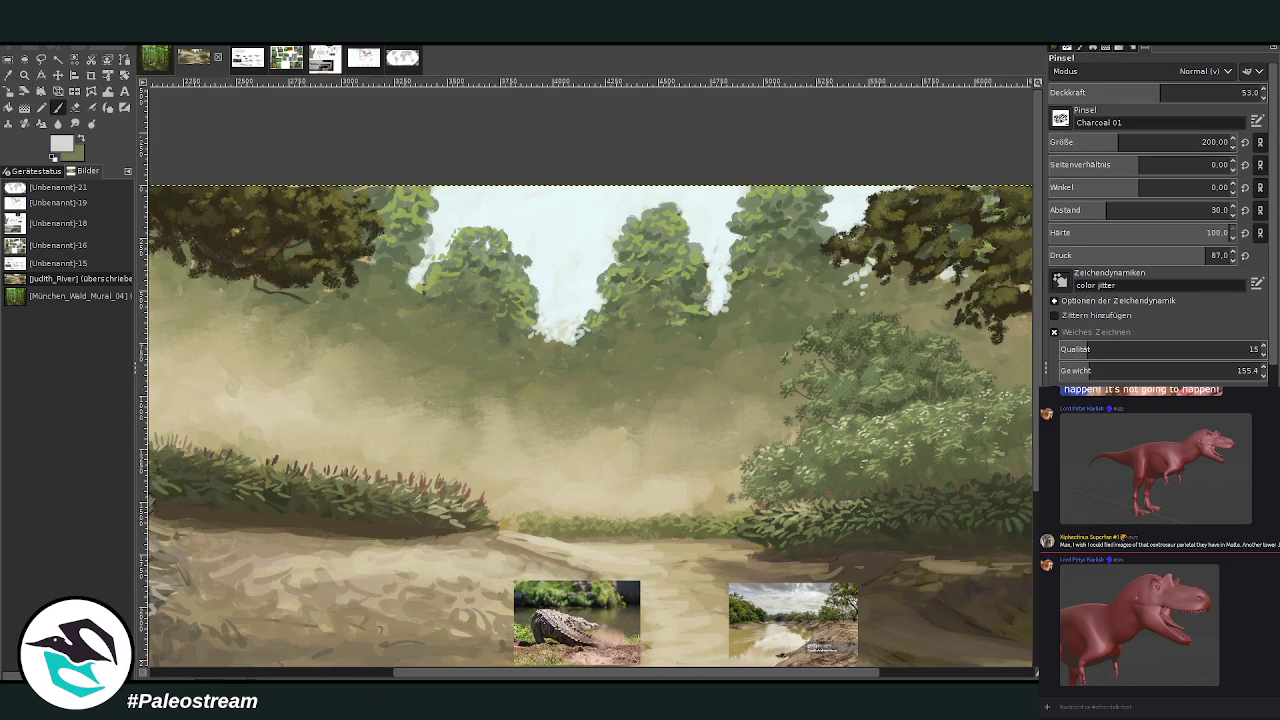
{"action": "left_click_drag", "start_coordinate": [573, 294], "coordinate": [560, 268]}
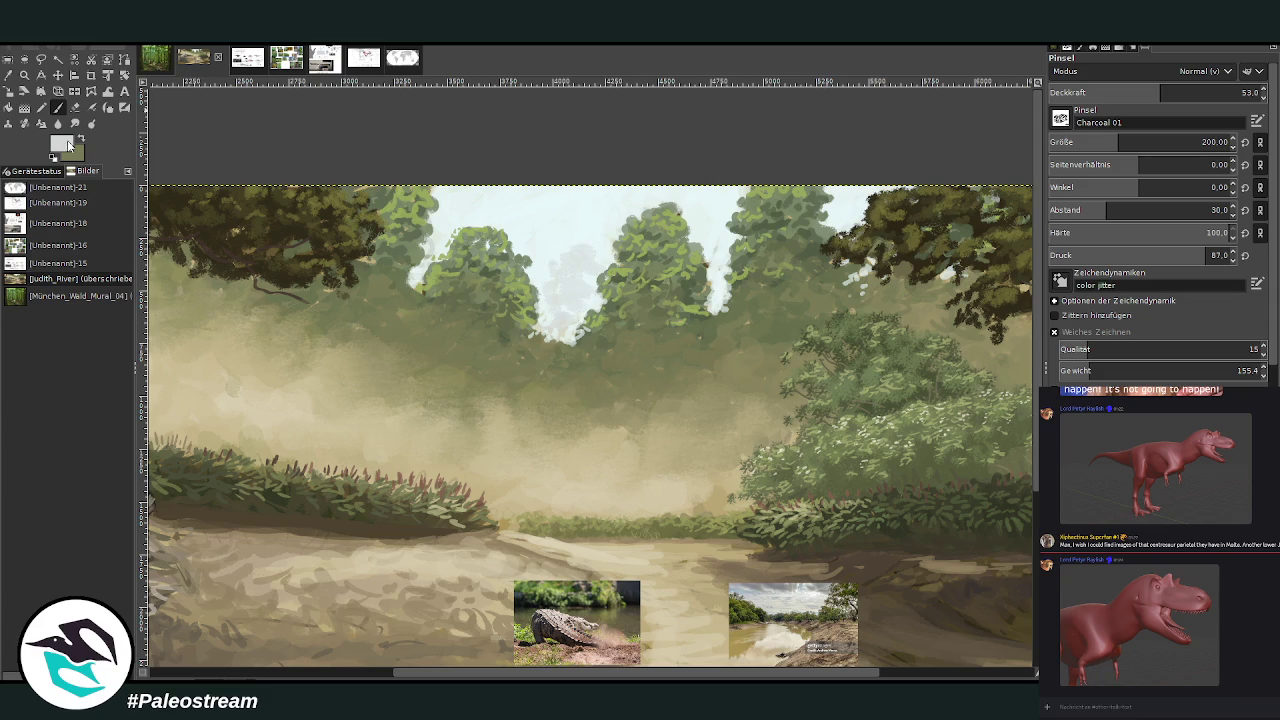
{"action": "left_click_drag", "start_coordinate": [582, 311], "coordinate": [565, 268]}
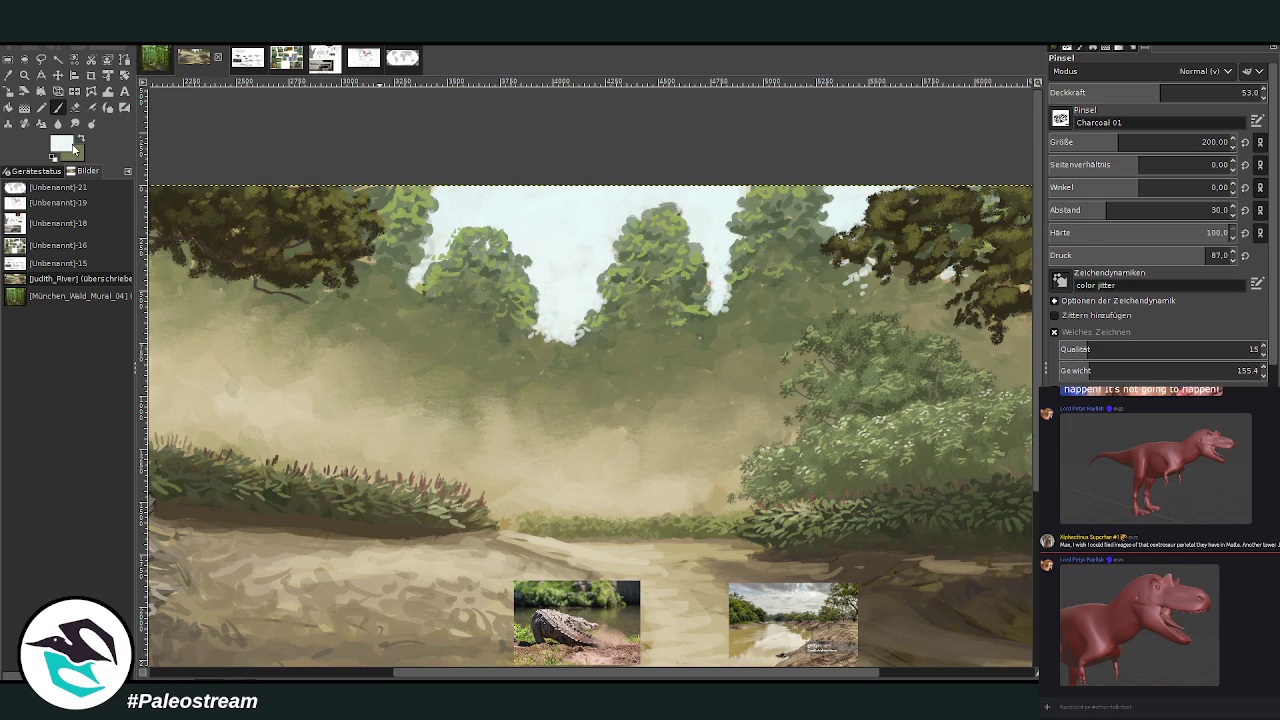
{"action": "left_click", "coordinate": [943, 261], "text": "ctrl"}
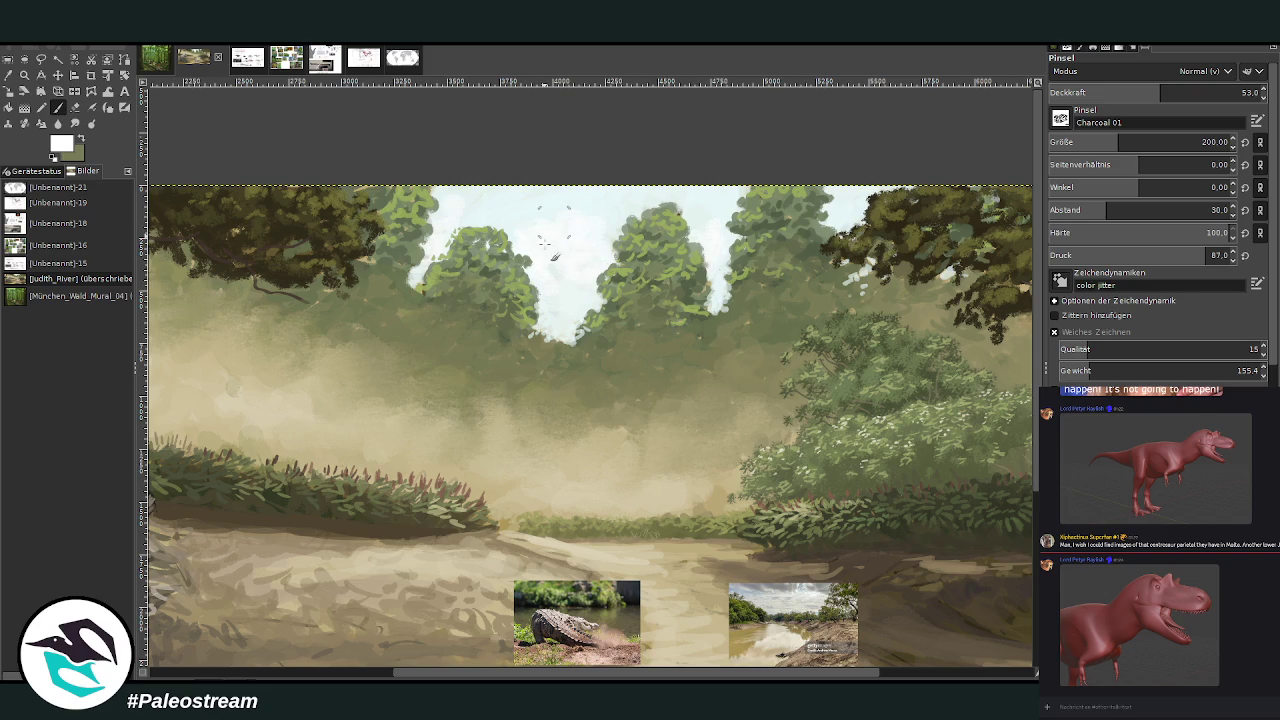
{"action": "key", "text": "minus"}
{"action": "key", "text": "minus"}
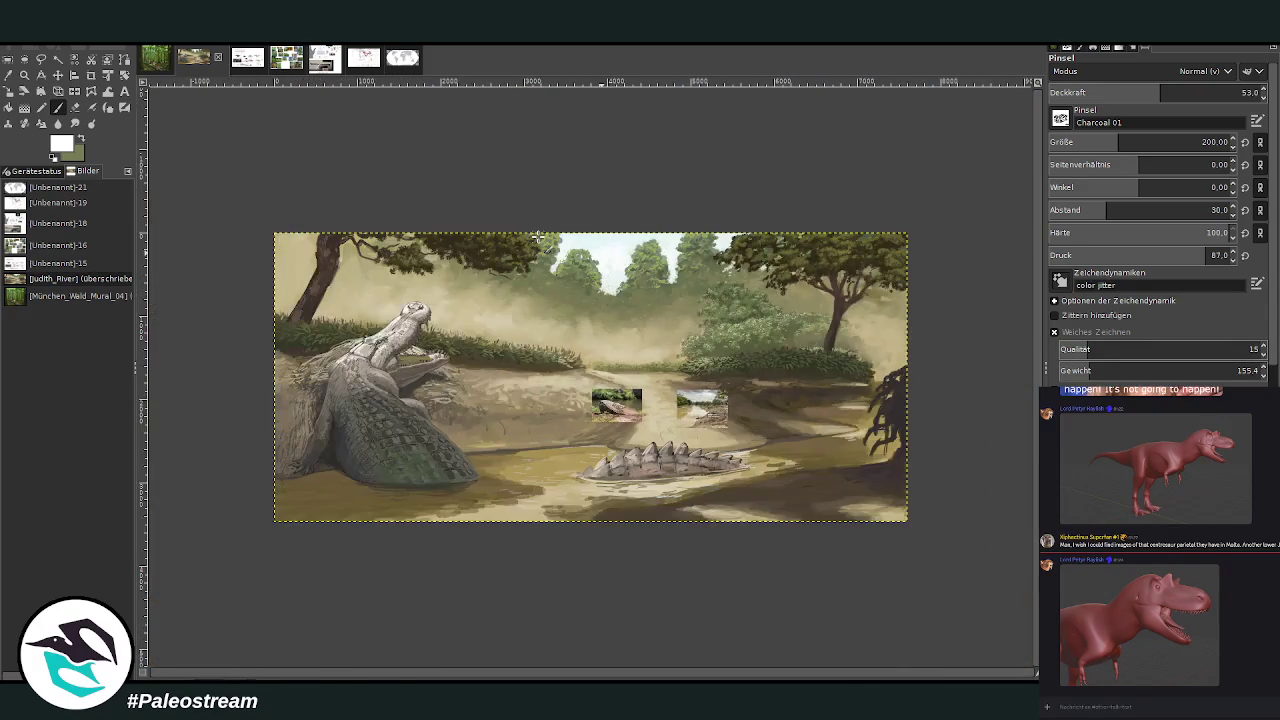
{"action": "key", "text": "minus"}
Check the whole painting and the right-side bushes, then magnify onto the crocodile's head and jaws
{"action": "key", "text": "z"}
{"action": "left_click_drag", "start_coordinate": [438, 231], "coordinate": [797, 485]}
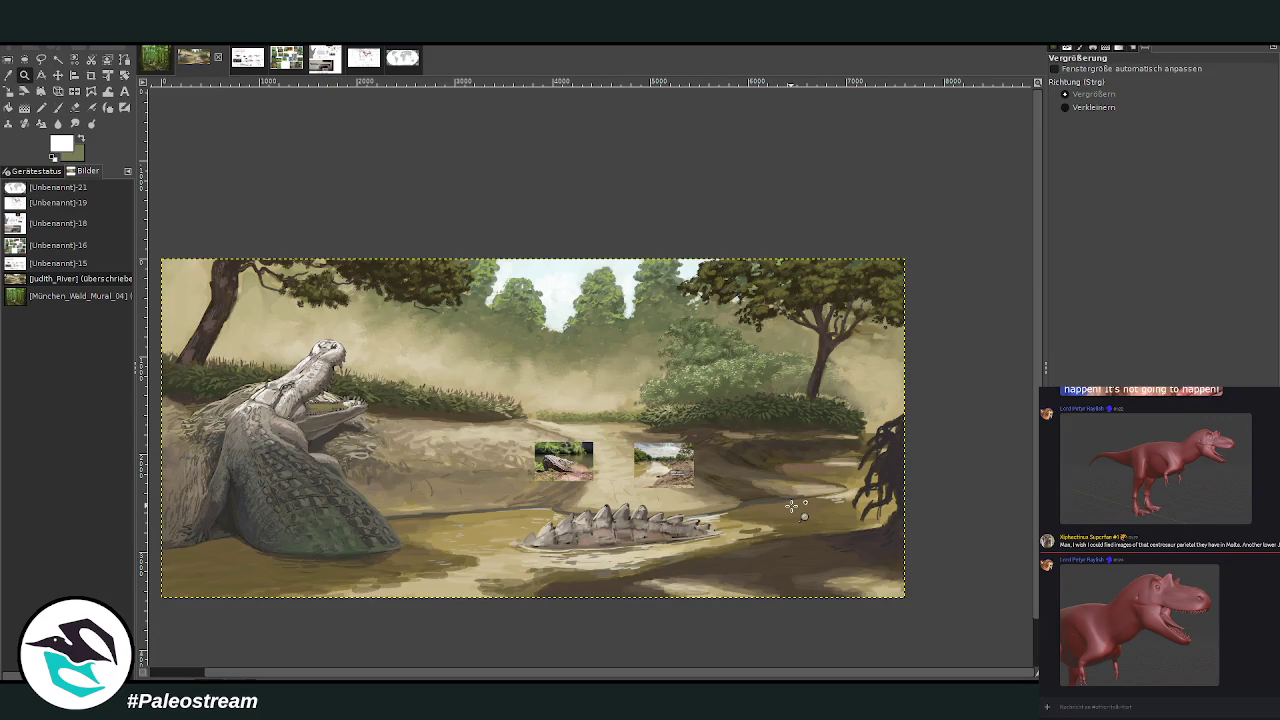
{"action": "left_click_drag", "start_coordinate": [786, 354], "coordinate": [908, 591]}
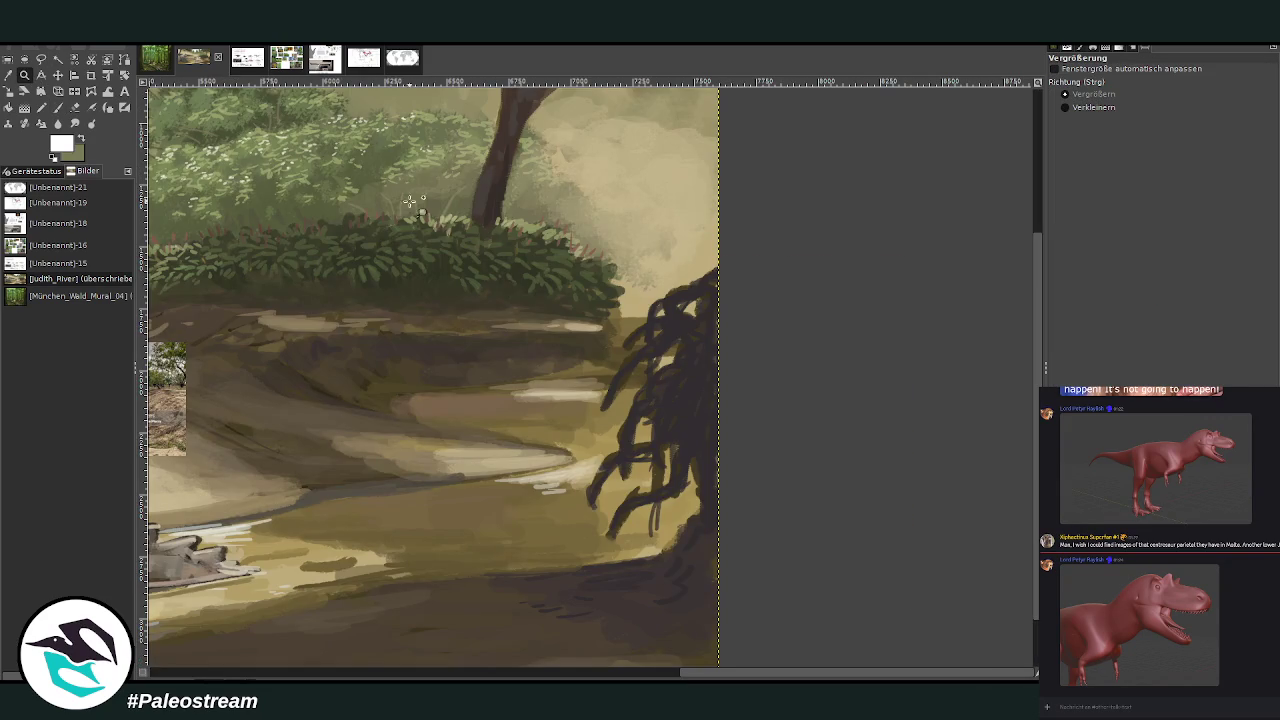
{"action": "scroll", "coordinate": [405, 157], "scroll_direction": "down", "scroll_amount": 2}
{"action": "scroll", "coordinate": [405, 157], "scroll_direction": "down", "scroll_amount": 1}
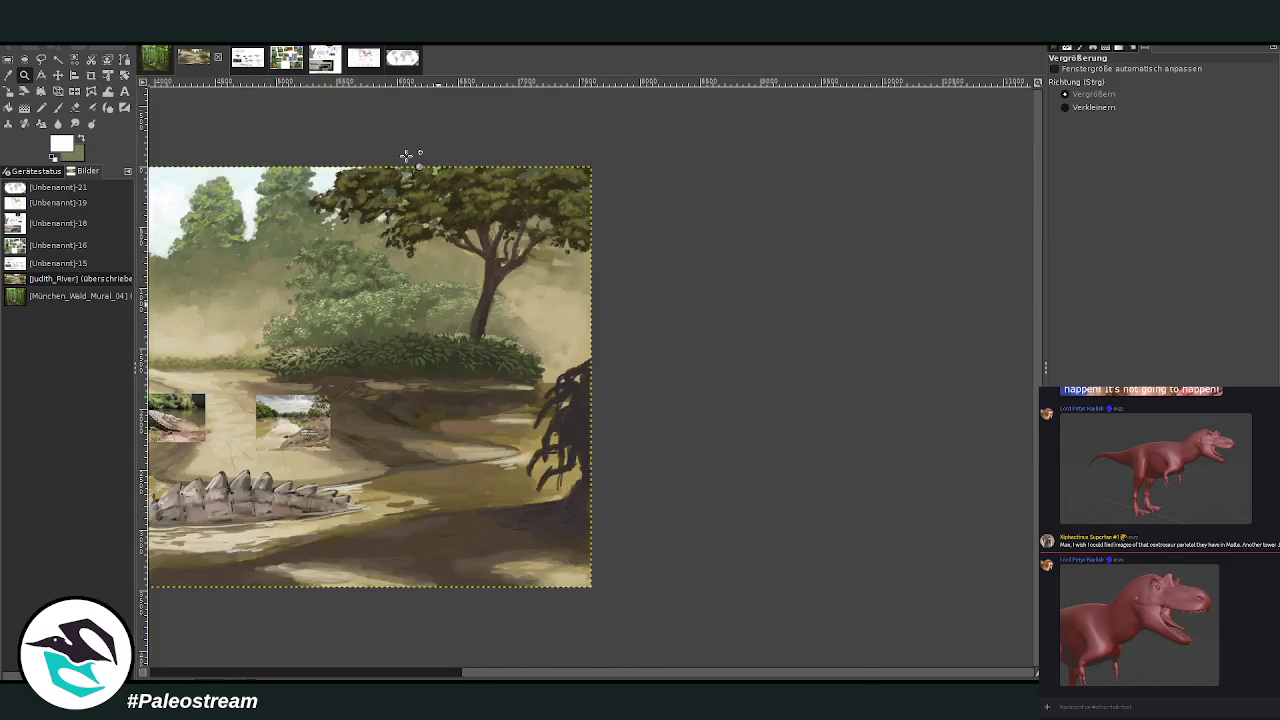
{"action": "scroll", "coordinate": [405, 157], "scroll_direction": "down", "scroll_amount": 1}
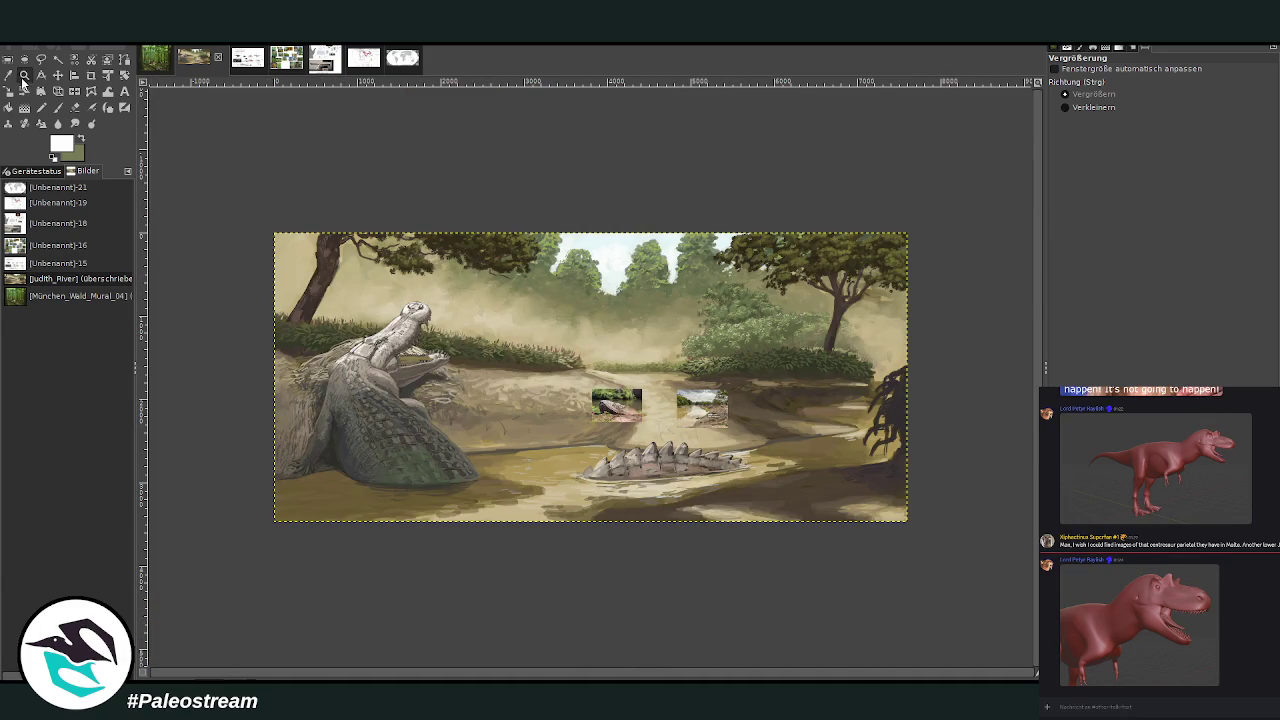
{"action": "left_click_drag", "start_coordinate": [390, 293], "coordinate": [454, 370]}
{"action": "left_click_drag", "start_coordinate": [437, 186], "coordinate": [641, 552]}
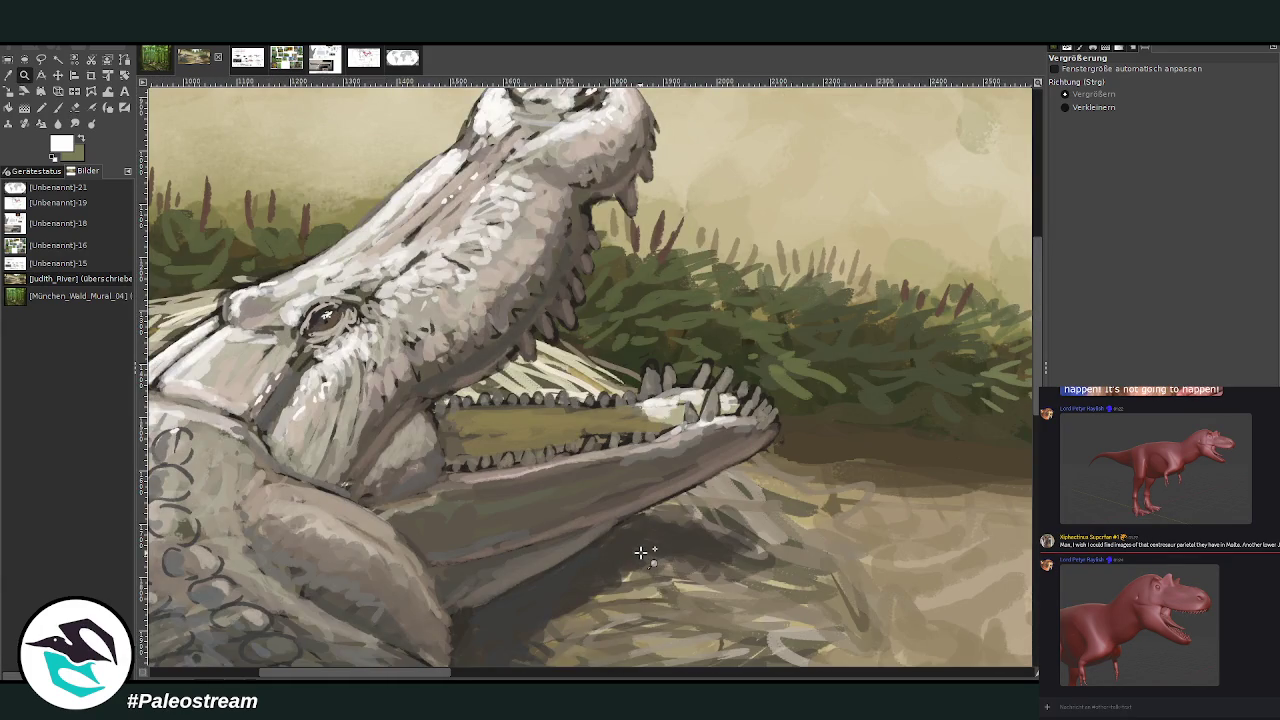
Paint white upper-jaw teeth with a size-14 brush at 90.2 opacity
{"action": "key", "text": "o"}
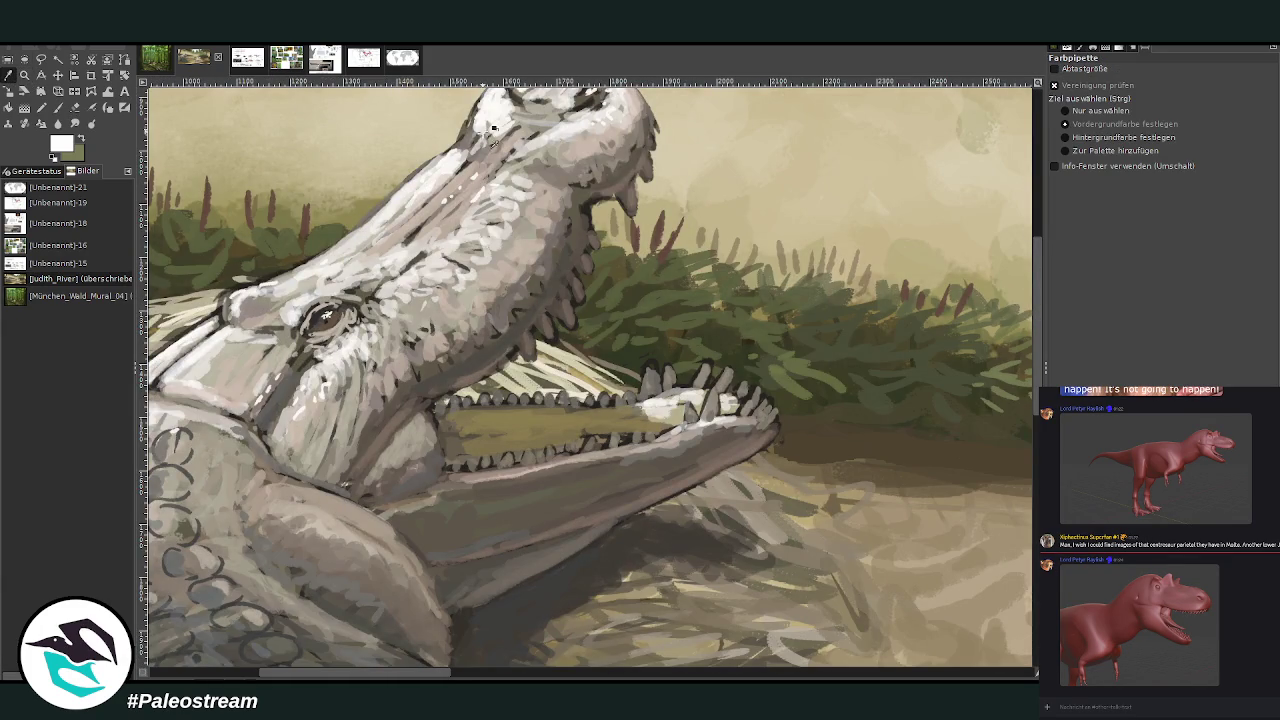
{"action": "key", "text": "p"}
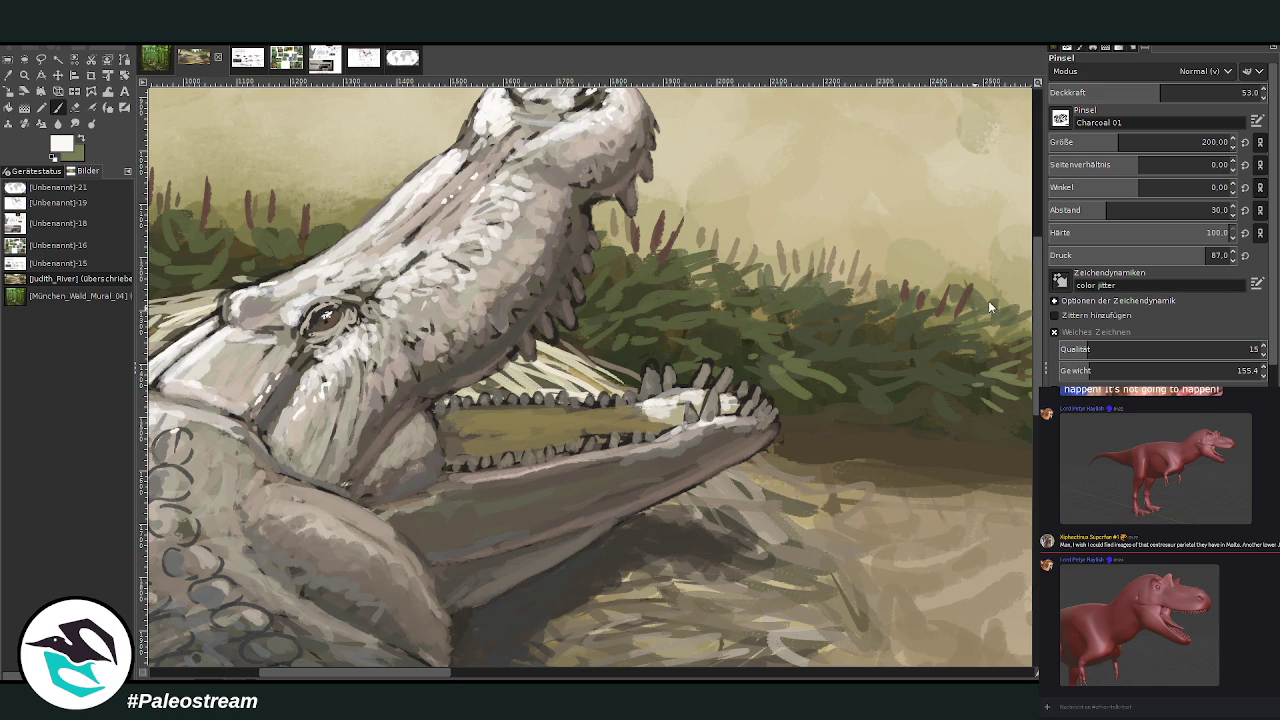
{"action": "left_click", "coordinate": [1240, 92]}
{"action": "left_click", "coordinate": [1062, 140]}
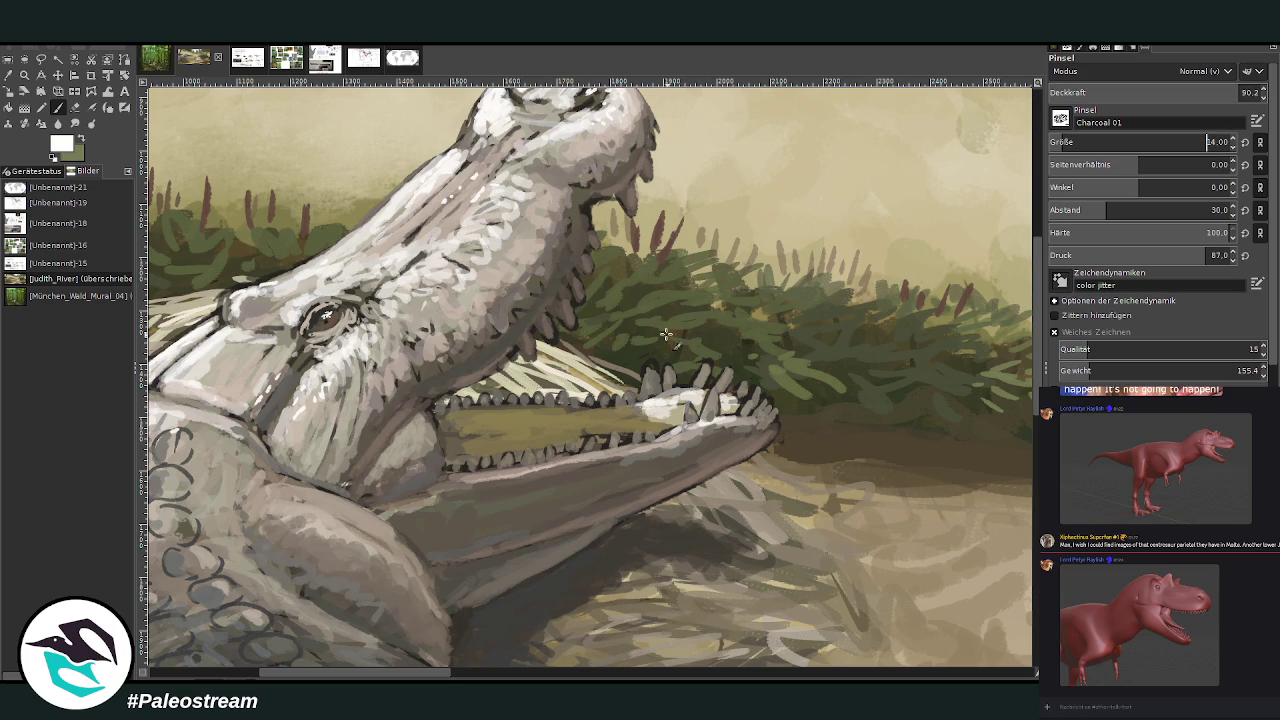
{"action": "left_click_drag", "start_coordinate": [640, 394], "coordinate": [687, 405]}
{"action": "mouse_move", "coordinate": [647, 378]}
{"action": "left_mouse_down"}
{"action": "mouse_move", "coordinate": [650, 396]}
{"action": "mouse_move", "coordinate": [712, 384]}
{"action": "mouse_move", "coordinate": [774, 414]}
{"action": "left_mouse_up"}
Enlarge the brush to 23 and whiten the small teeth along the upper row
{"action": "key", "text": "bracketright"}
{"action": "key", "text": "bracketright"}
{"action": "key", "text": "bracketright"}
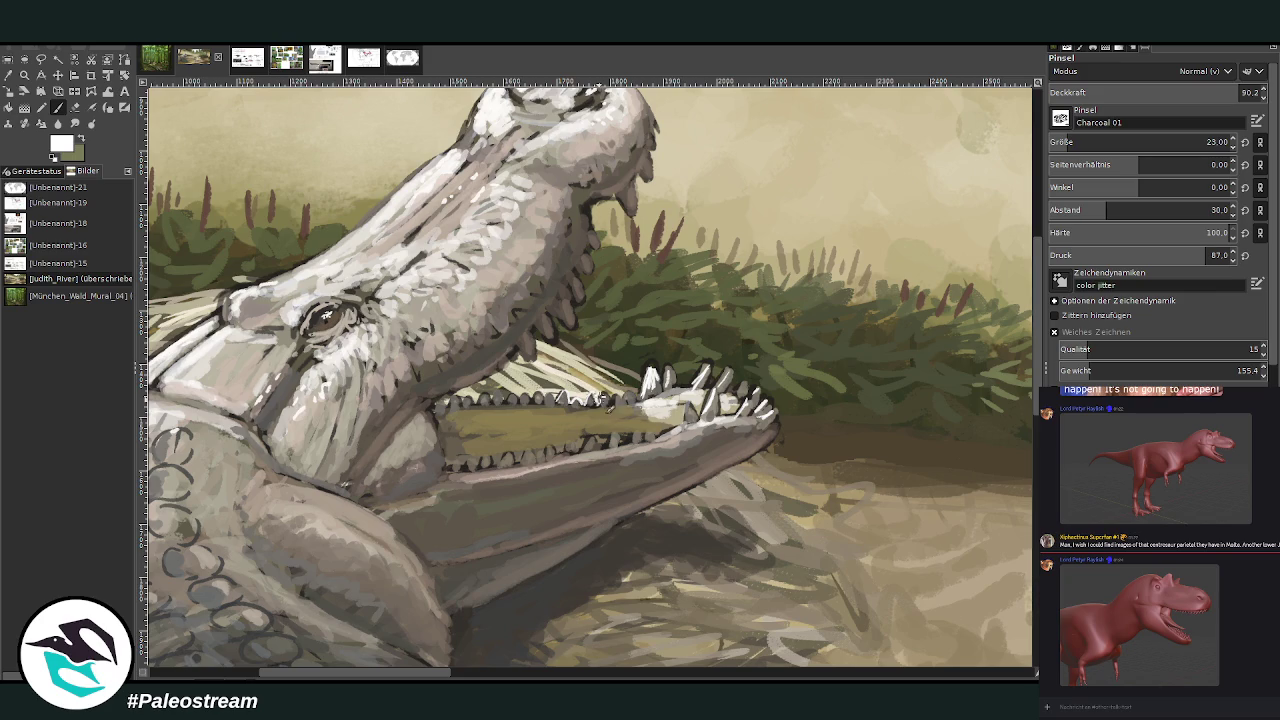
{"action": "mouse_move", "coordinate": [443, 400]}
{"action": "left_mouse_down"}
{"action": "mouse_move", "coordinate": [529, 414]}
{"action": "mouse_move", "coordinate": [574, 405]}
{"action": "left_mouse_up"}
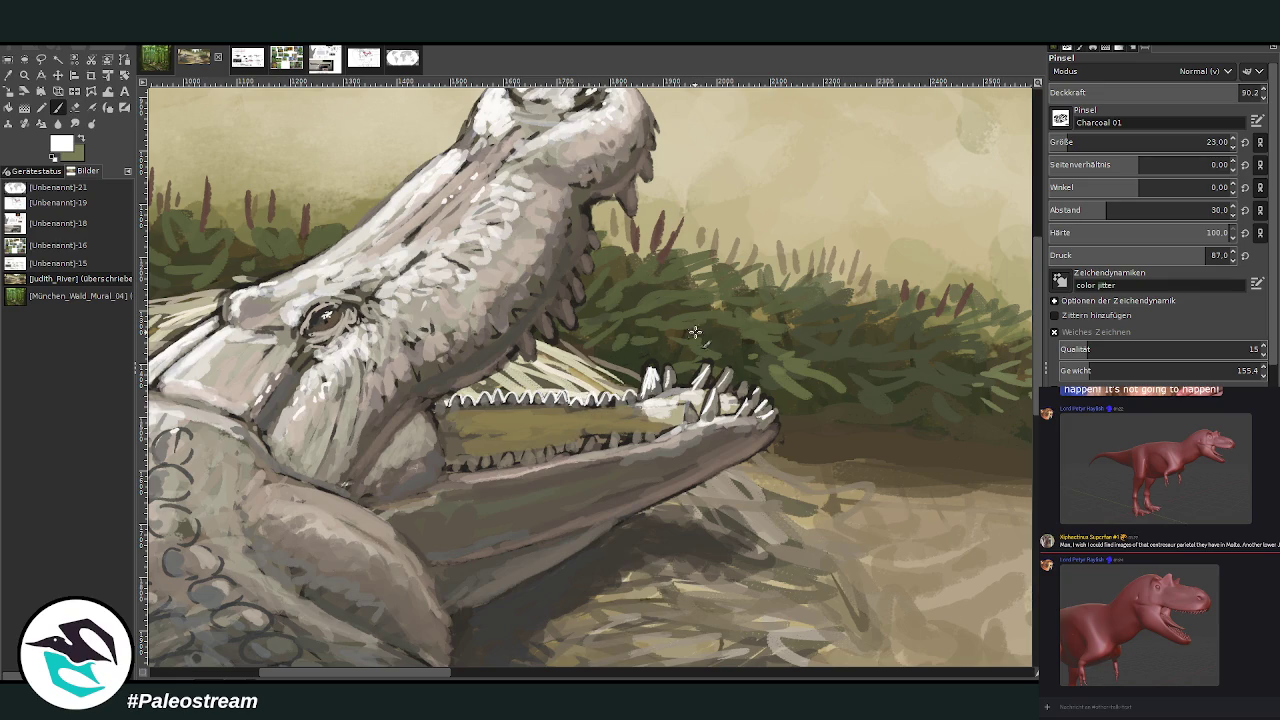
{"action": "mouse_move", "coordinate": [636, 398]}
{"action": "left_mouse_down"}
{"action": "mouse_move", "coordinate": [650, 366]}
{"action": "mouse_move", "coordinate": [712, 360]}
{"action": "left_mouse_up"}
Lower opacity to 66.6 and paint new white teeth at the jaw tip
{"action": "left_click", "coordinate": [1190, 92]}
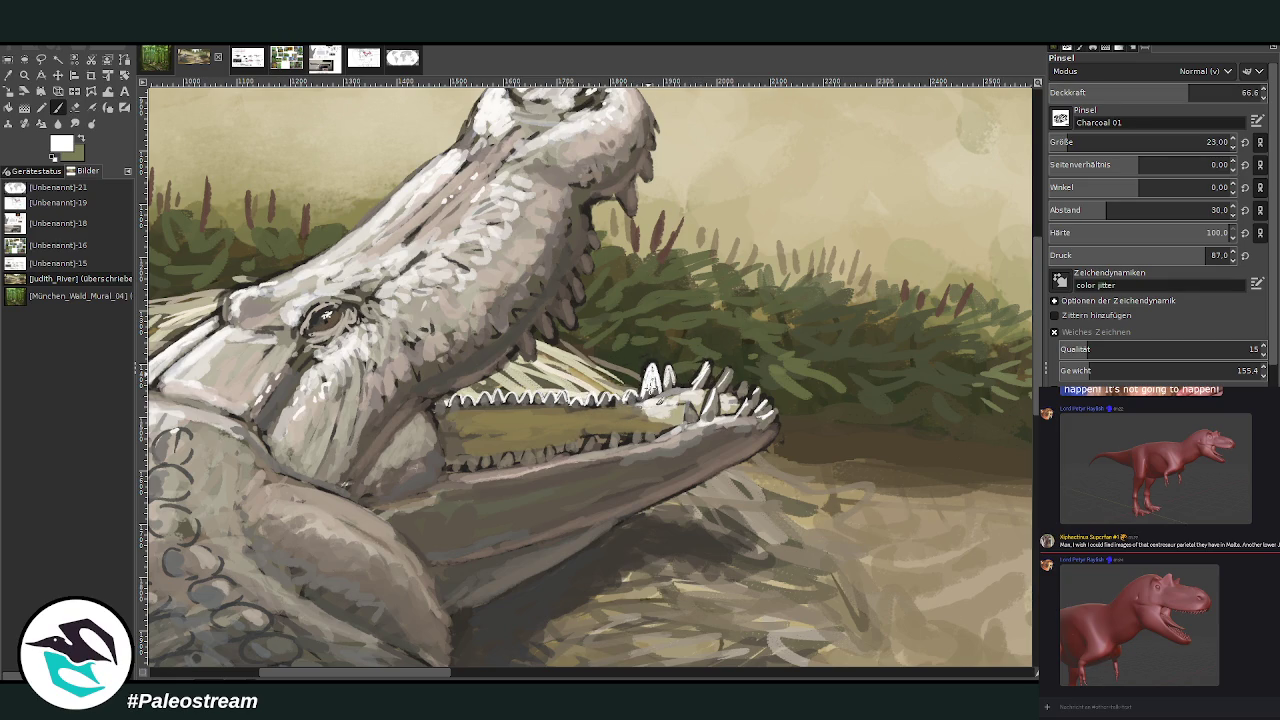
{"action": "left_click_drag", "start_coordinate": [687, 410], "coordinate": [690, 428]}
{"action": "mouse_move", "coordinate": [714, 384]}
{"action": "left_mouse_down"}
{"action": "mouse_move", "coordinate": [718, 366]}
{"action": "mouse_move", "coordinate": [736, 372]}
{"action": "mouse_move", "coordinate": [740, 398]}
{"action": "mouse_move", "coordinate": [736, 382]}
{"action": "mouse_move", "coordinate": [772, 402]}
{"action": "mouse_move", "coordinate": [702, 384]}
{"action": "left_mouse_up"}
{"action": "left_click_drag", "start_coordinate": [704, 428], "coordinate": [700, 392]}
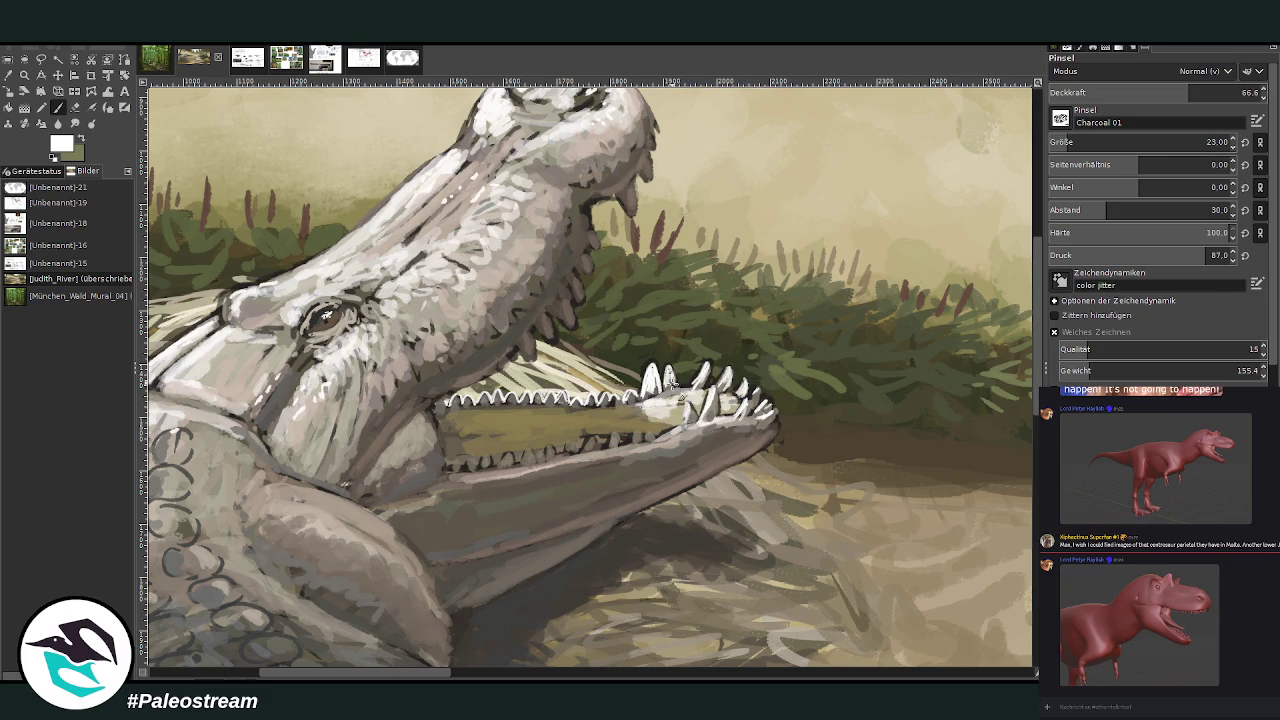
{"action": "left_click", "coordinate": [966, 318], "text": "ctrl"}
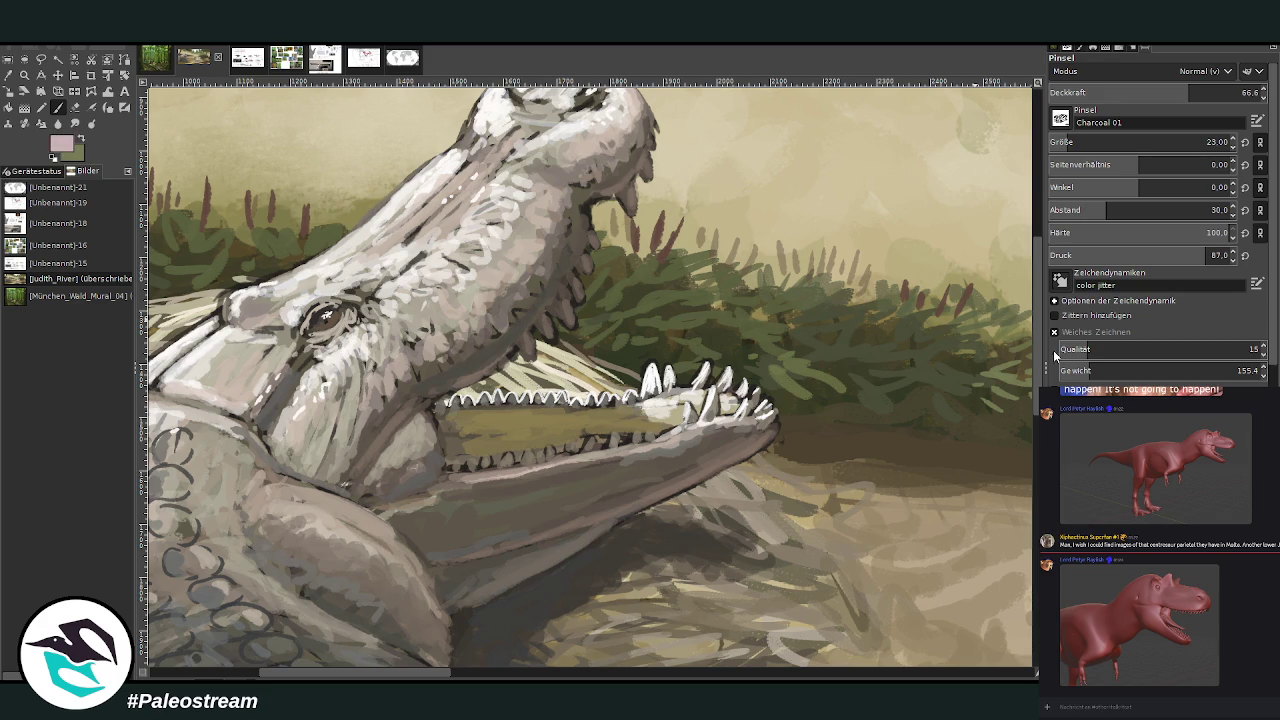